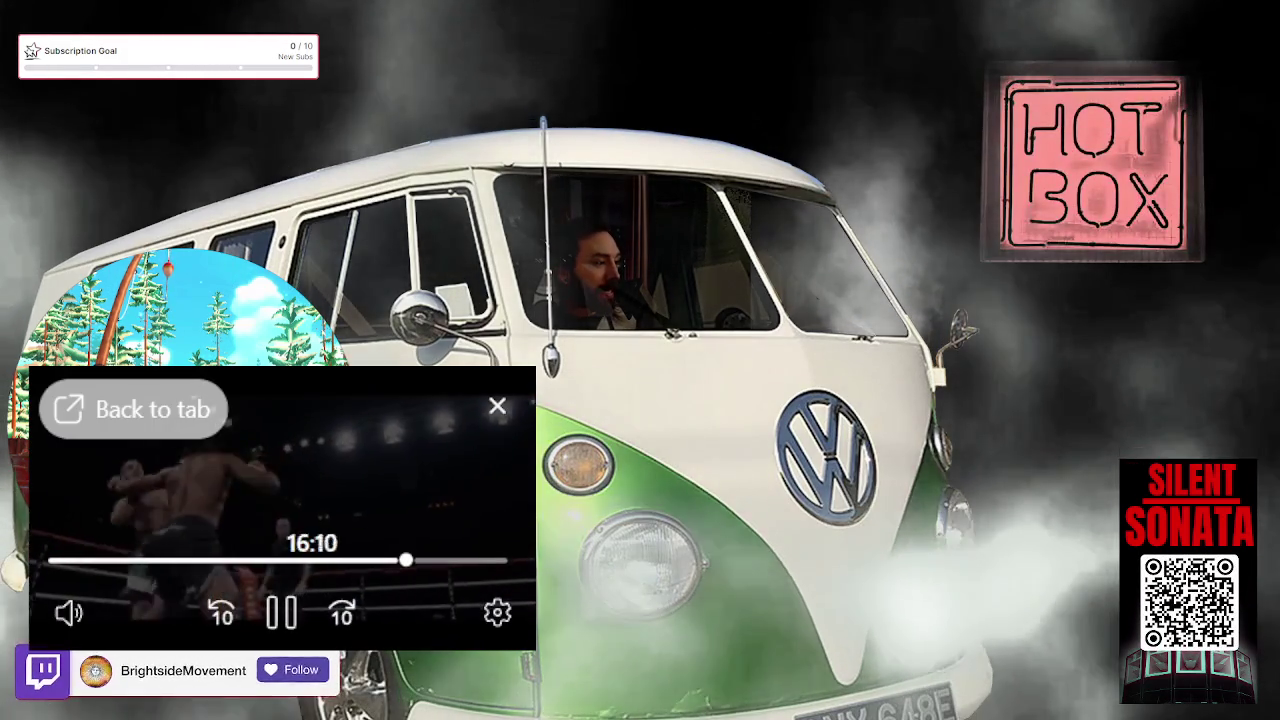
Pause the boxing clip playing in the floating YouTube player
click(285, 614)
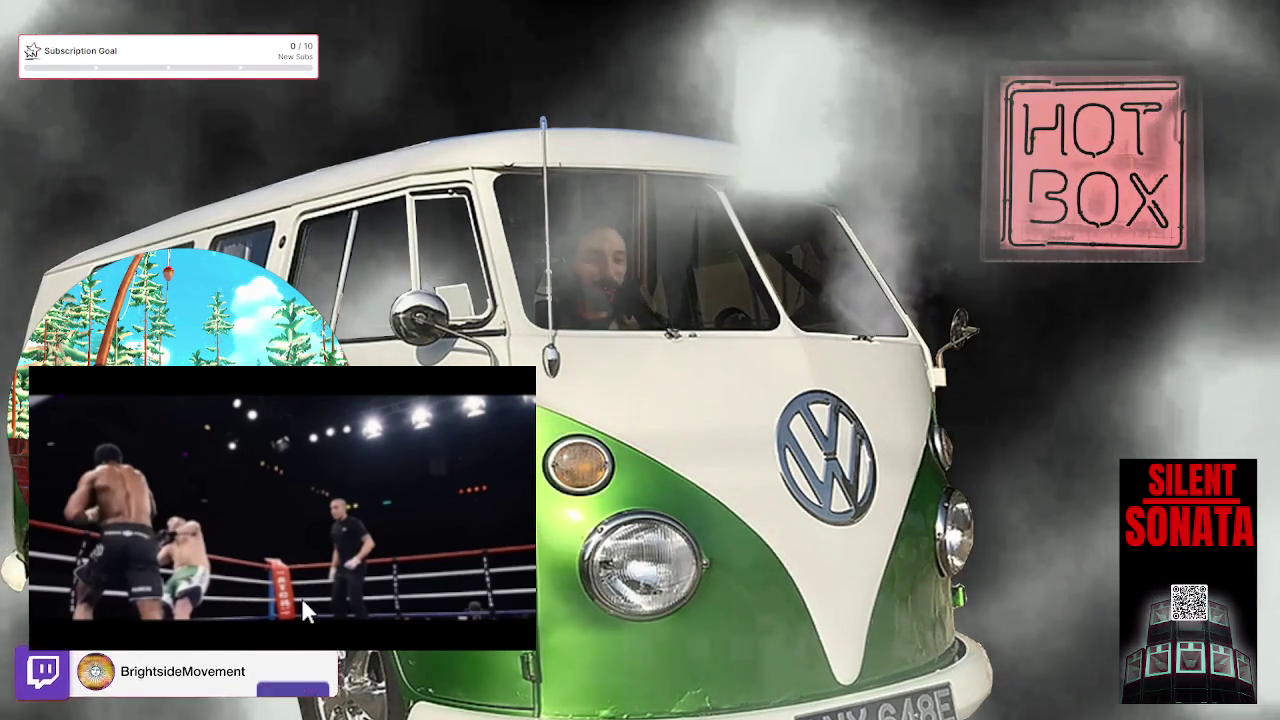
mouse_move(262, 634)
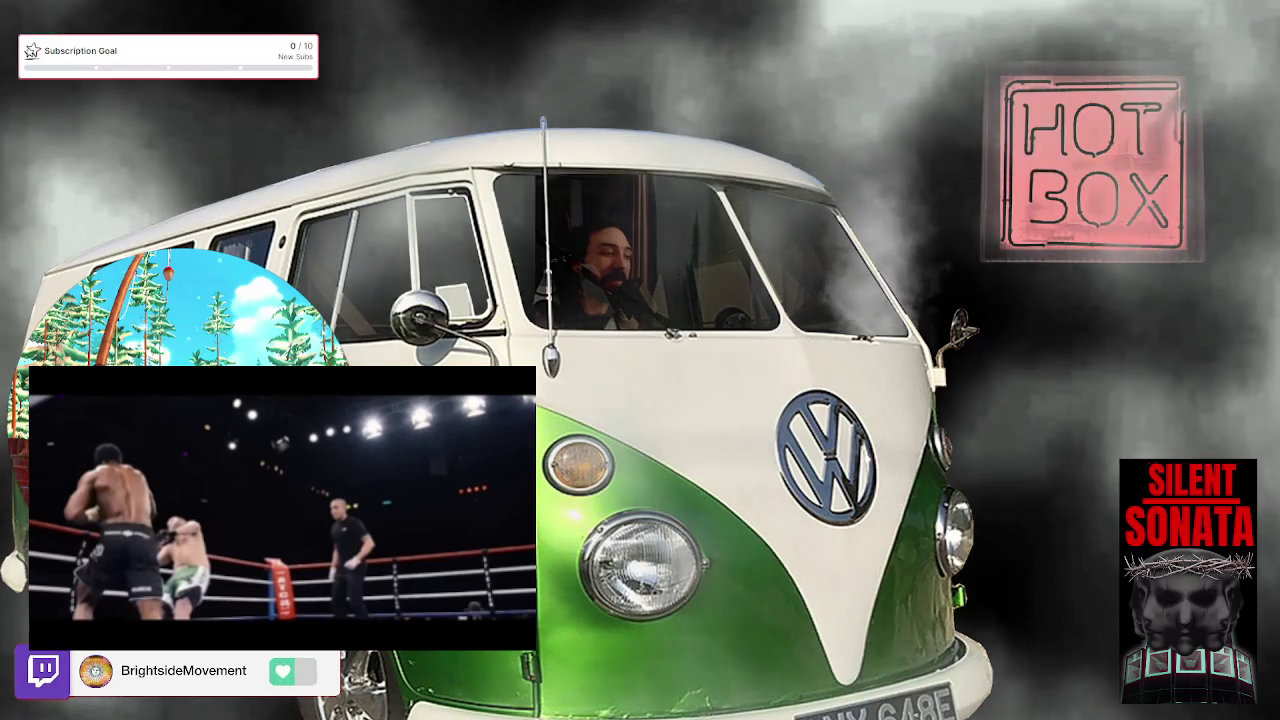
mouse_move(109, 378)
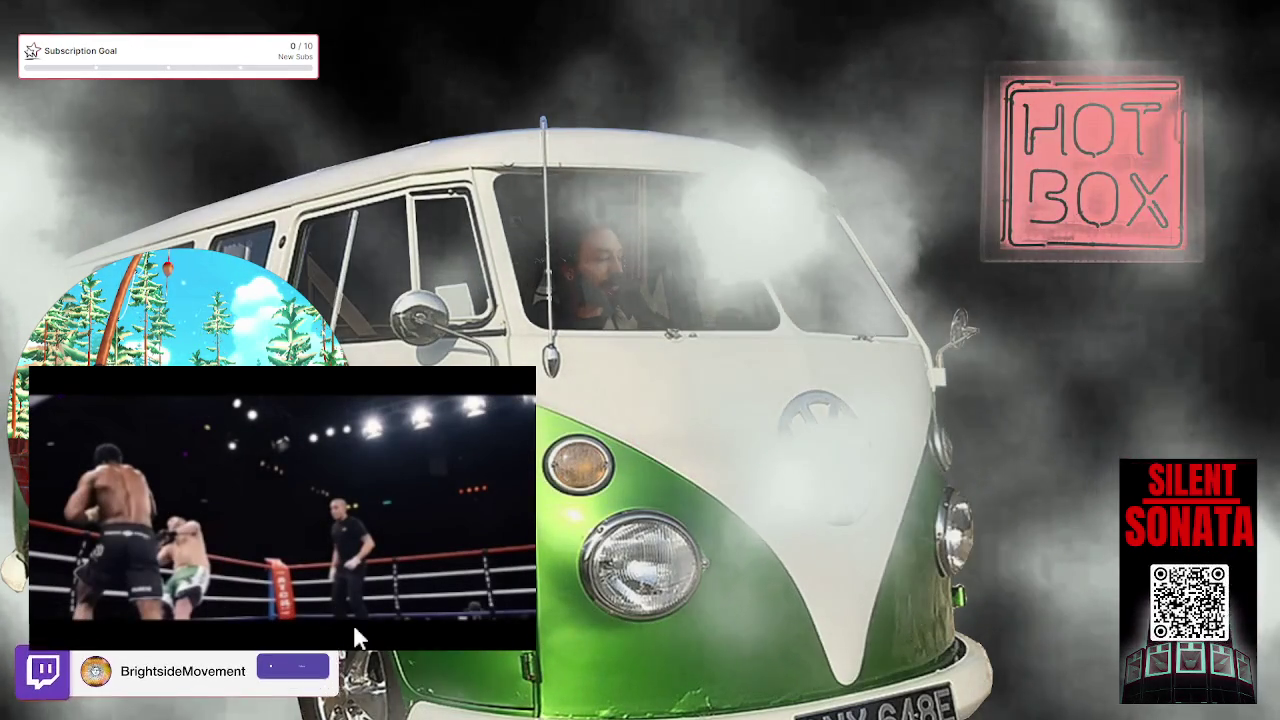
mouse_move(353, 624)
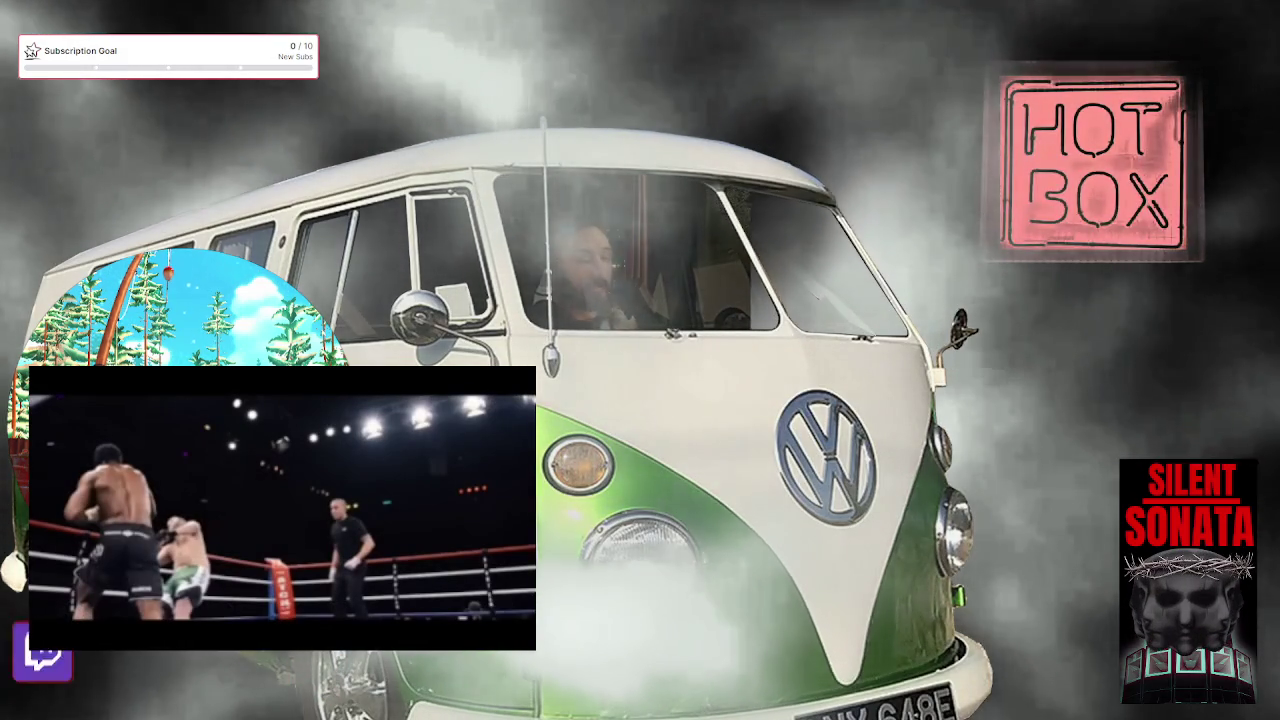
mouse_move(349, 510)
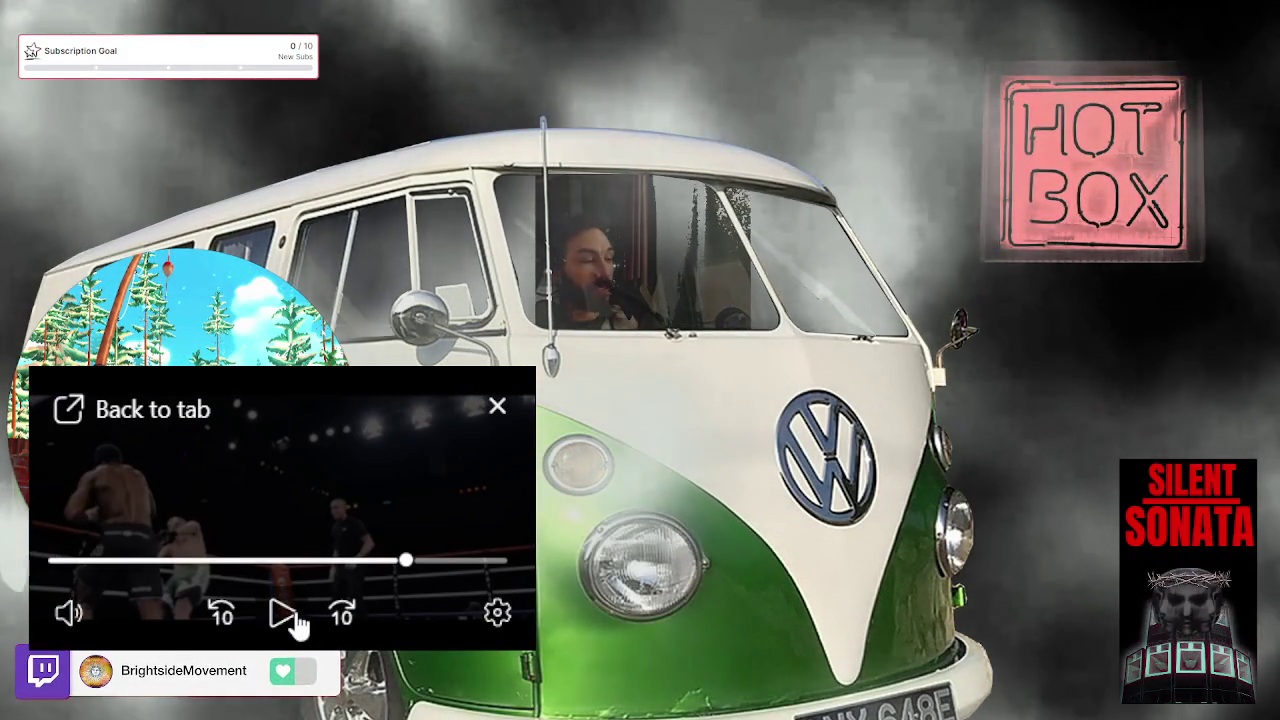
Resume the paused video and send it from the floating player back to its browser tab
click(296, 618)
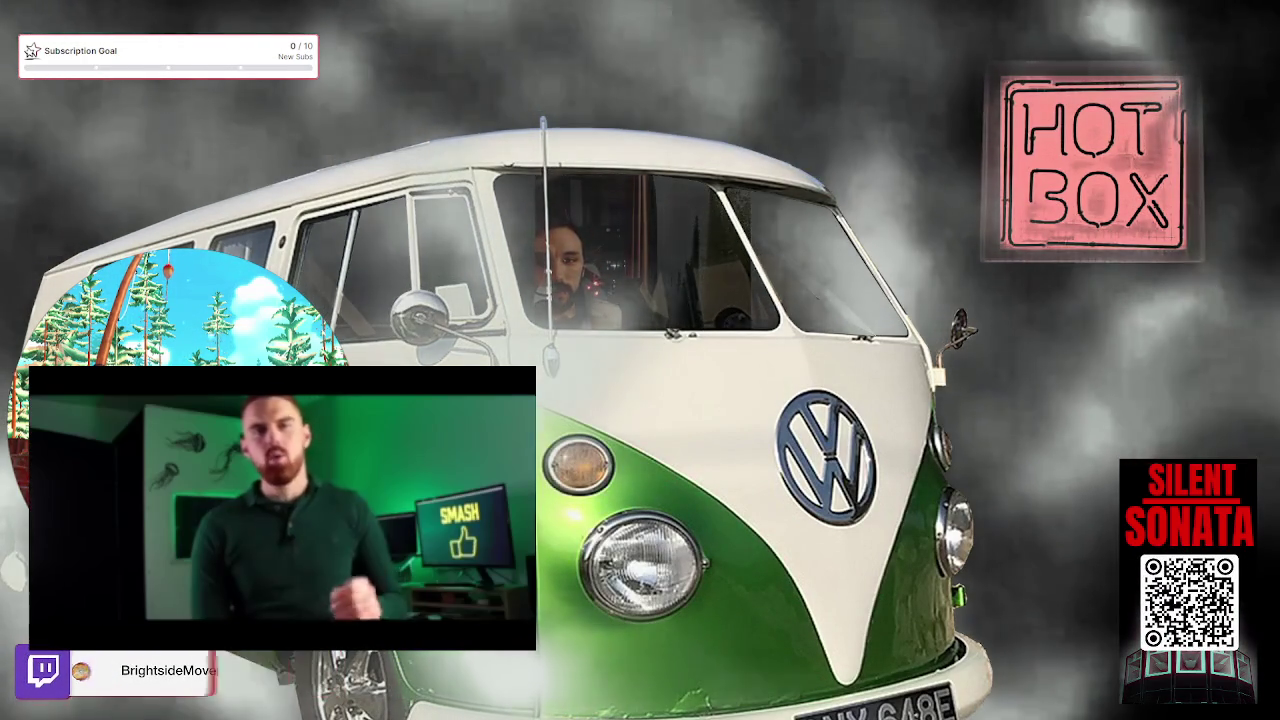
mouse_move(142, 425)
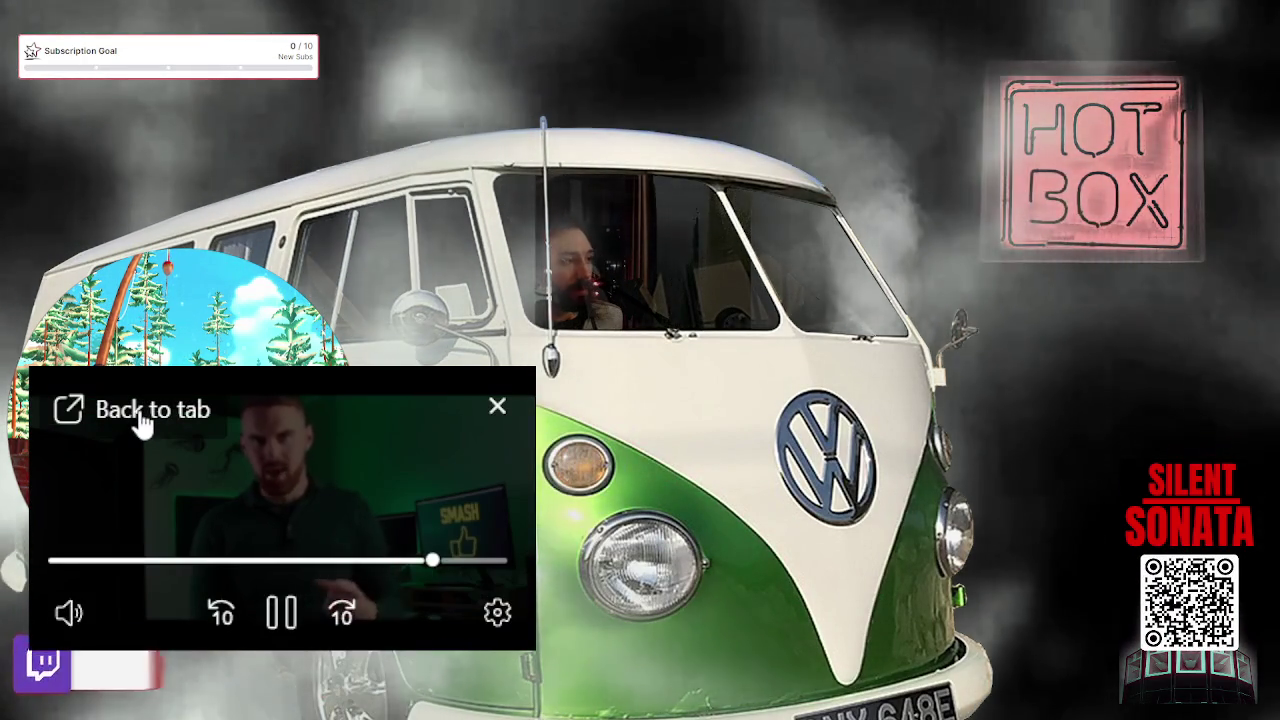
click(142, 425)
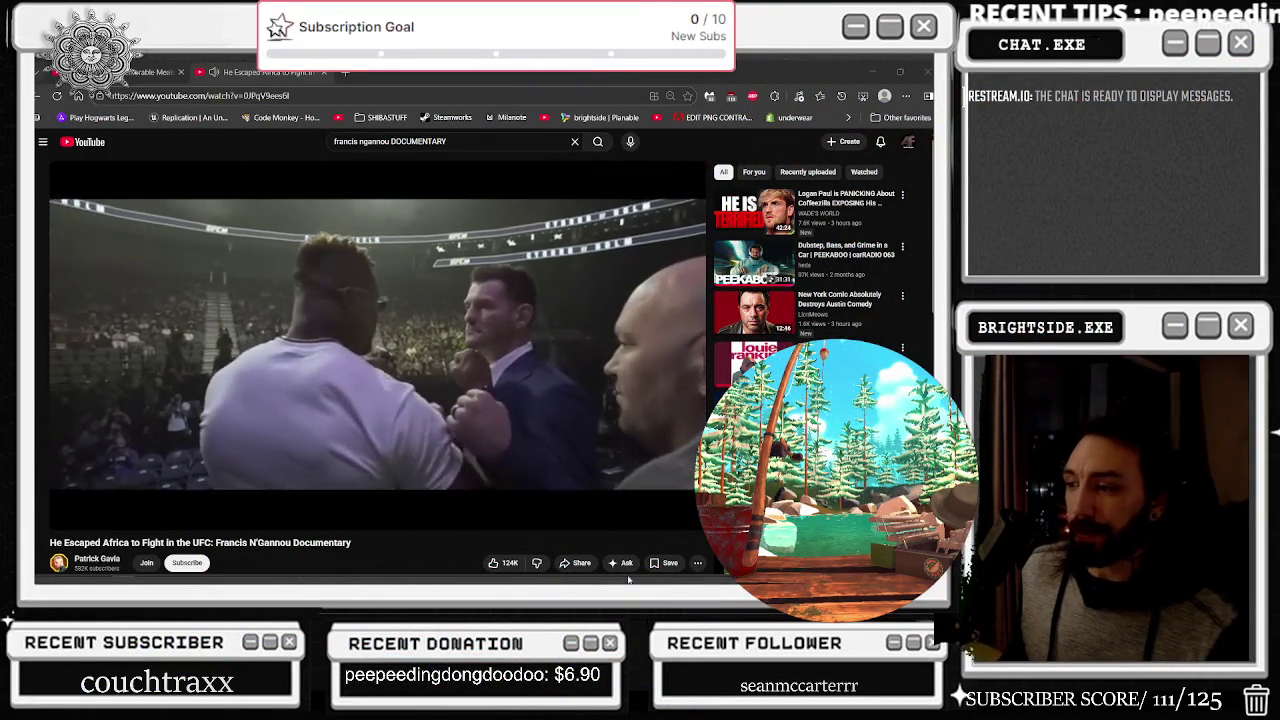
Watch the Francis N'Gannou documentary fullscreen to its 27:59 end credits, then pause and exit fullscreen
mouse_move(522, 579)
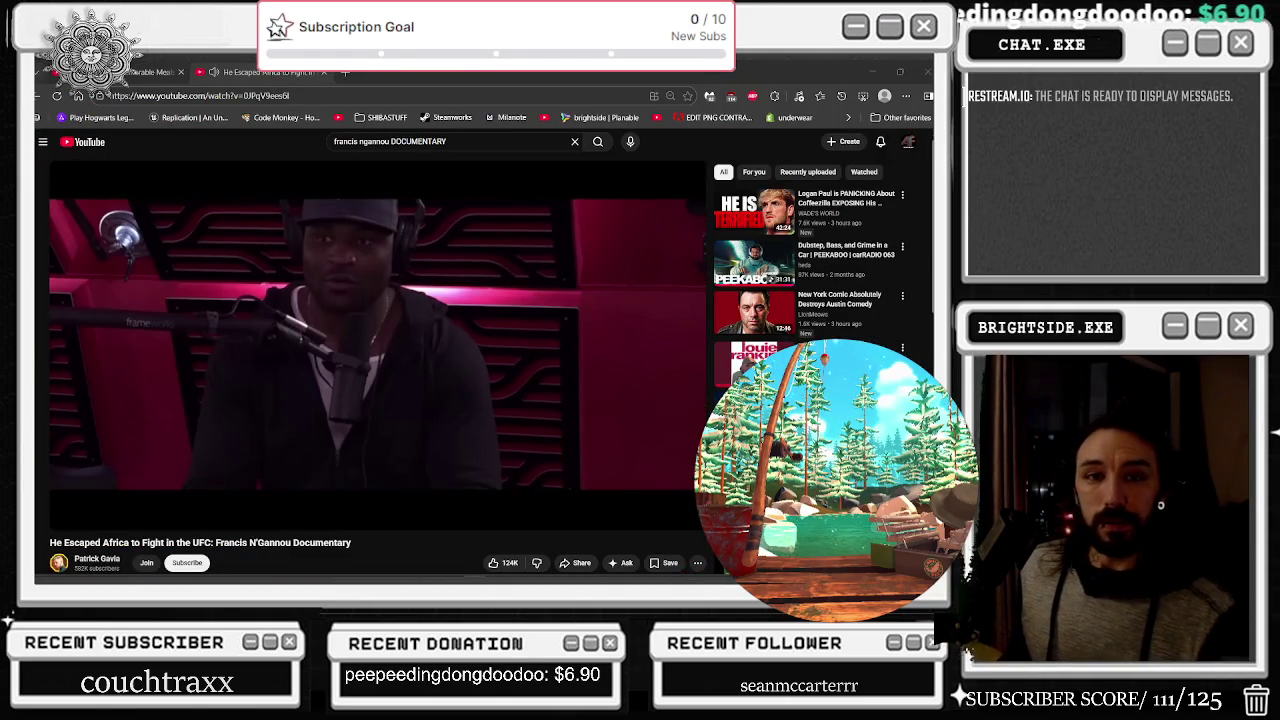
click(686, 514)
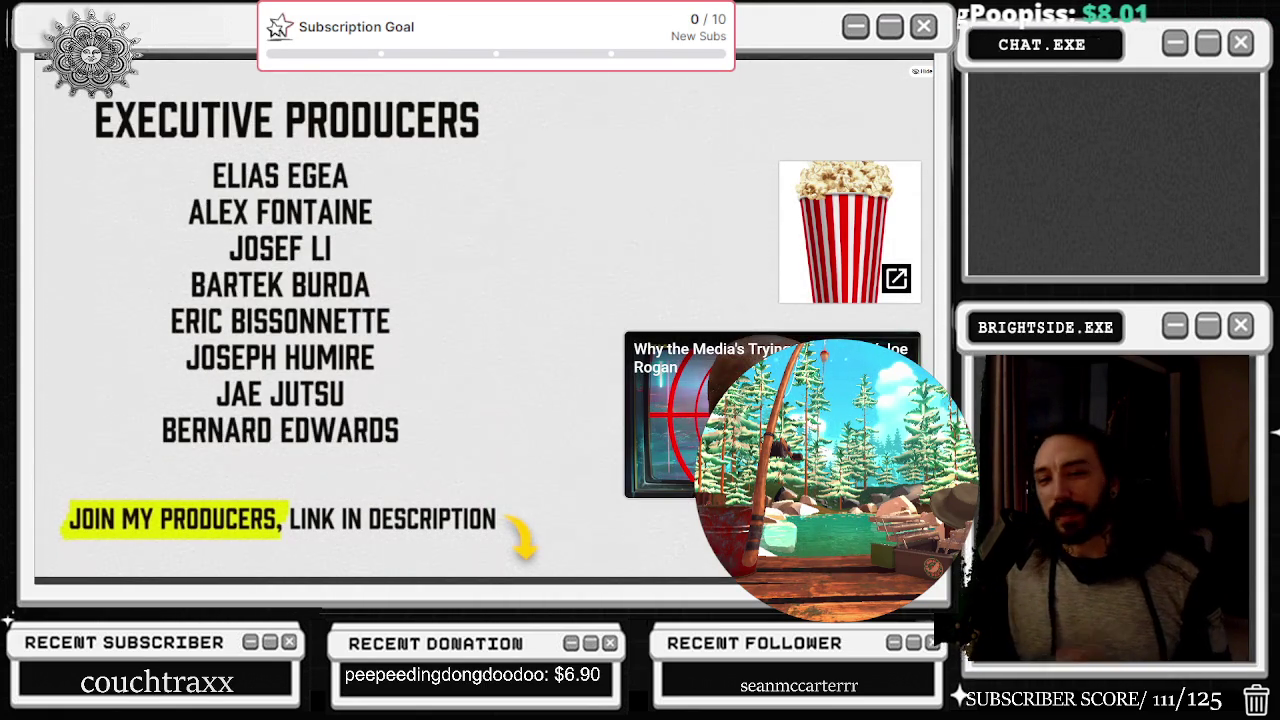
key(space)
key(Escape)
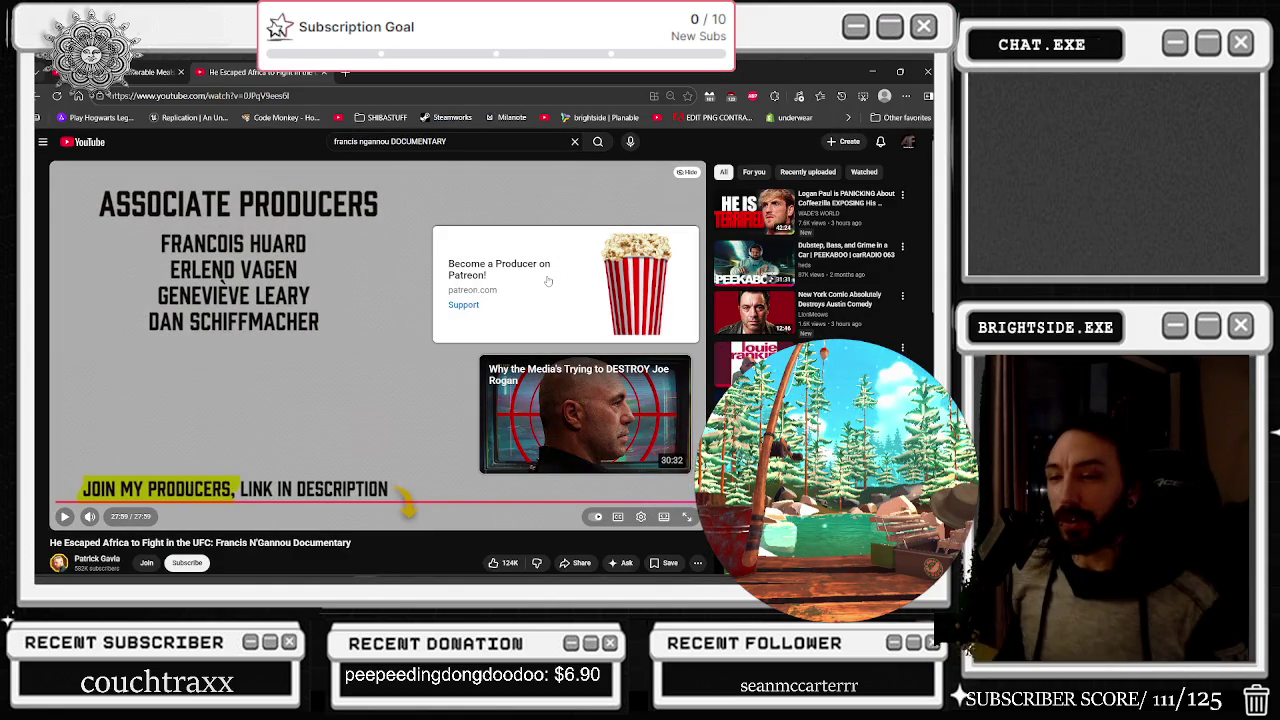
Open the channel page of the documentary's creator
click(97, 558)
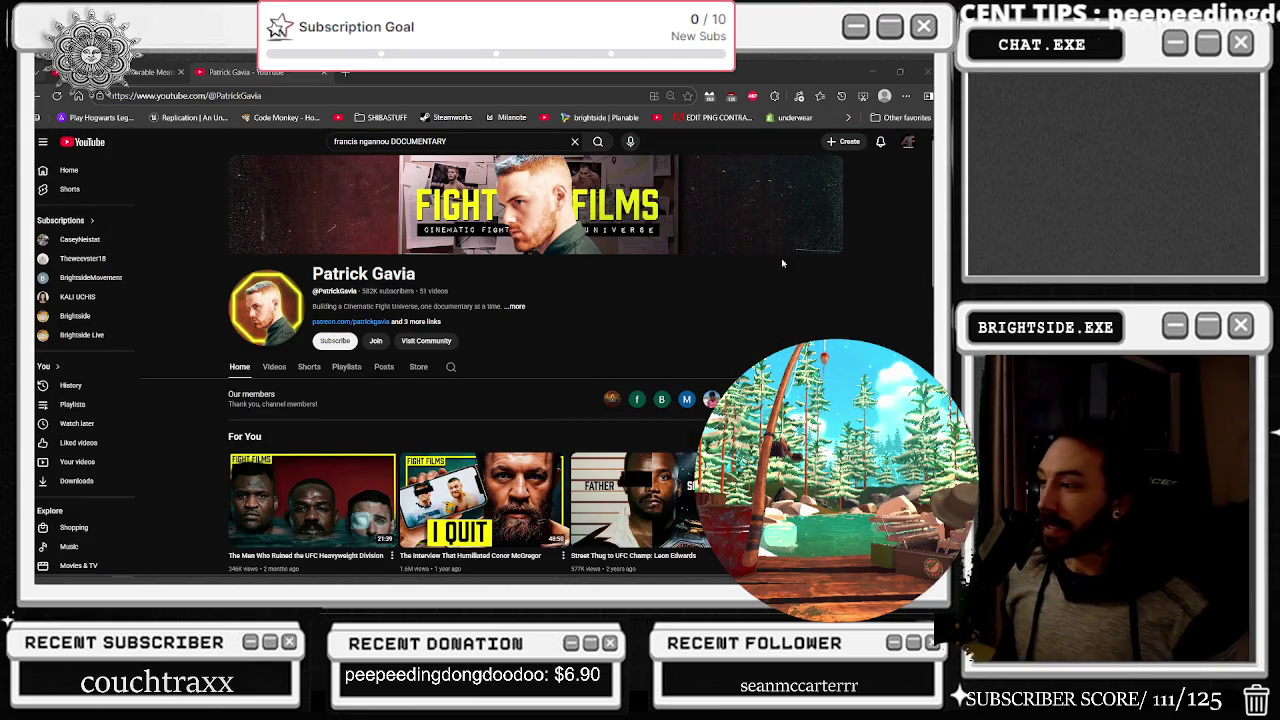
scroll(782, 263, down, 3)
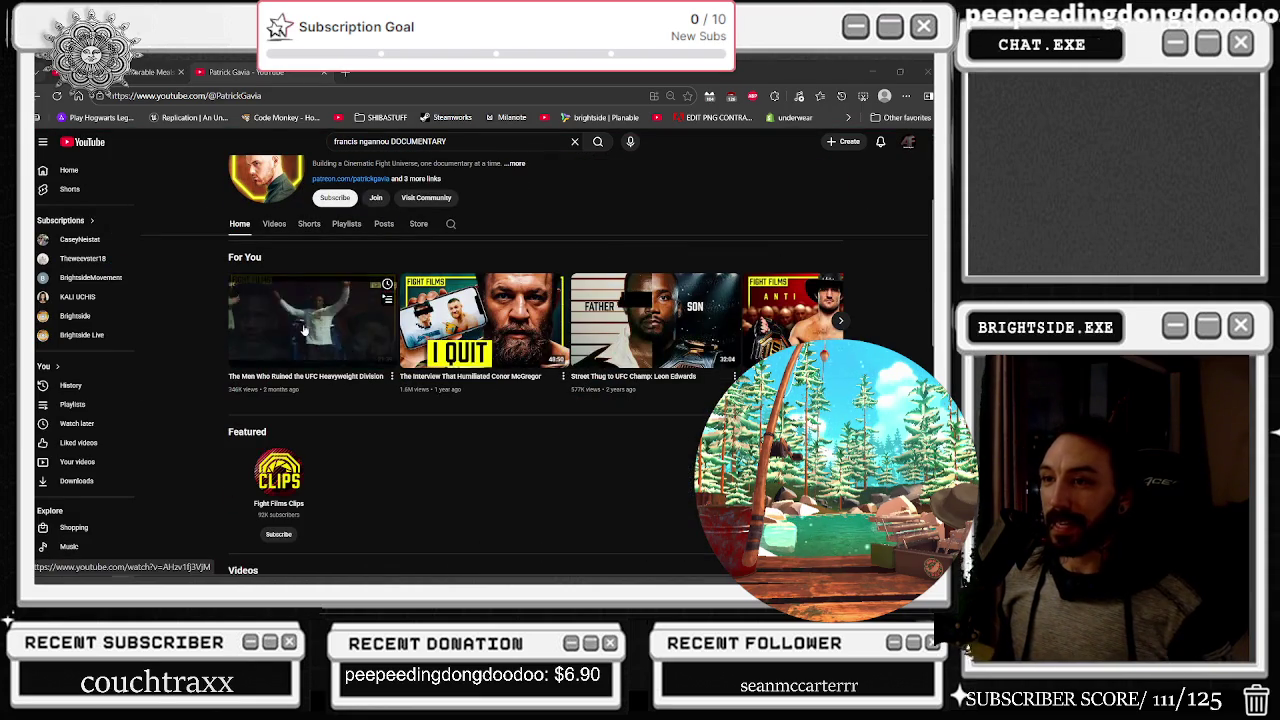
scroll(305, 330, up, 2)
Browse the channel's Videos tab down to its older Fight Films UFC documentaries
click(274, 306)
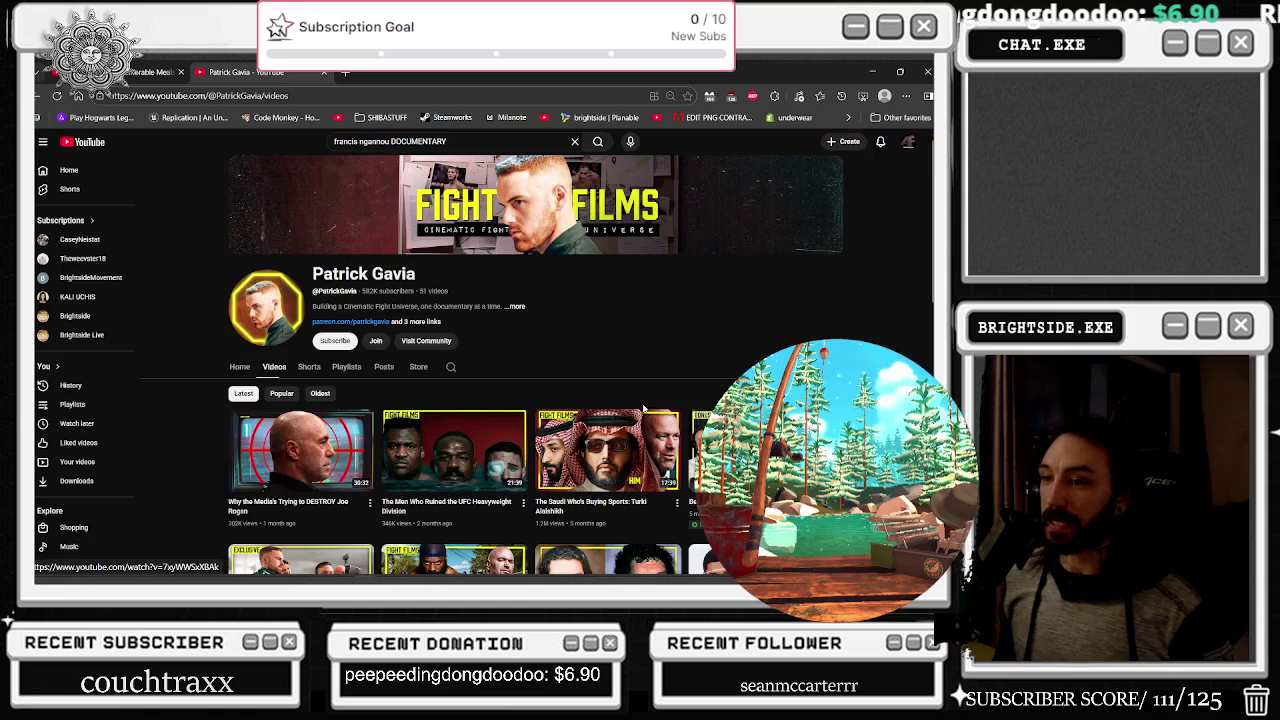
scroll(640, 398, down, 2)
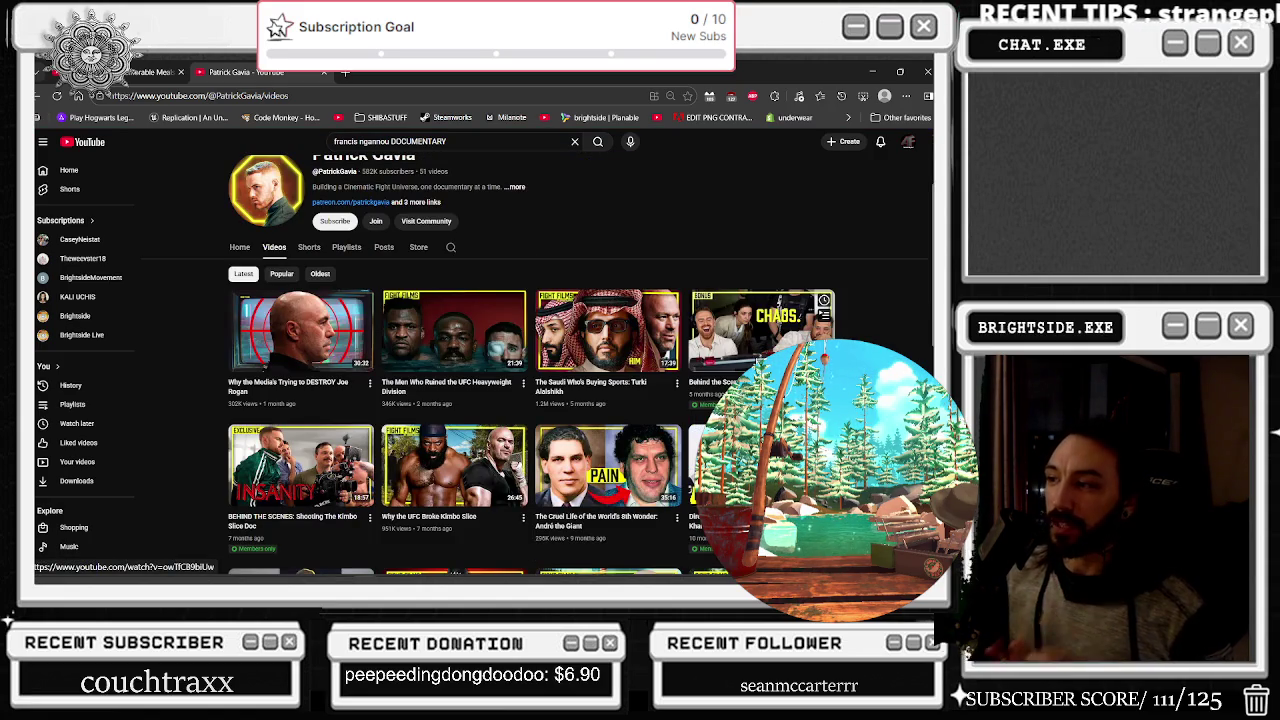
scroll(909, 266, down, 2)
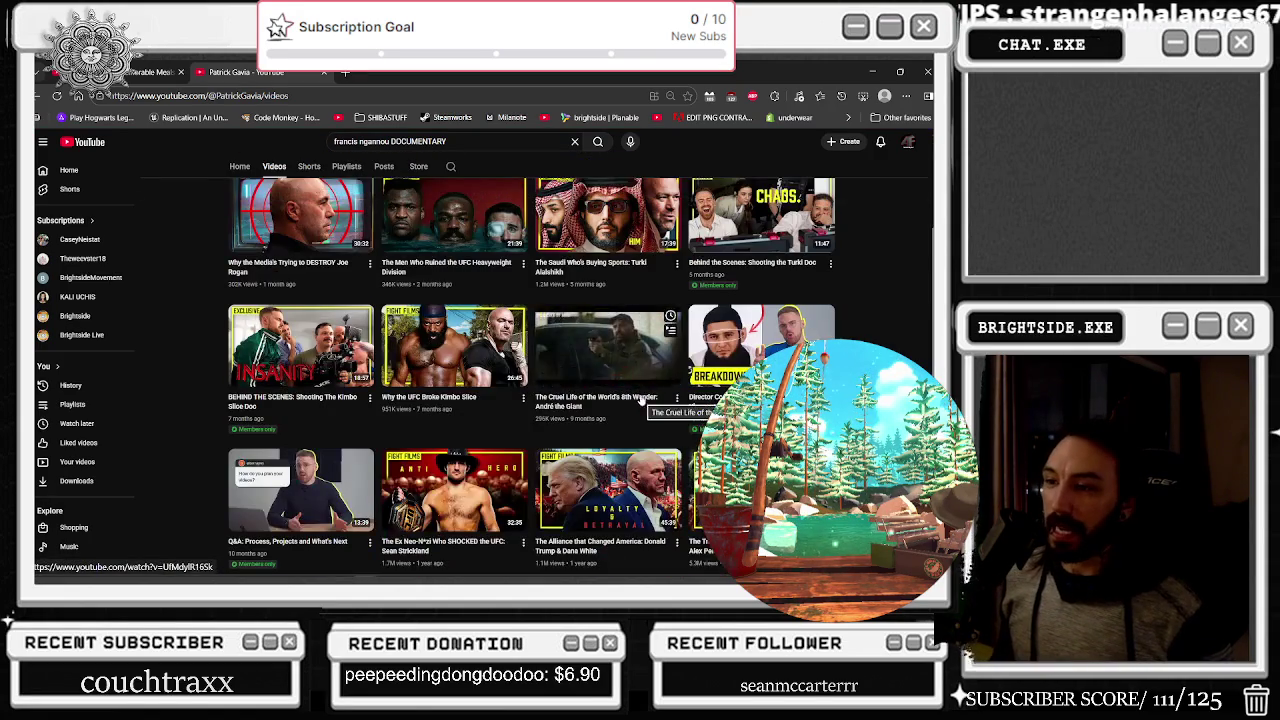
scroll(909, 266, down, 1)
scroll(909, 266, down, 2)
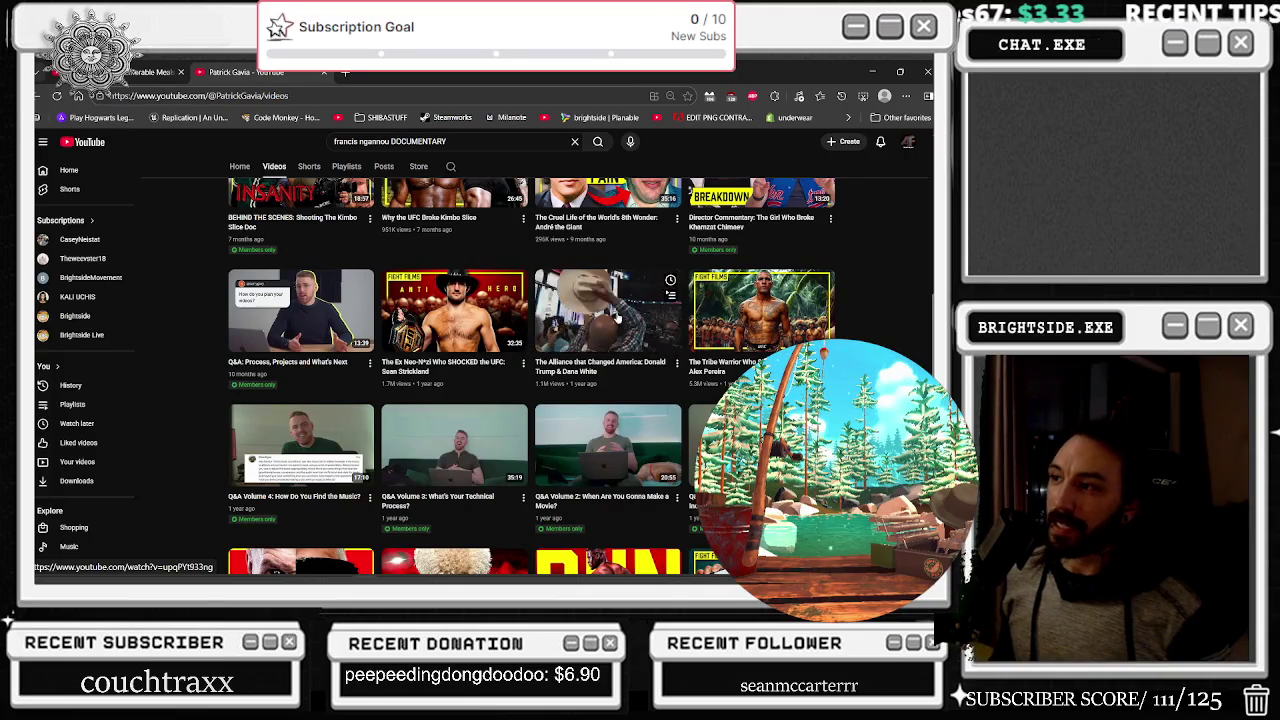
scroll(532, 376, down, 3)
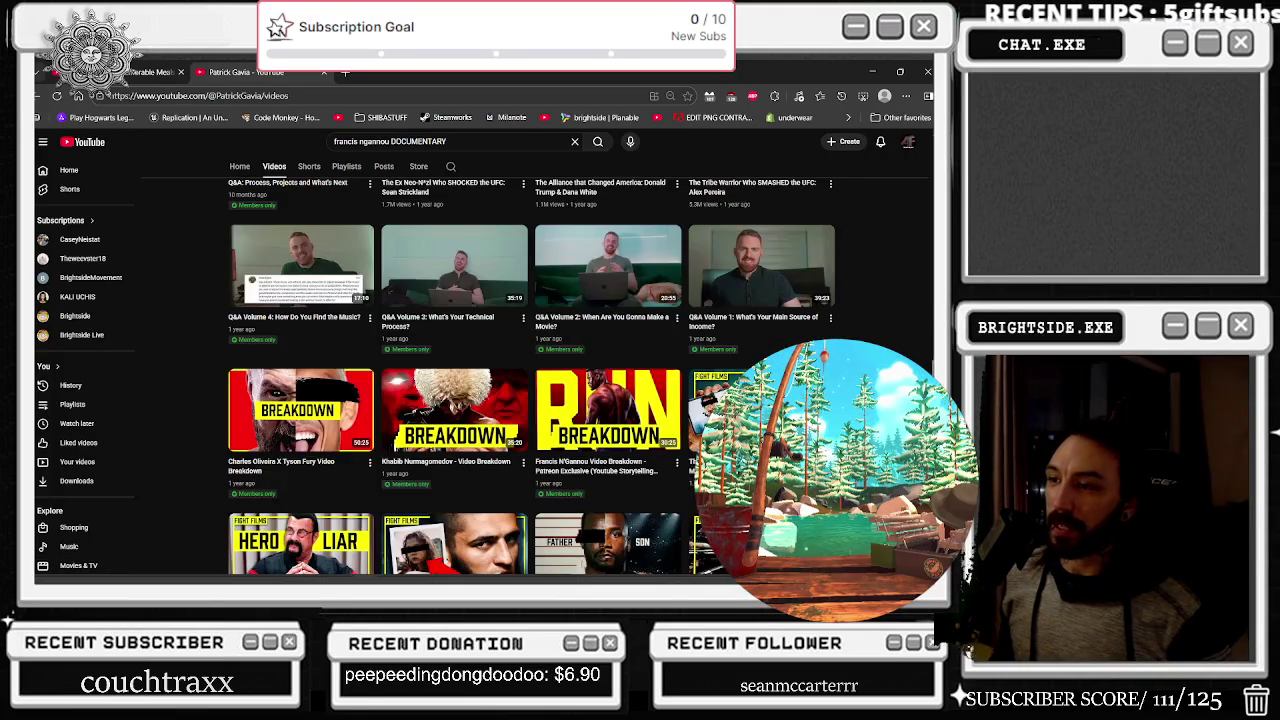
scroll(532, 376, down, 1)
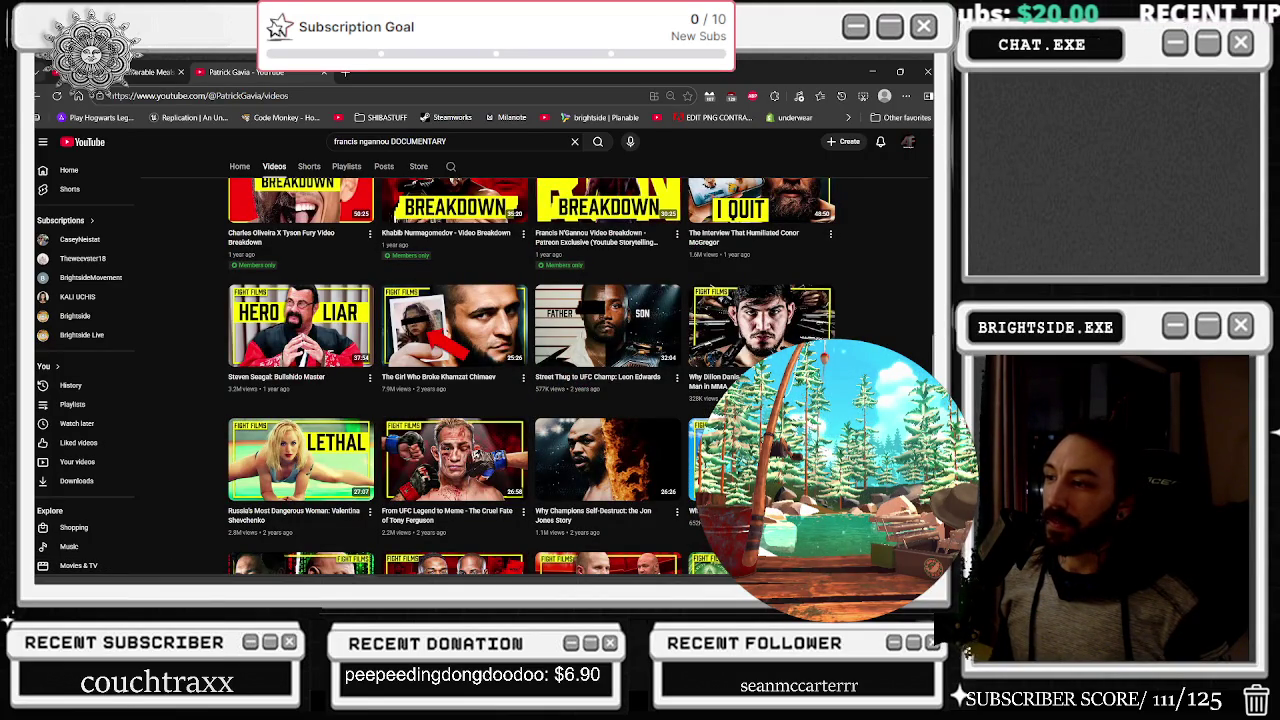
scroll(880, 306, up, 1)
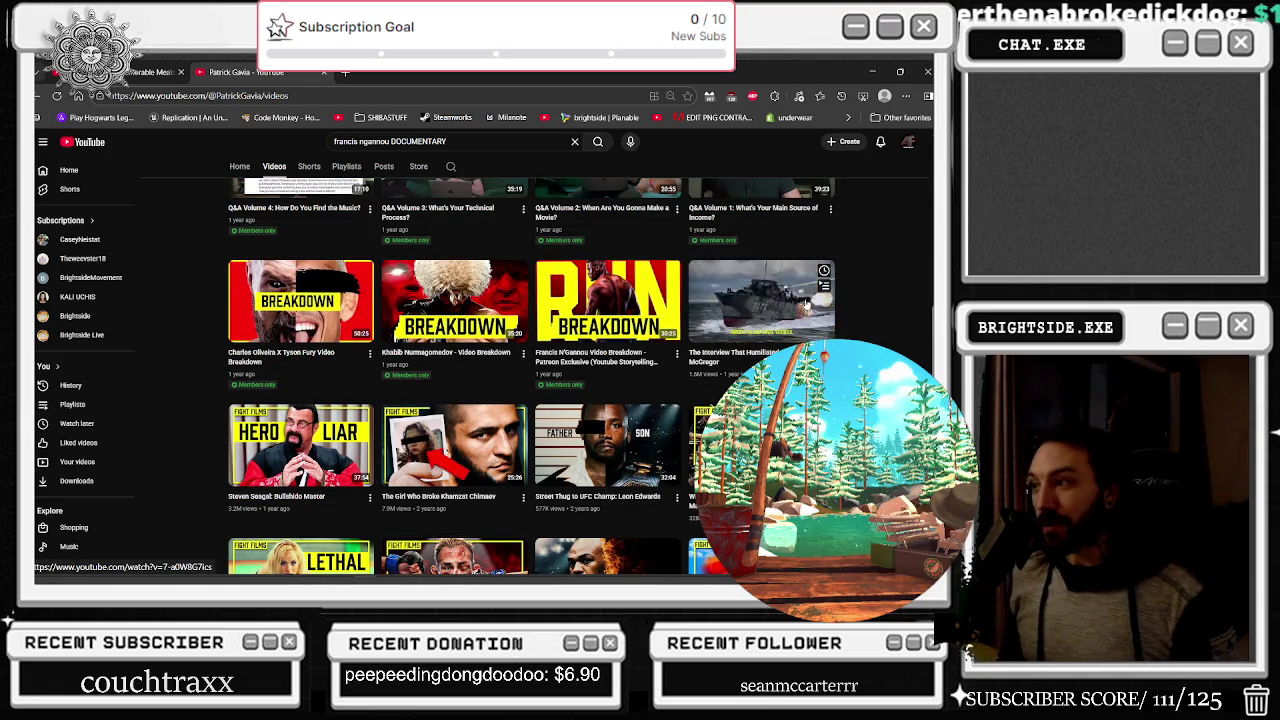
scroll(815, 297, down, 5)
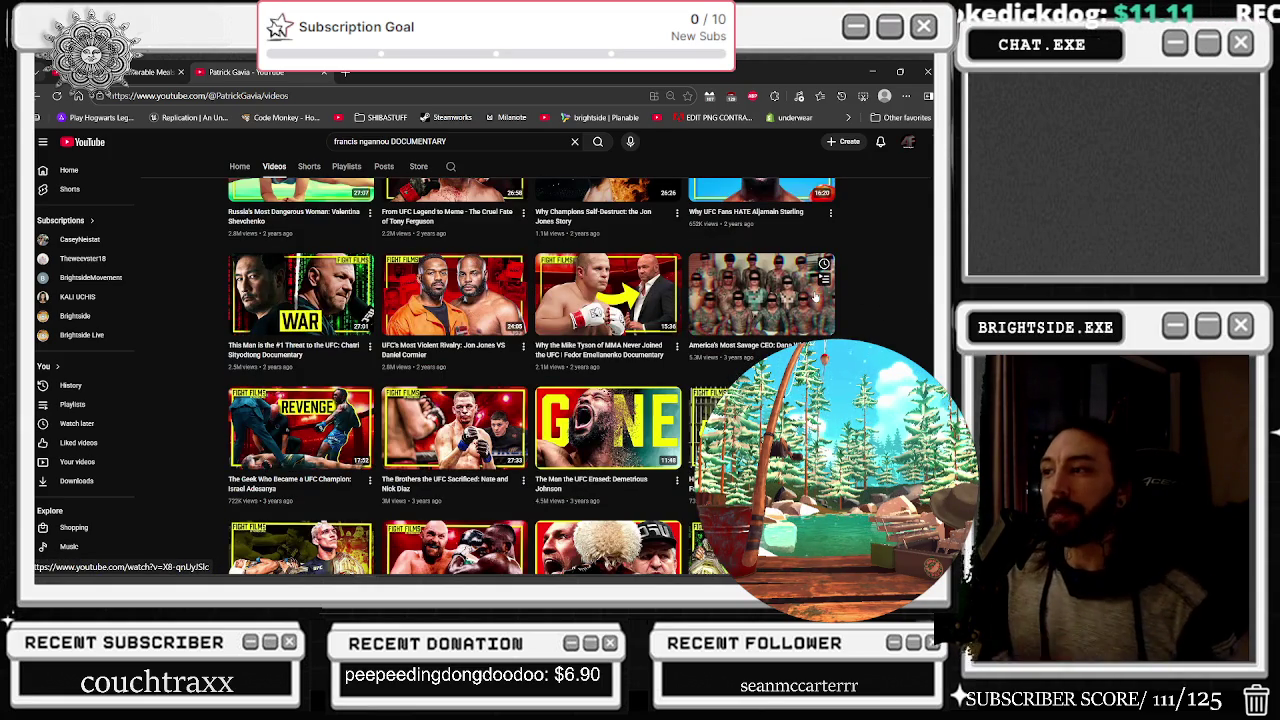
scroll(722, 319, down, 1)
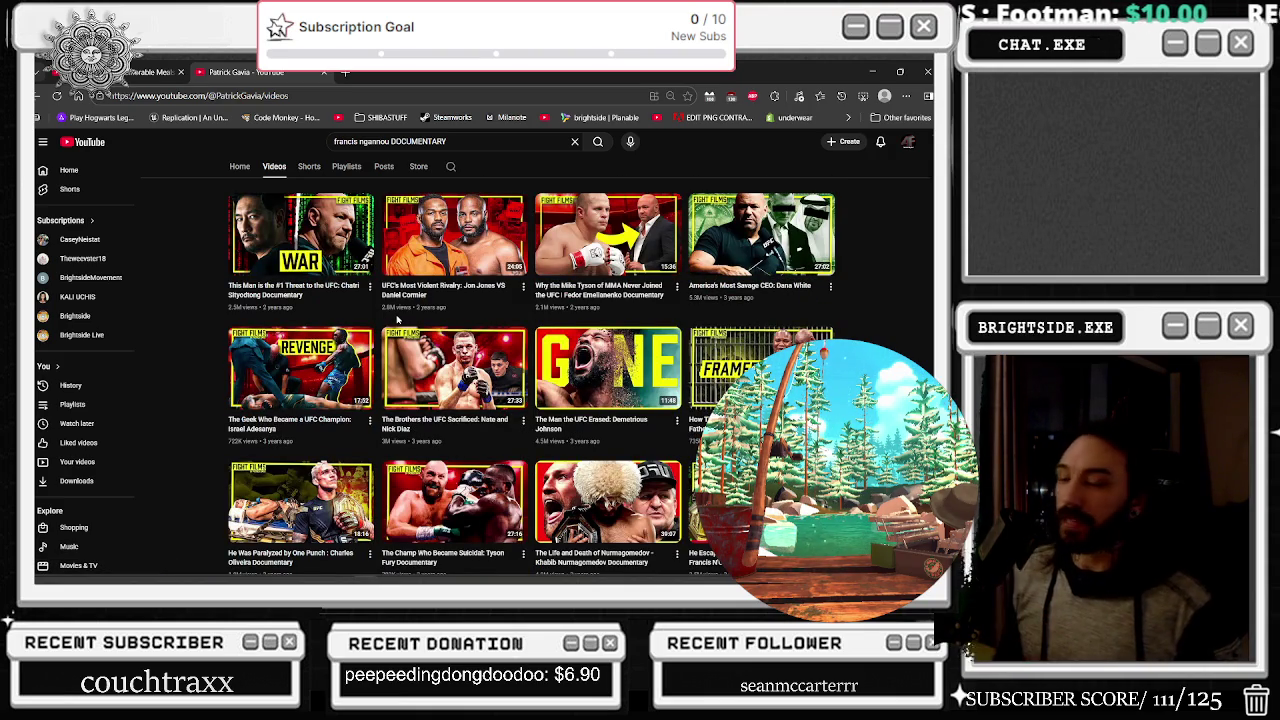
scroll(600, 320, down, 2)
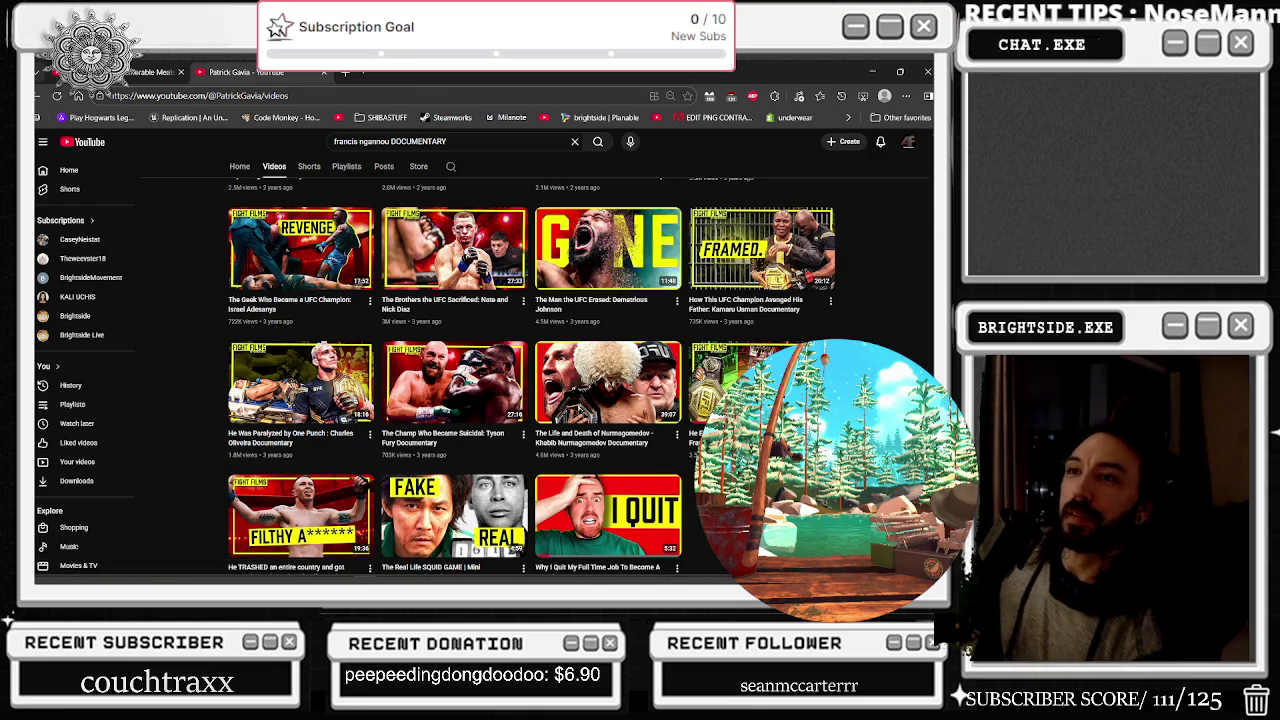
Play the Cheshire Cat Boom Shot Dis DJ Filthy Rich mix from the home feed, then minimize the browser
click(325, 72)
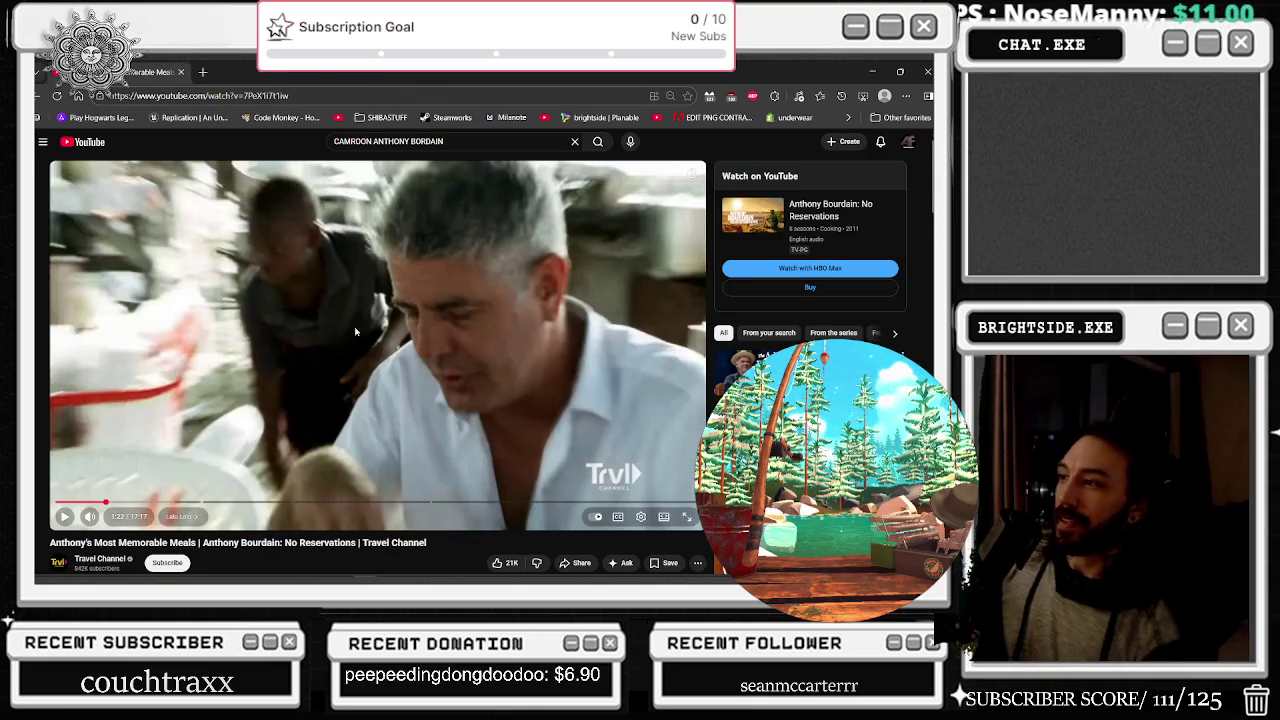
click(86, 141)
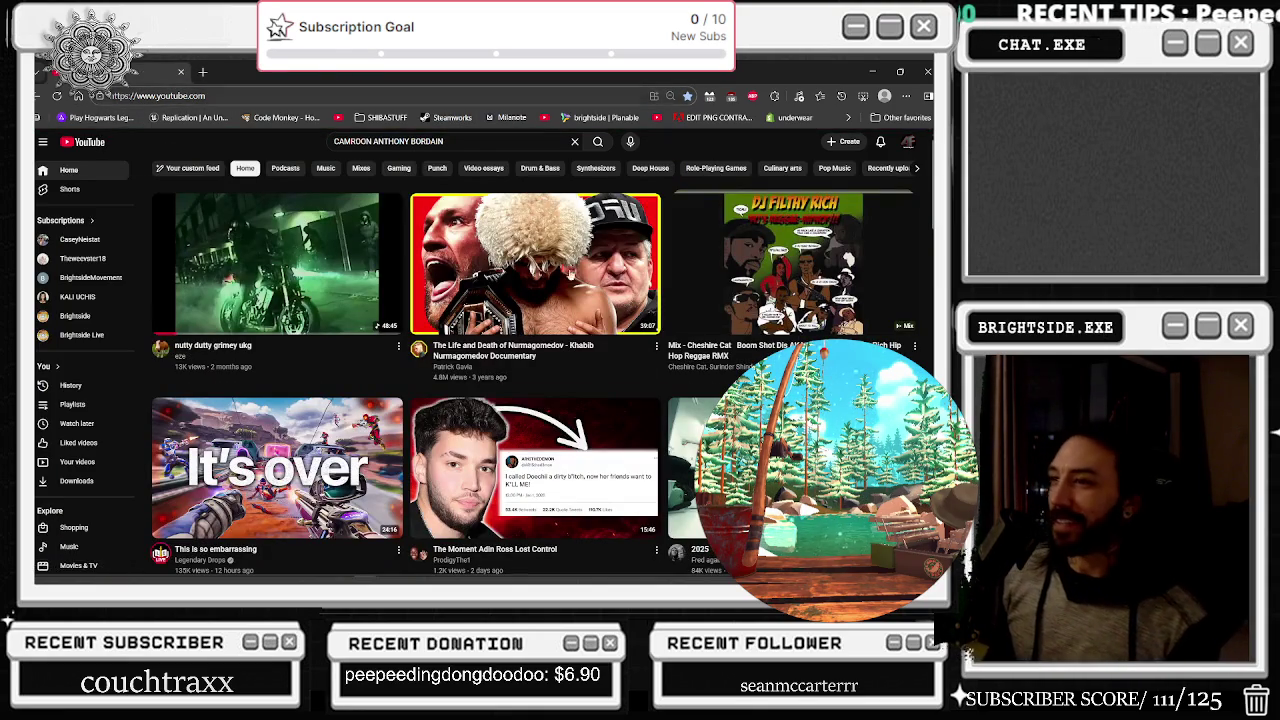
click(792, 262)
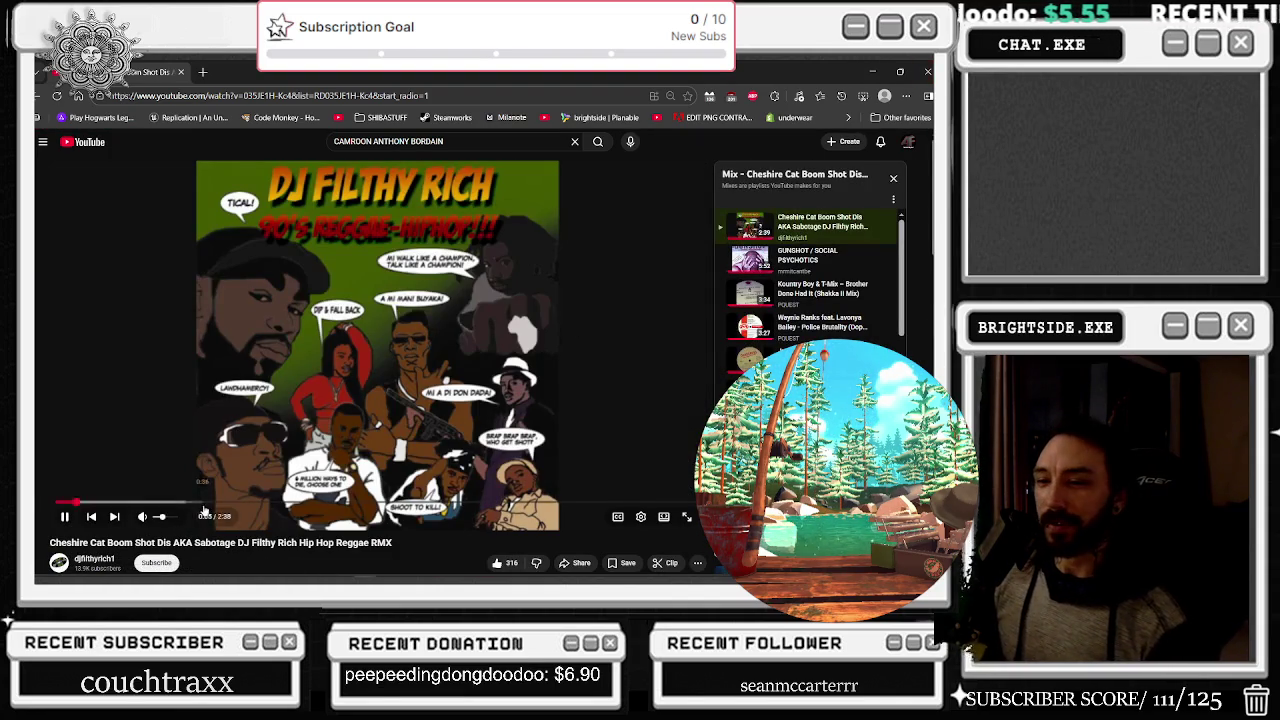
click(900, 72)
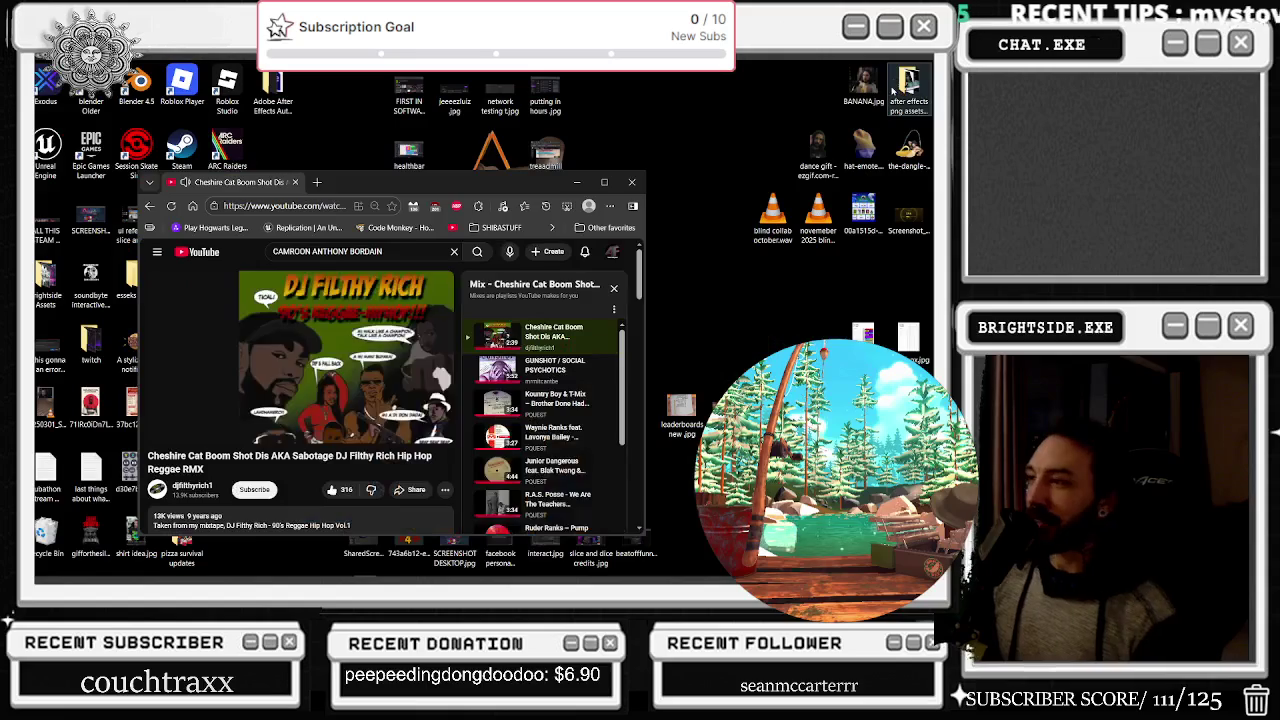
click(576, 182)
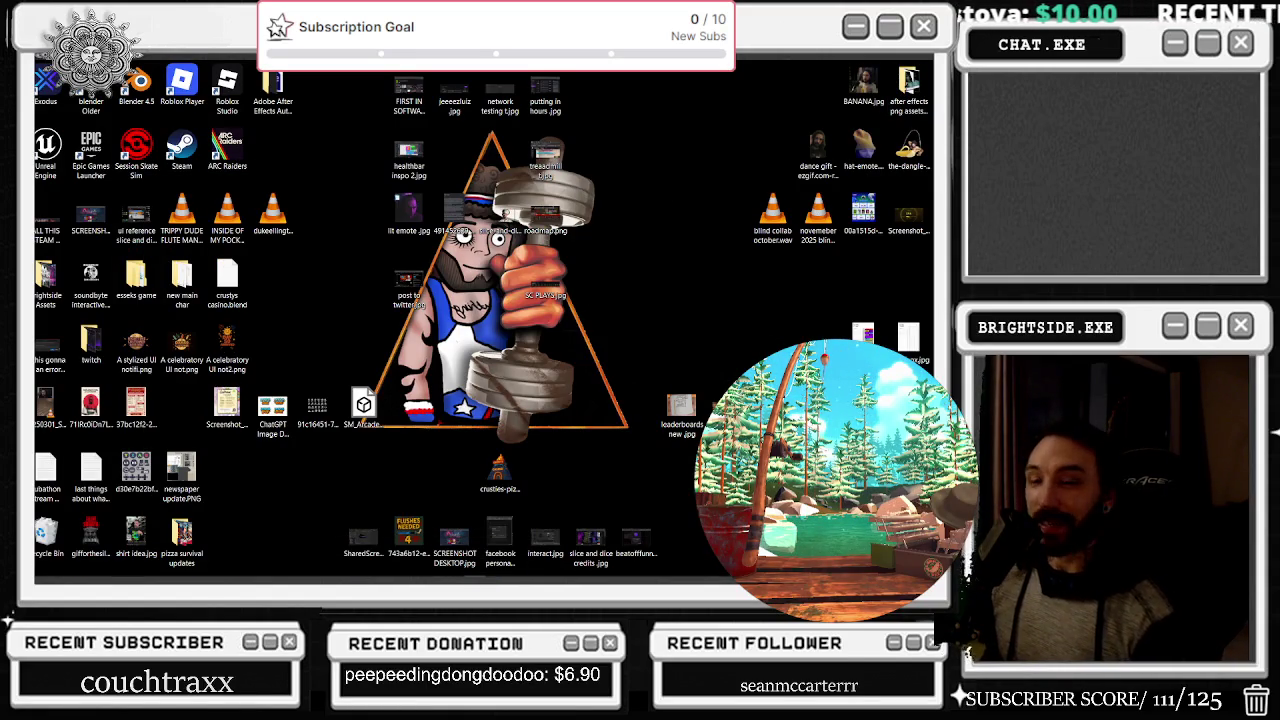
In the boss event graph, add a Transform Component from the camera manager and review Find Look at Rotation
click(693, 198)
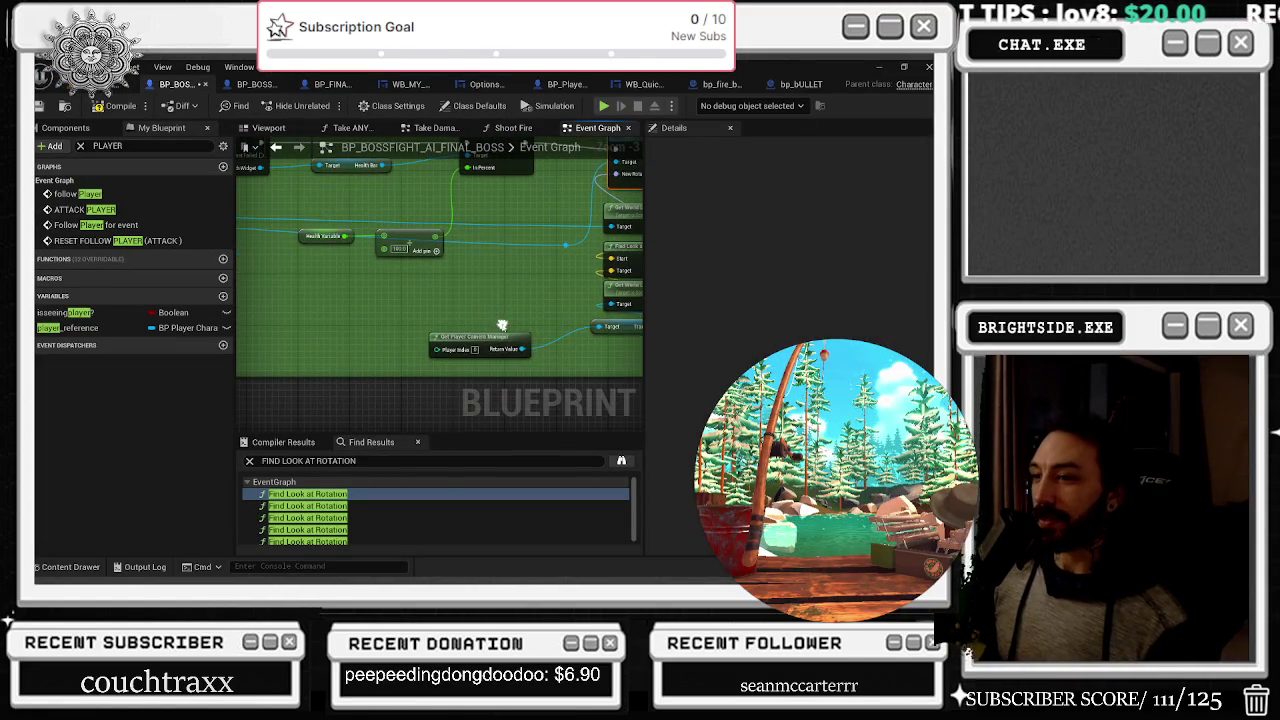
mouse_move(481, 343)
mouse_down()
mouse_move(400, 343)
mouse_move(531, 319)
mouse_move(507, 325)
mouse_up()
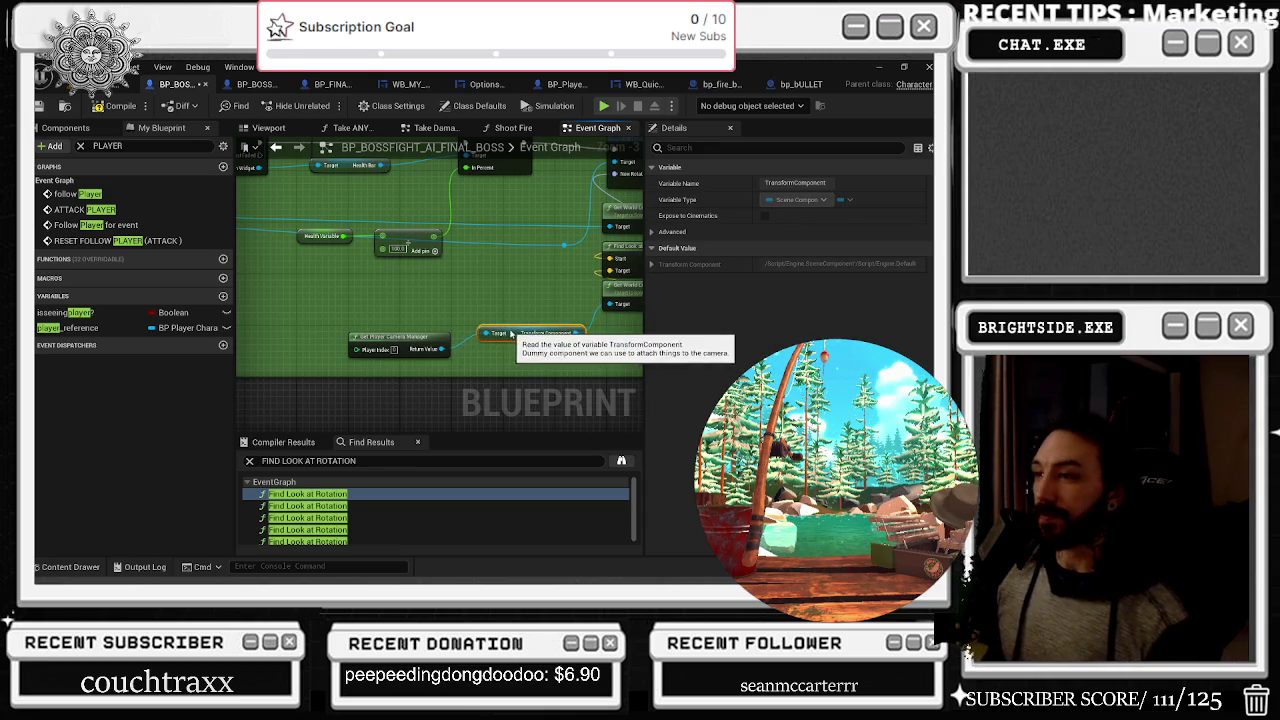
scroll(508, 315, down, 1)
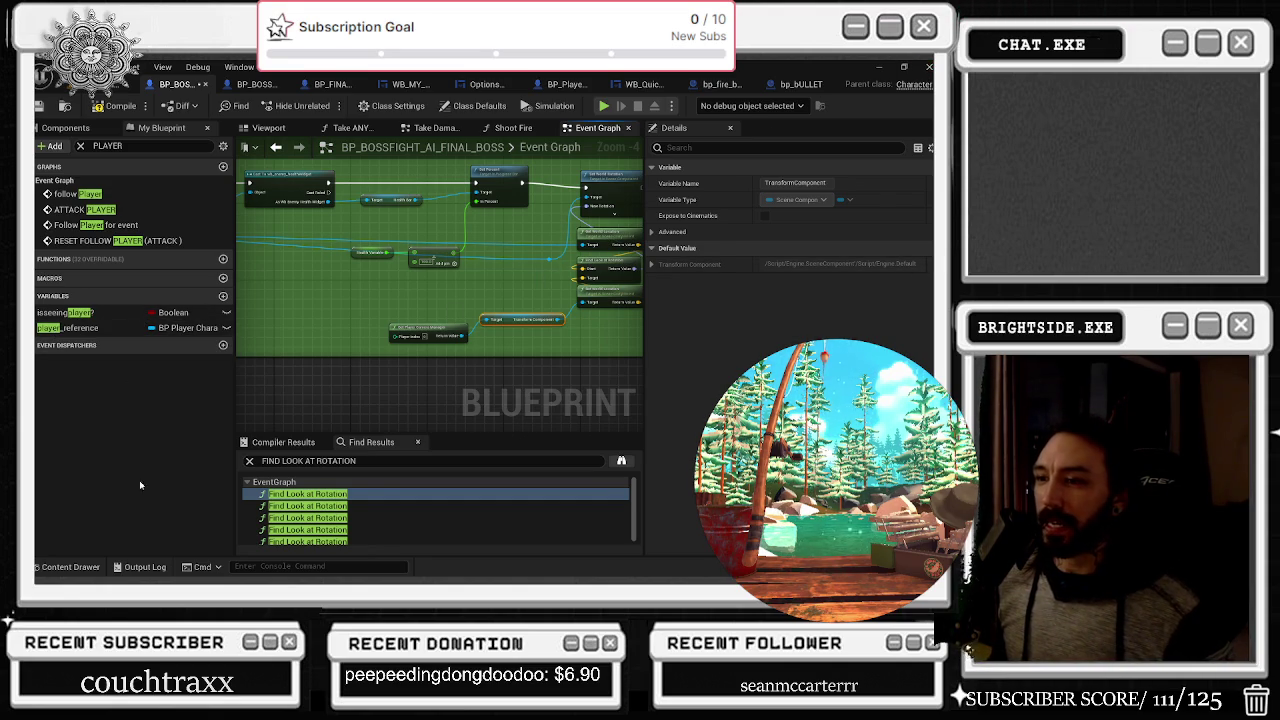
click(310, 506)
click(430, 250)
click(276, 148)
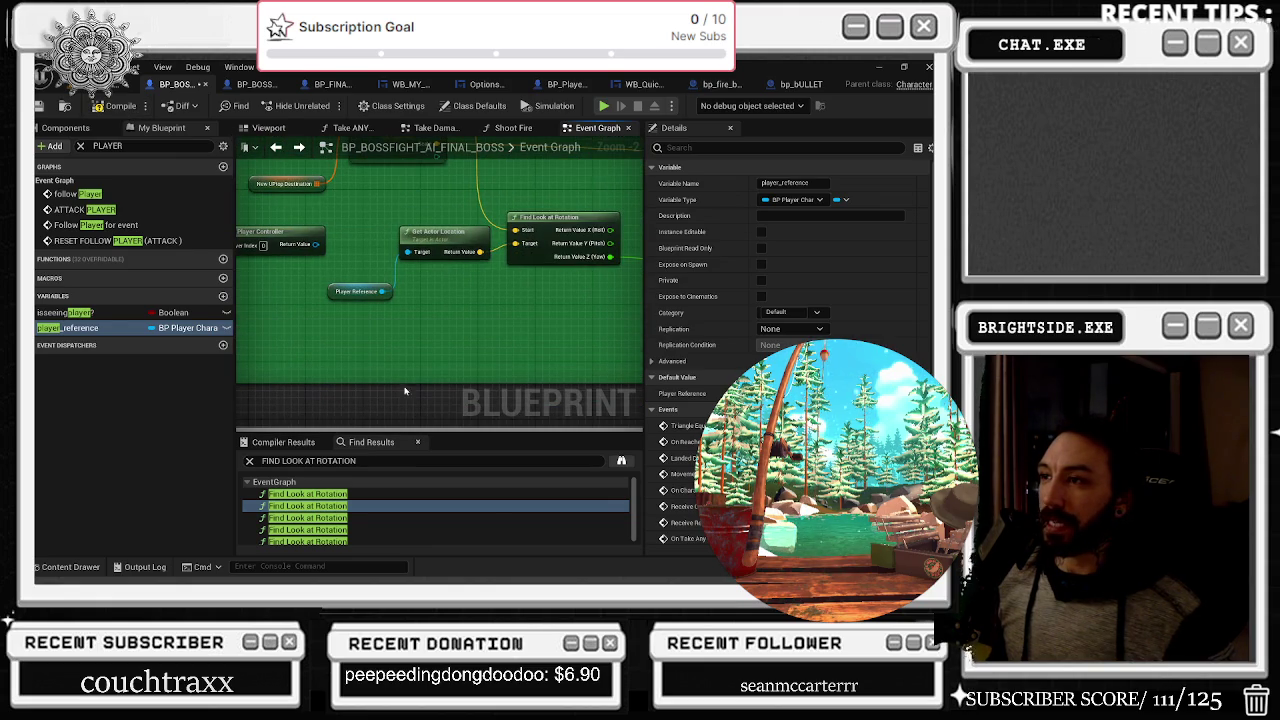
Paste the camera manager and Transform Component nodes and add Get World Location beside them
key(ctrl+v)
mouse_move(444, 342)
mouse_down()
mouse_move(409, 335)
mouse_move(472, 338)
mouse_move(430, 270)
mouse_move(455, 295)
mouse_move(505, 256)
mouse_move(507, 323)
mouse_up()
text(GET ACTOR)
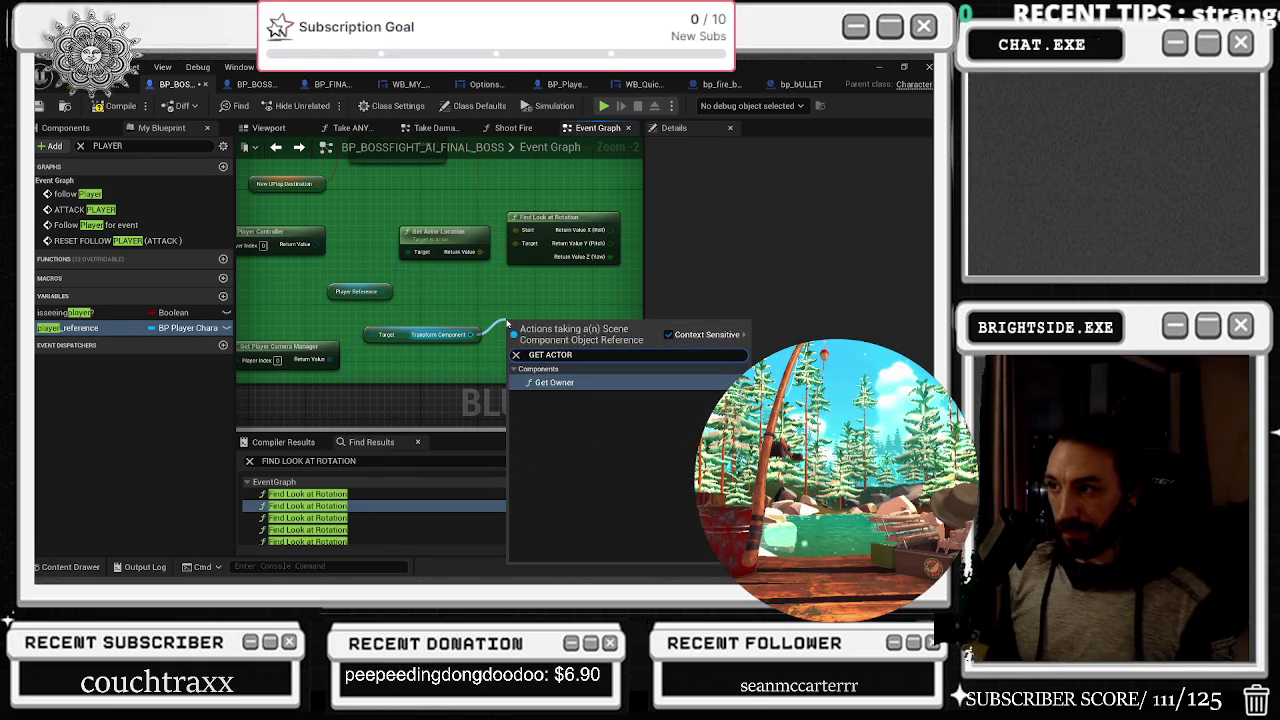
click(462, 304)
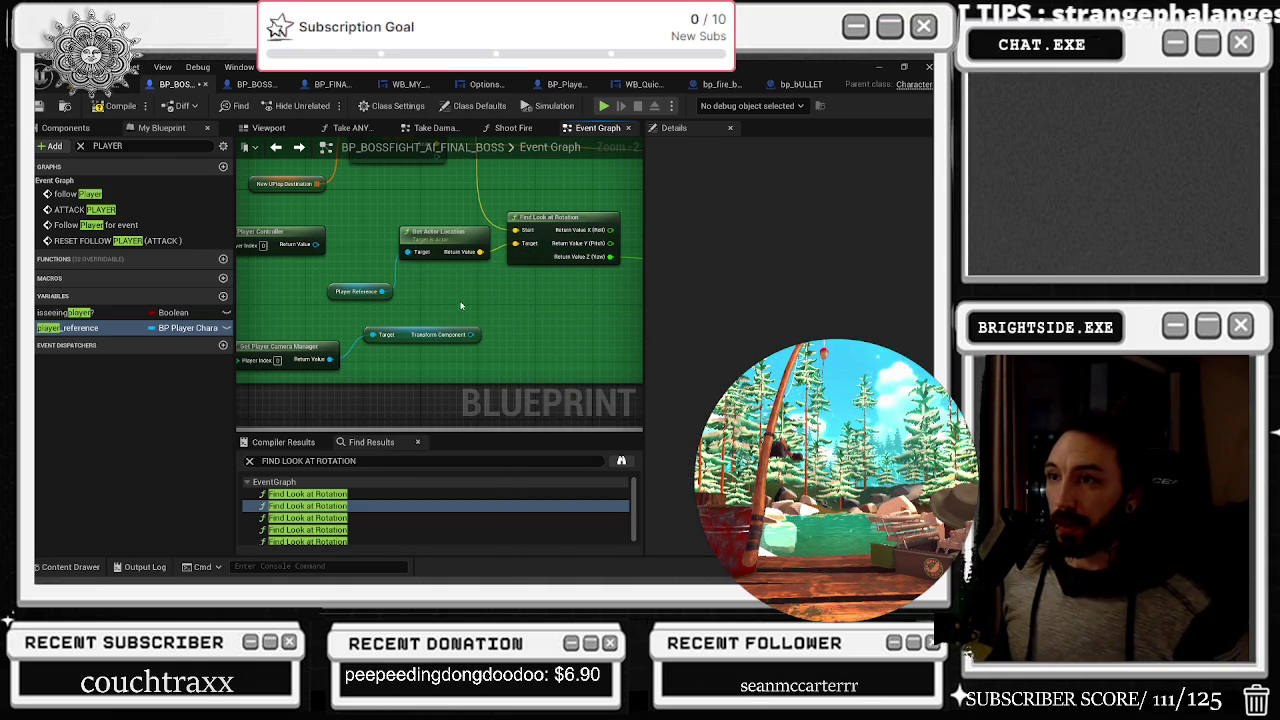
click(279, 149)
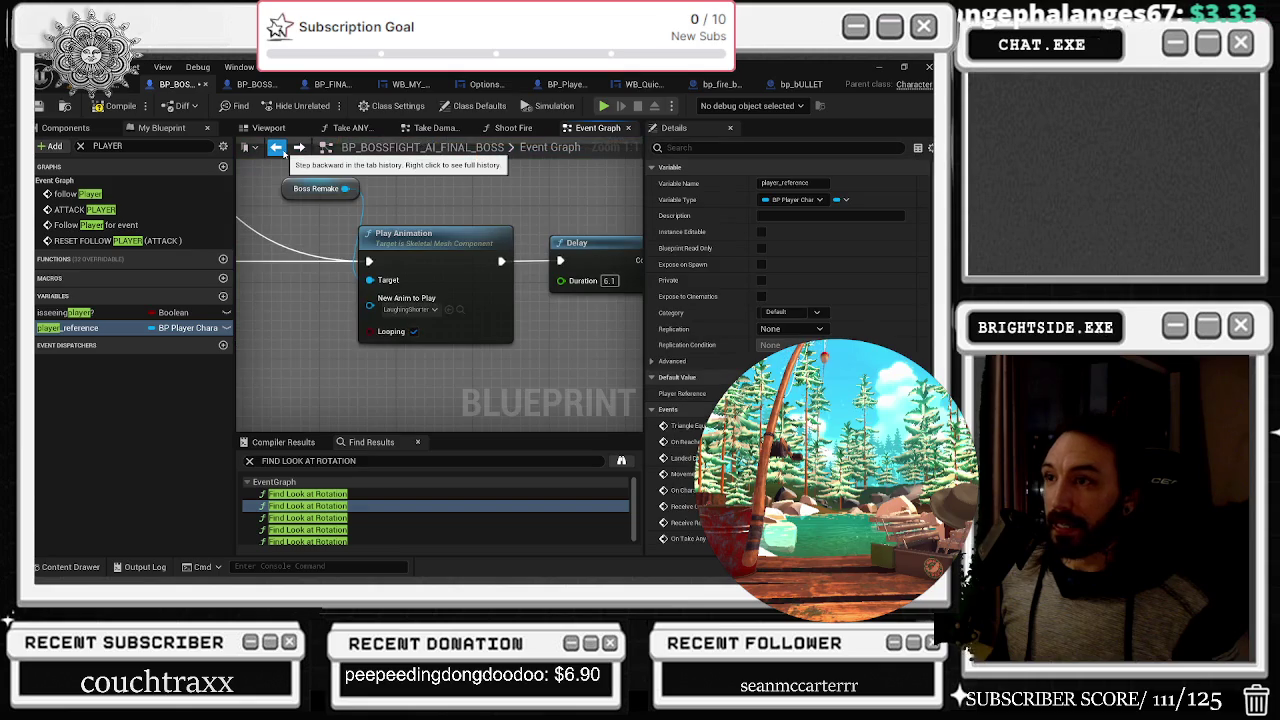
click(300, 151)
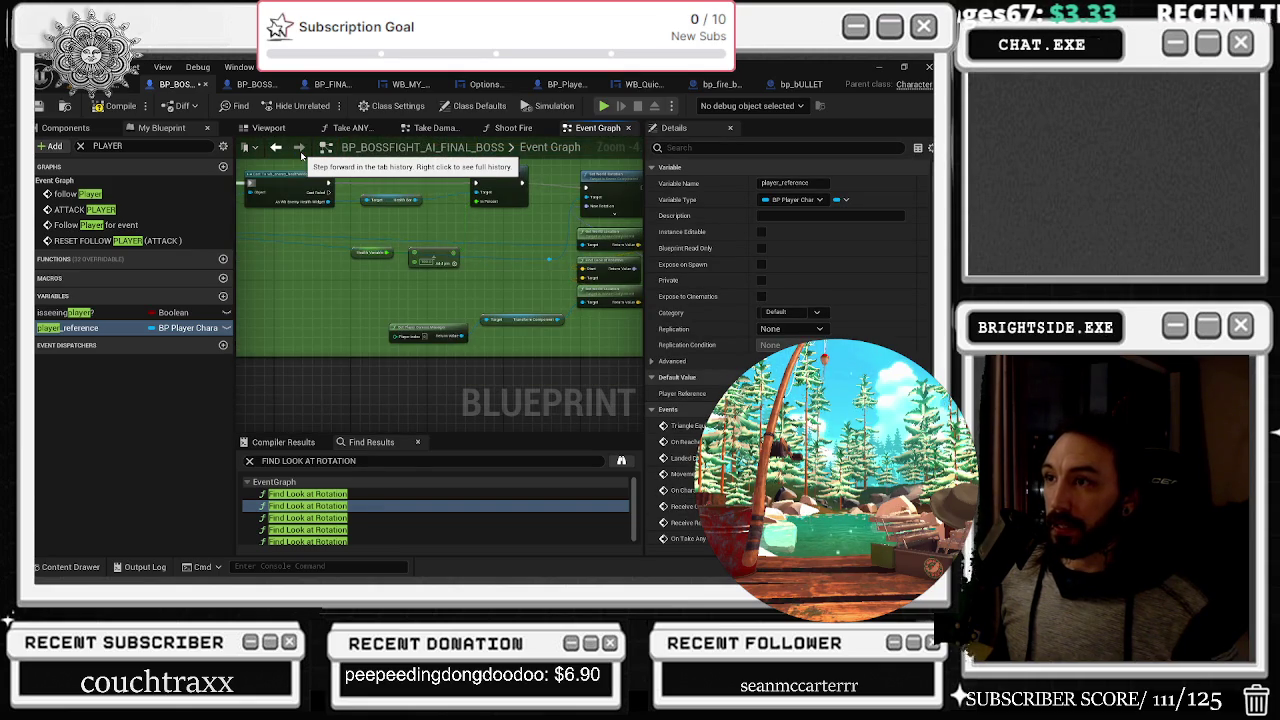
scroll(318, 295, up, 1)
click(467, 298)
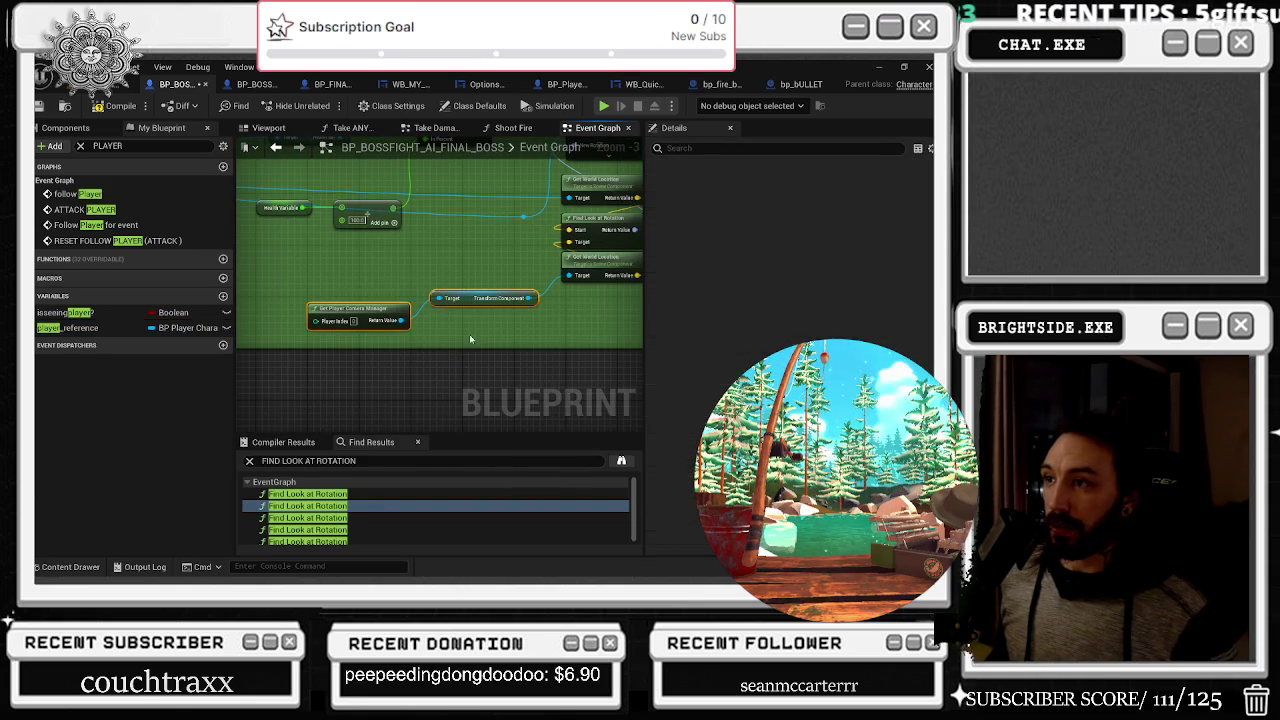
drag(467, 298, 403, 298)
mouse_move(600, 230)
mouse_down()
mouse_move(571, 278)
mouse_move(525, 272)
mouse_up()
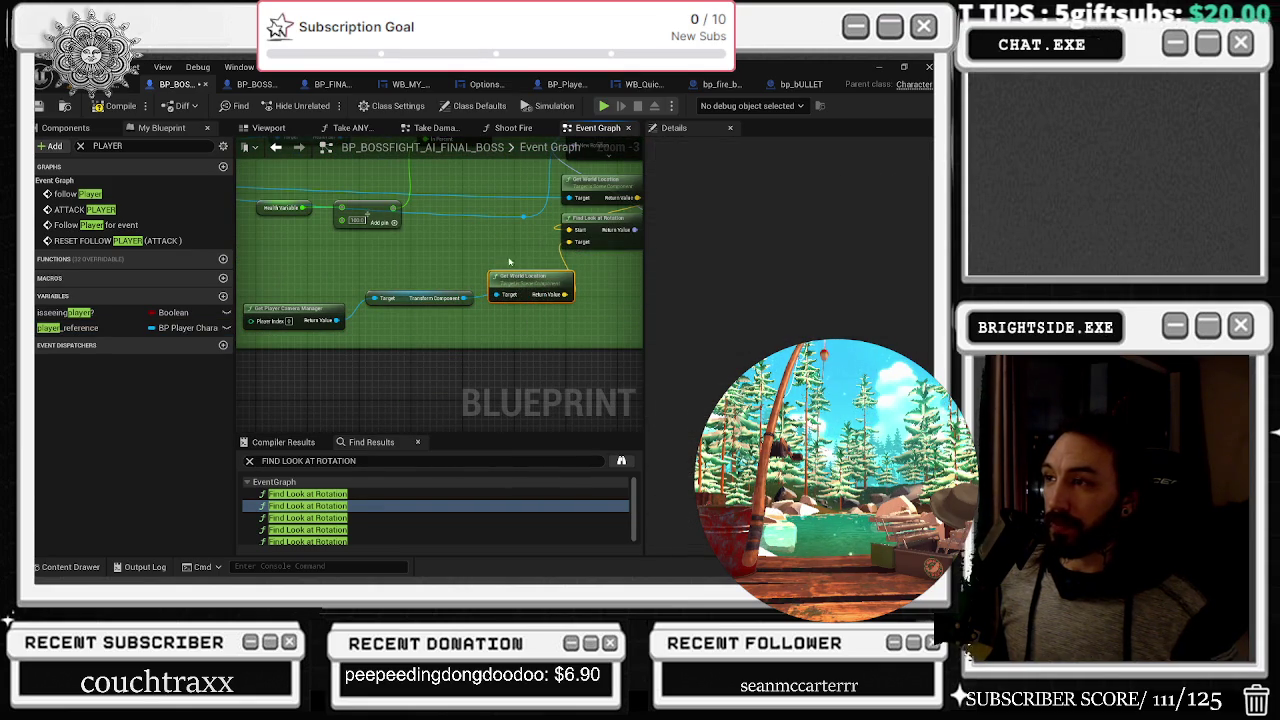
Wire Get World Location into Find Look at Rotation's Target and delete the Get Player Controller node
click(275, 147)
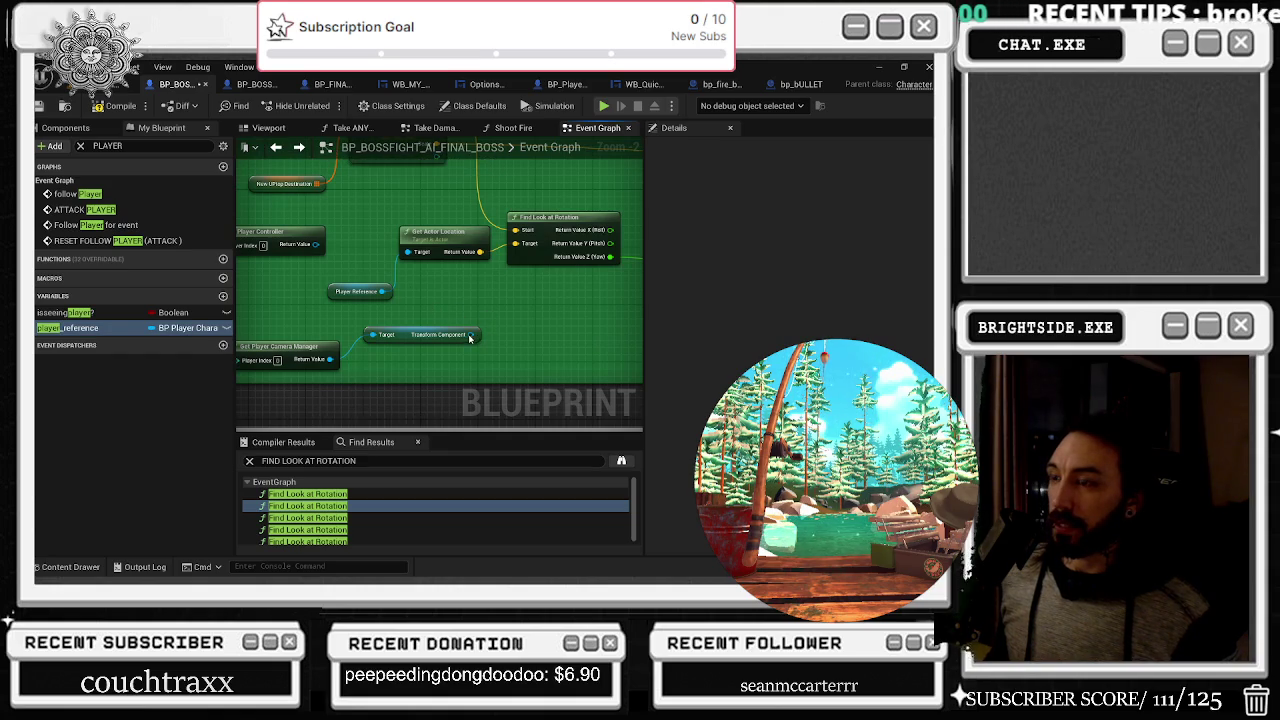
mouse_move(570, 331)
mouse_down()
mouse_move(575, 305)
mouse_move(521, 244)
mouse_up()
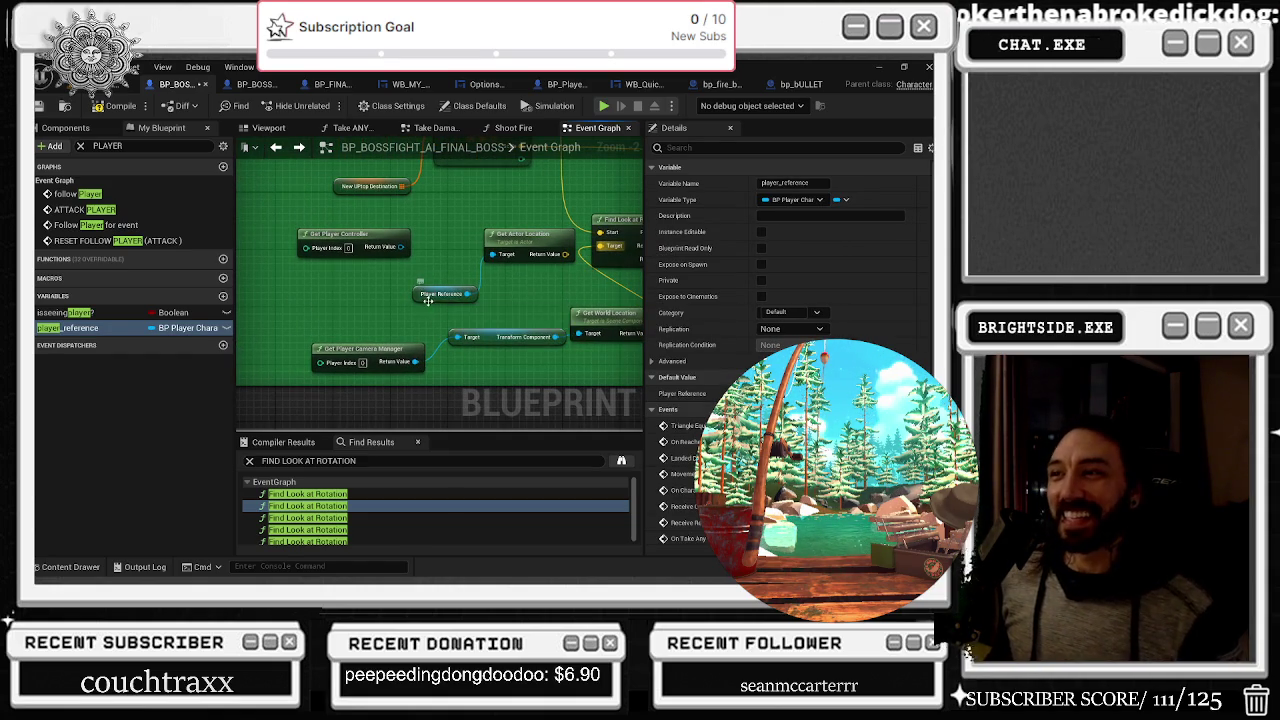
click(321, 236)
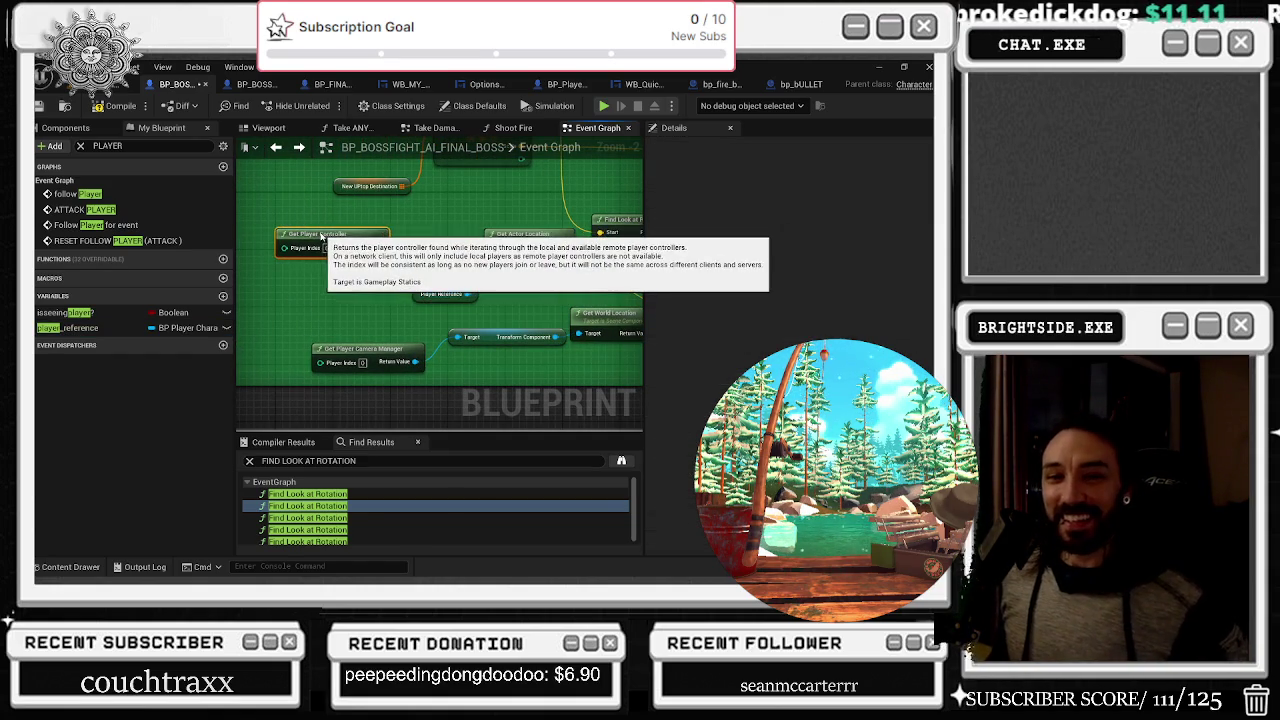
key(Delete)
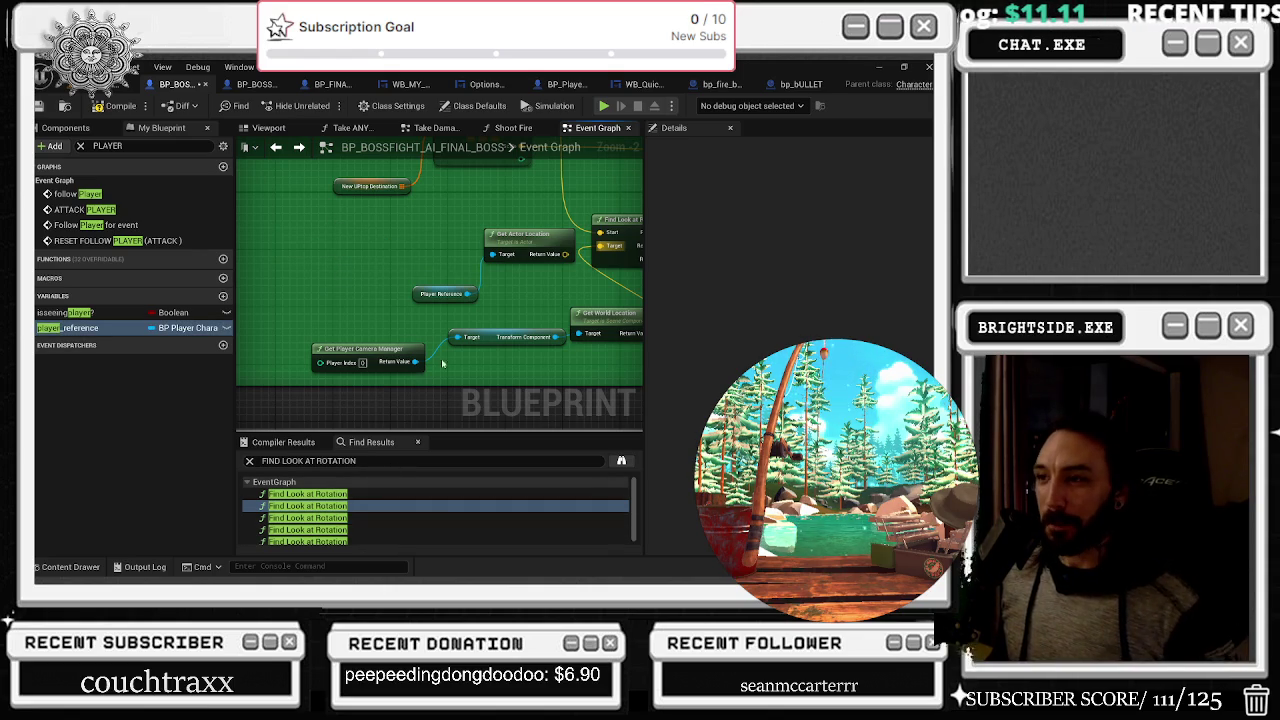
click(438, 294)
mouse_move(438, 294)
mouse_down()
mouse_move(363, 296)
mouse_move(470, 352)
mouse_move(580, 357)
mouse_up()
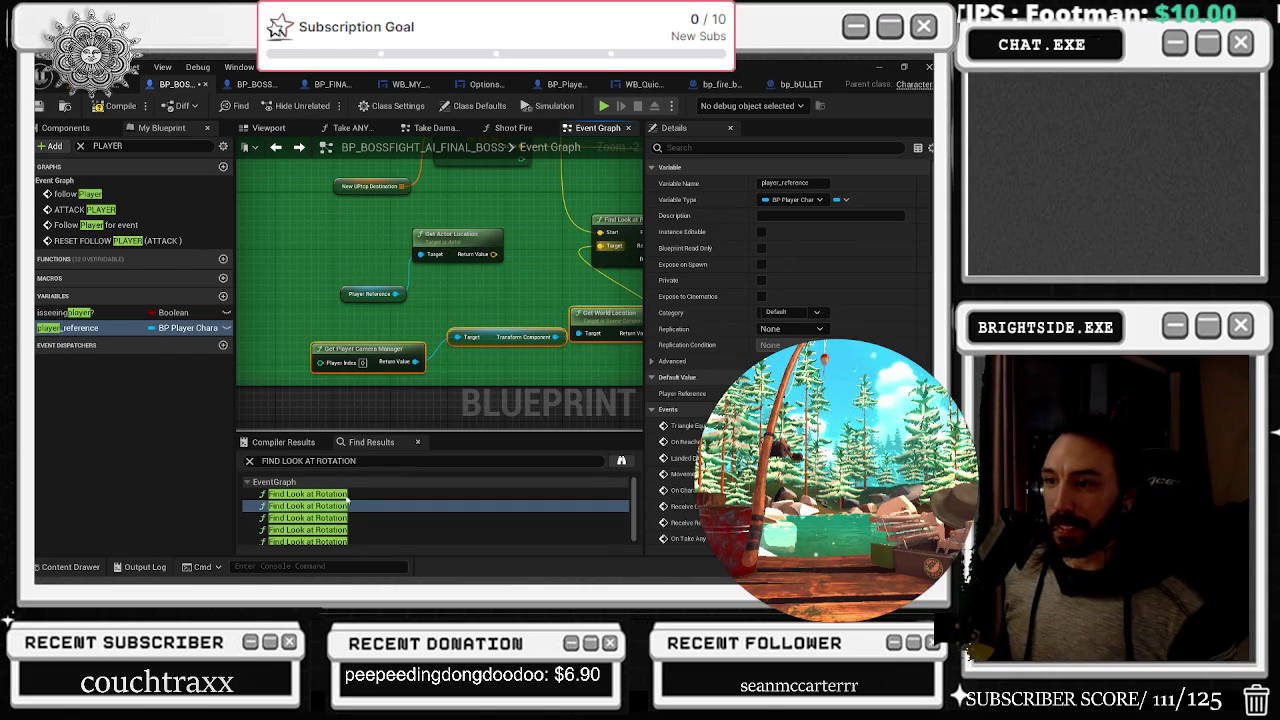
click(307, 517)
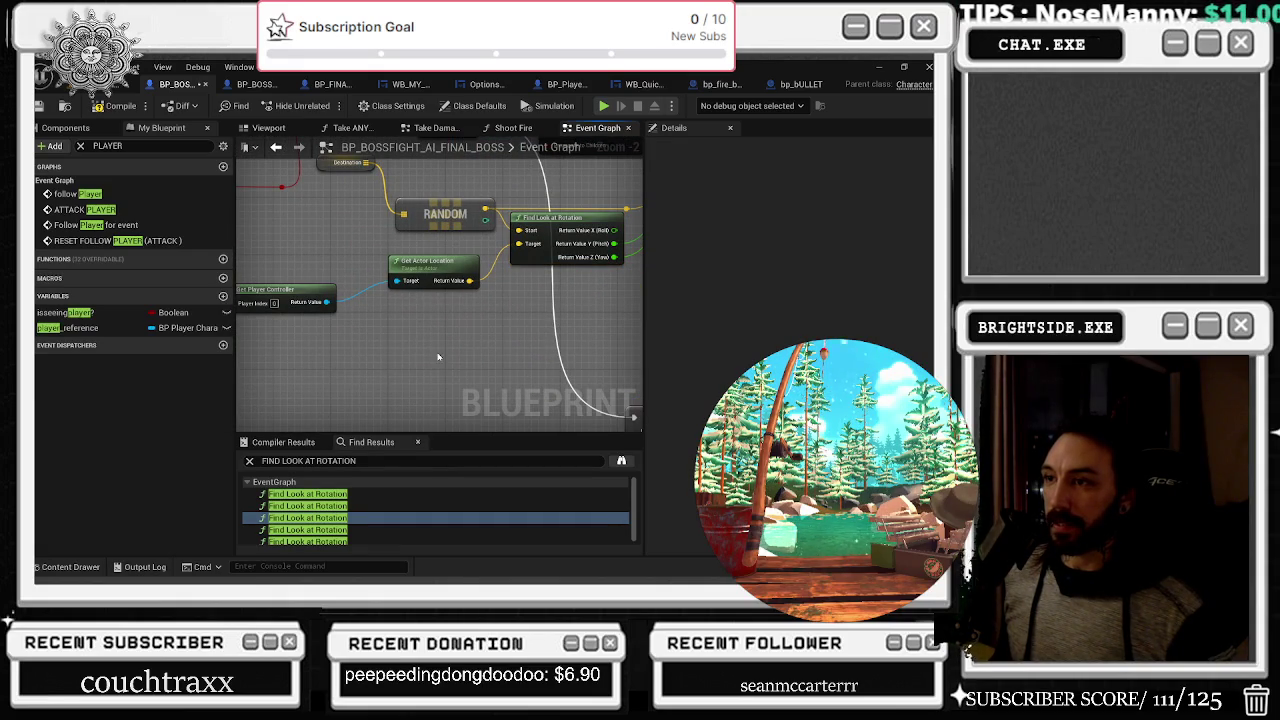
Paste the camera location nodes at the next Find Look at Rotation results, wiring Get World Location to Target
key(ctrl+z)
mouse_move(488, 359)
mouse_down()
mouse_move(515, 285)
mouse_move(595, 432)
mouse_up()
click(360, 530)
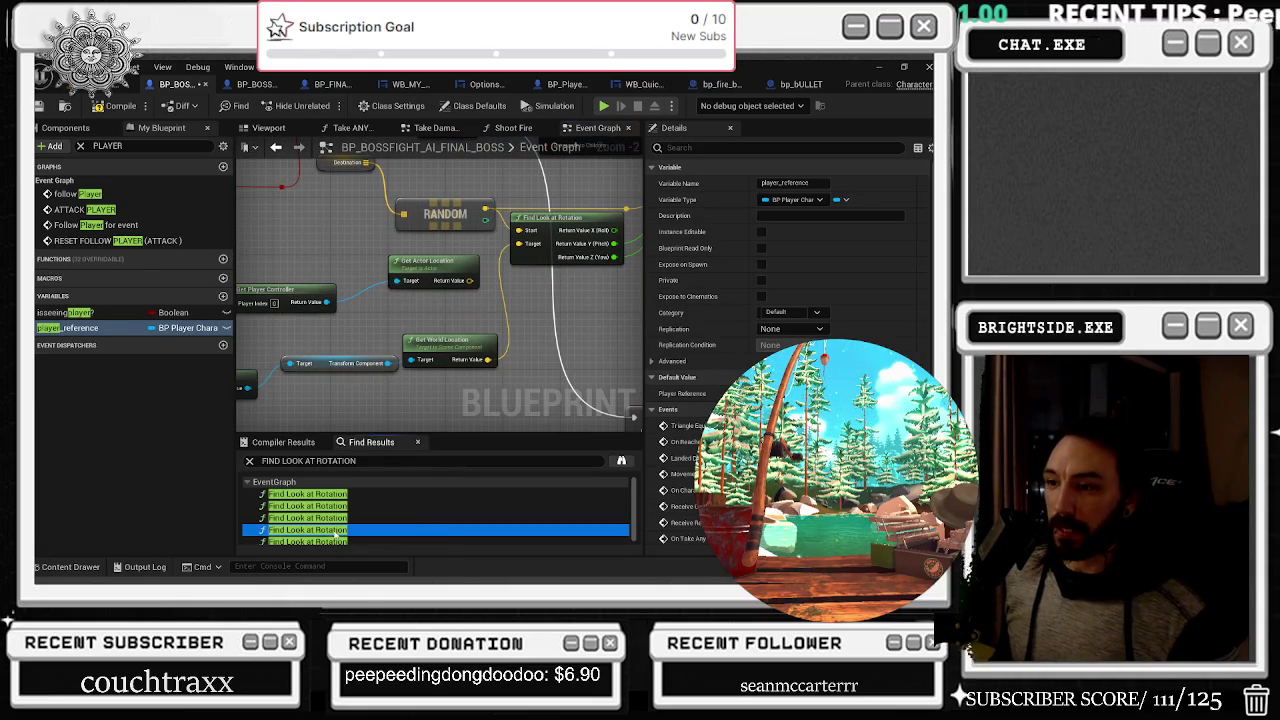
drag(500, 361, 457, 308)
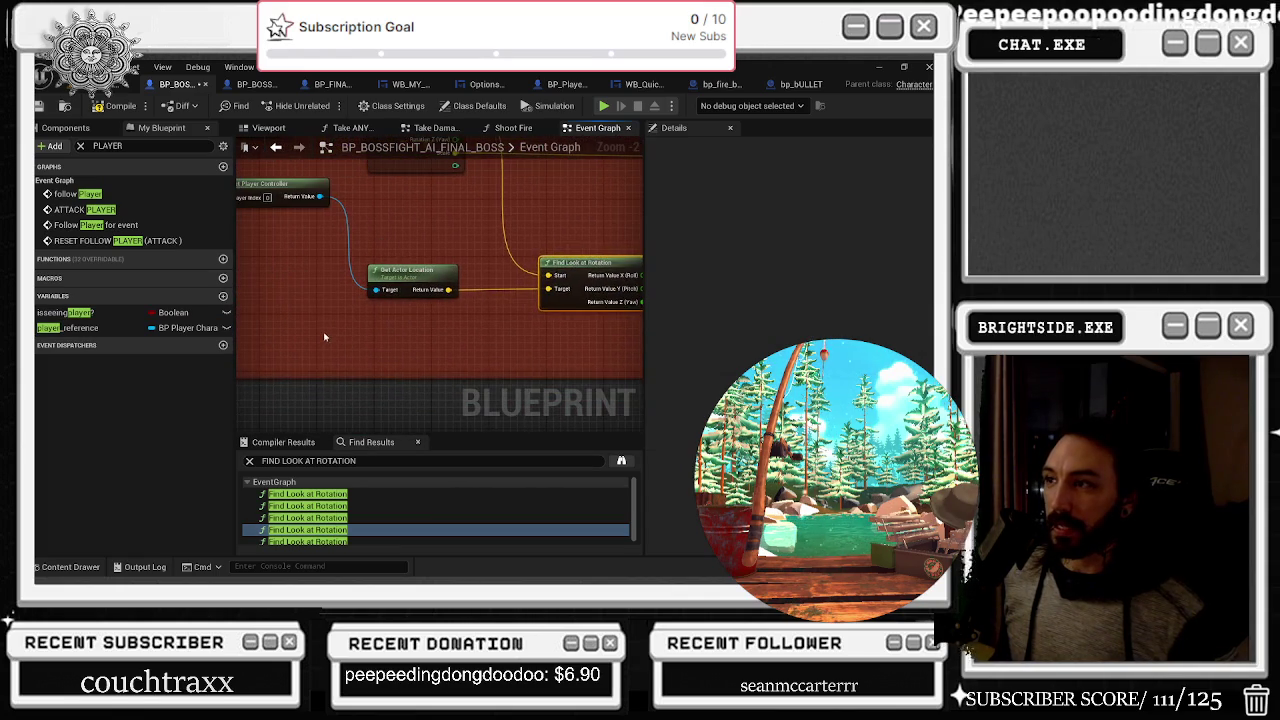
key(ctrl+v)
mouse_move(541, 334)
mouse_down()
mouse_move(289, 360)
mouse_move(428, 438)
mouse_move(484, 428)
mouse_move(470, 300)
mouse_move(420, 290)
mouse_move(522, 363)
mouse_move(527, 318)
mouse_up()
click(300, 541)
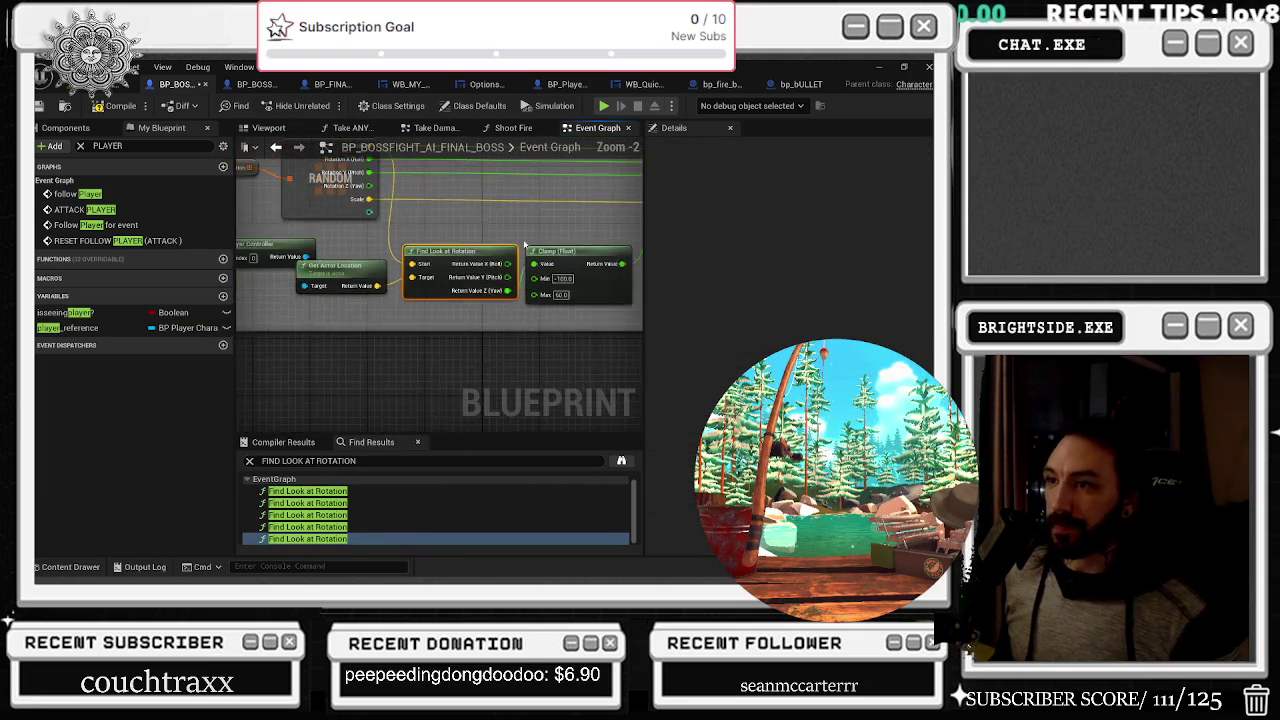
scroll(523, 243, down, 2)
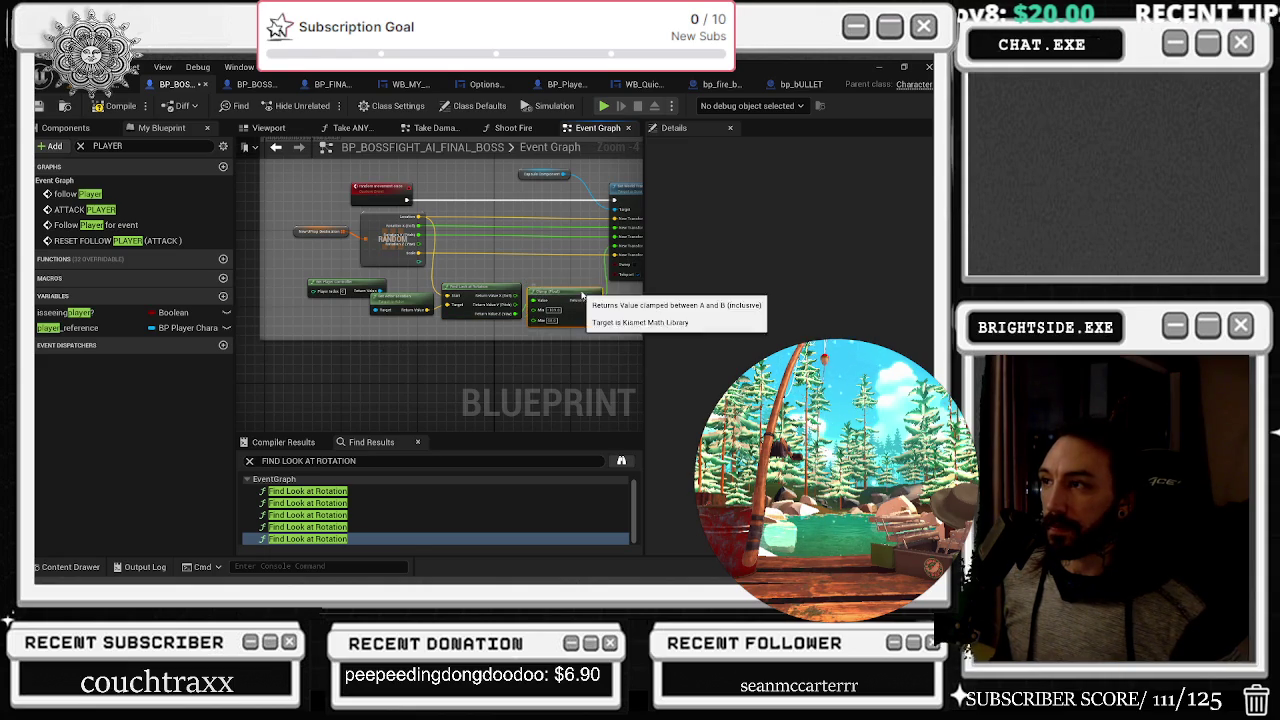
drag(587, 300, 598, 310)
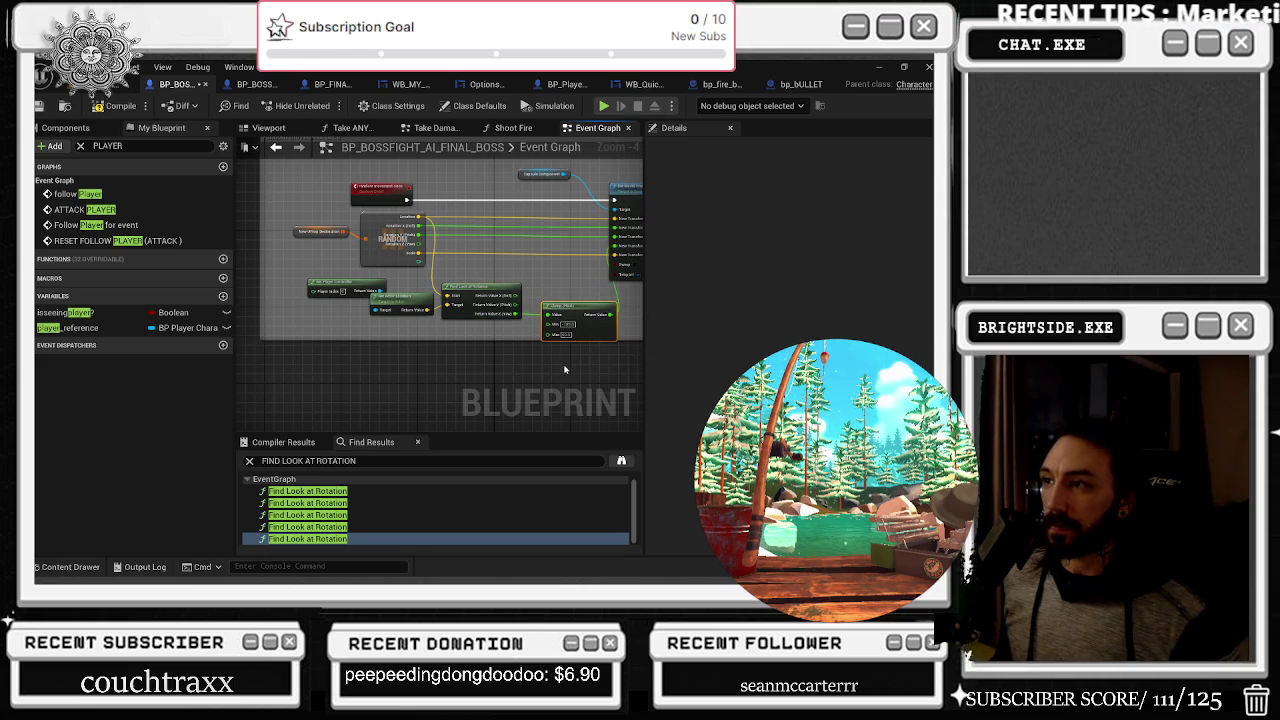
drag(382, 362, 343, 366)
Connect Get World Location's Z output to the Clamp (Float) Value input
click(328, 353)
key(ctrl+z)
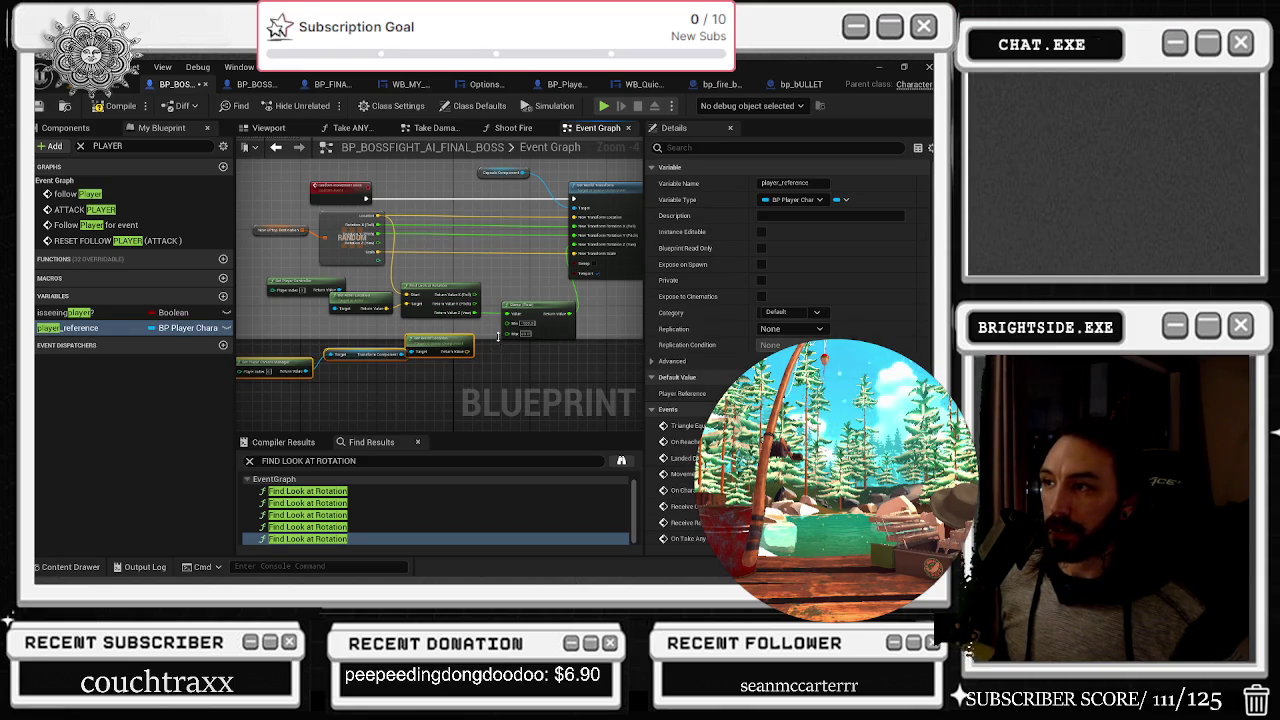
mouse_move(480, 358)
mouse_down()
mouse_move(530, 372)
mouse_move(512, 315)
mouse_move(506, 362)
mouse_up()
click(480, 372)
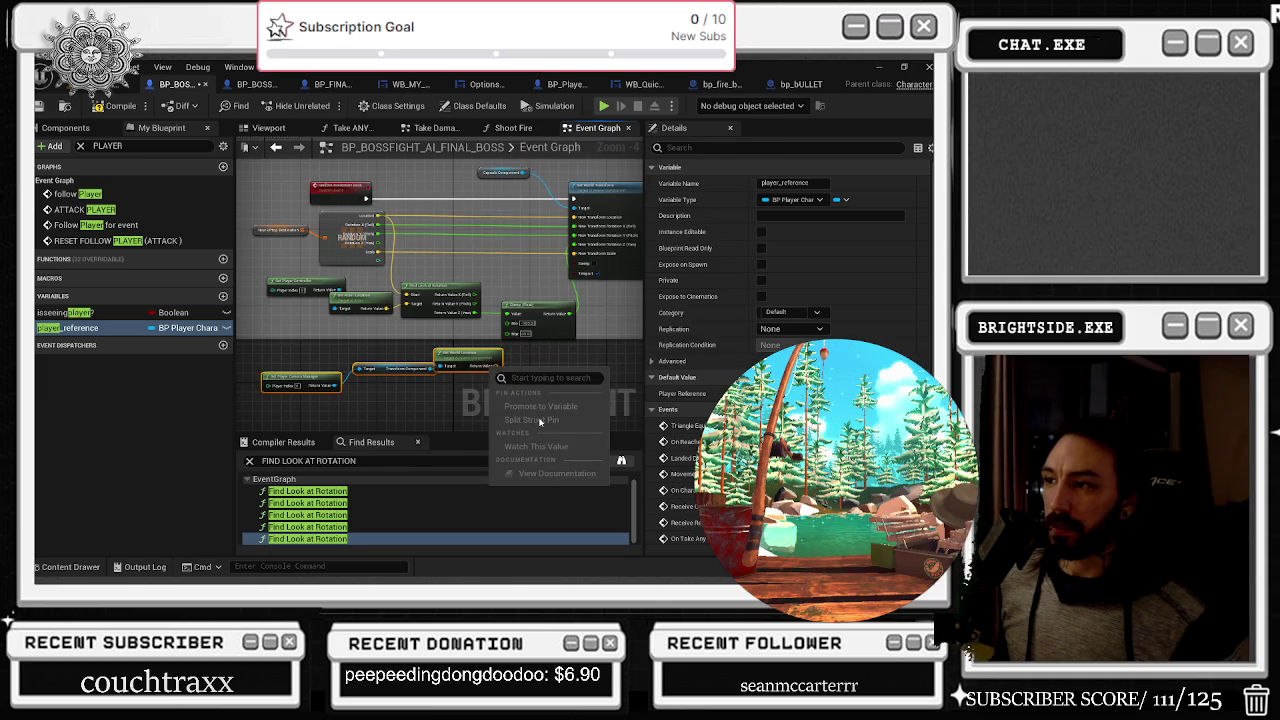
right_click(484, 366)
click(497, 368)
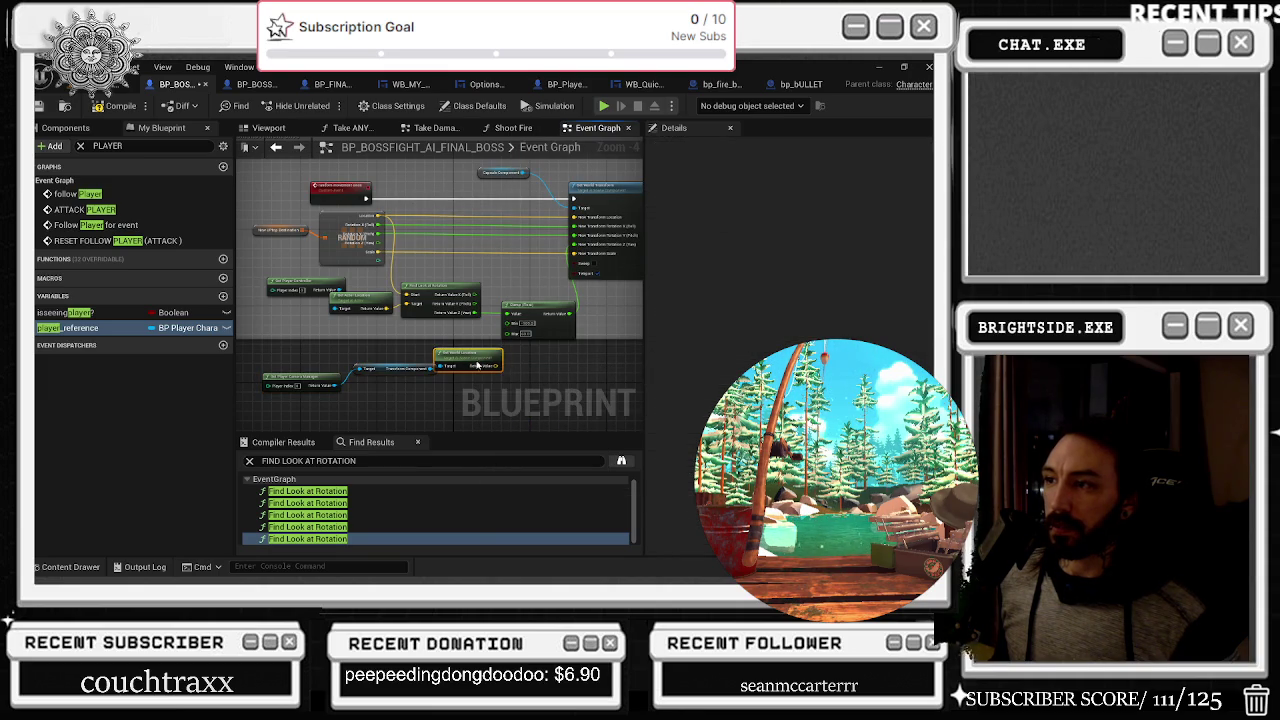
drag(343, 362, 469, 407)
mouse_move(497, 366)
mouse_down()
mouse_move(428, 360)
mouse_move(466, 385)
mouse_up()
mouse_move(304, 346)
mouse_down()
mouse_move(466, 399)
mouse_move(423, 377)
mouse_move(530, 283)
mouse_up()
scroll(466, 382, up, 2)
click(547, 245)
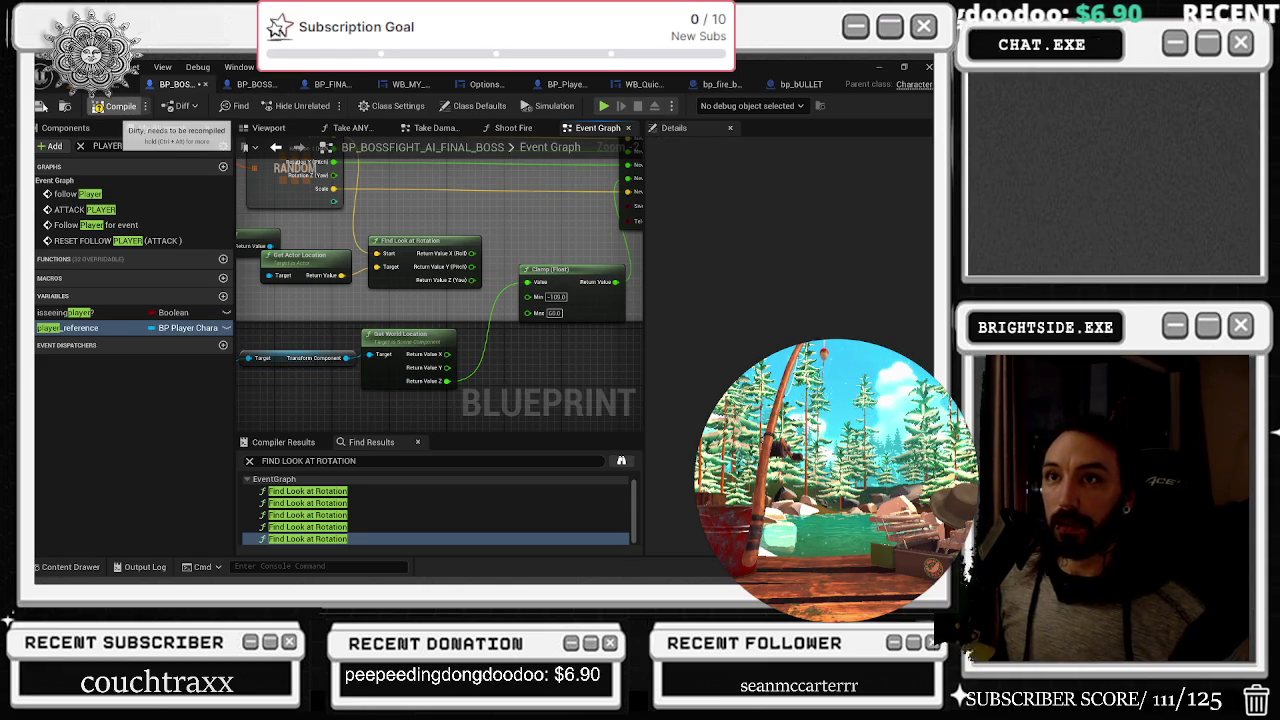
Compile the boss blueprint and save the Windmills_LEvel_w_Opera_LAST_STAND_BOSS_FIGHT level
click(40, 106)
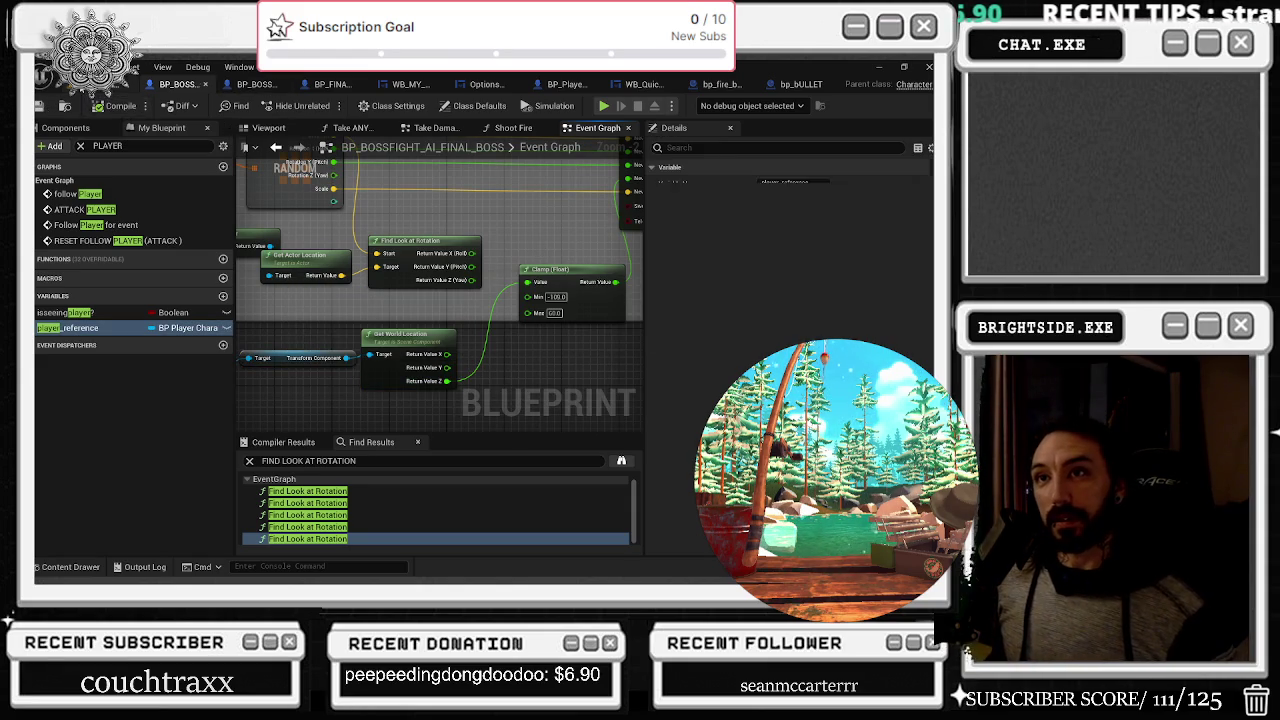
click(95, 84)
click(38, 105)
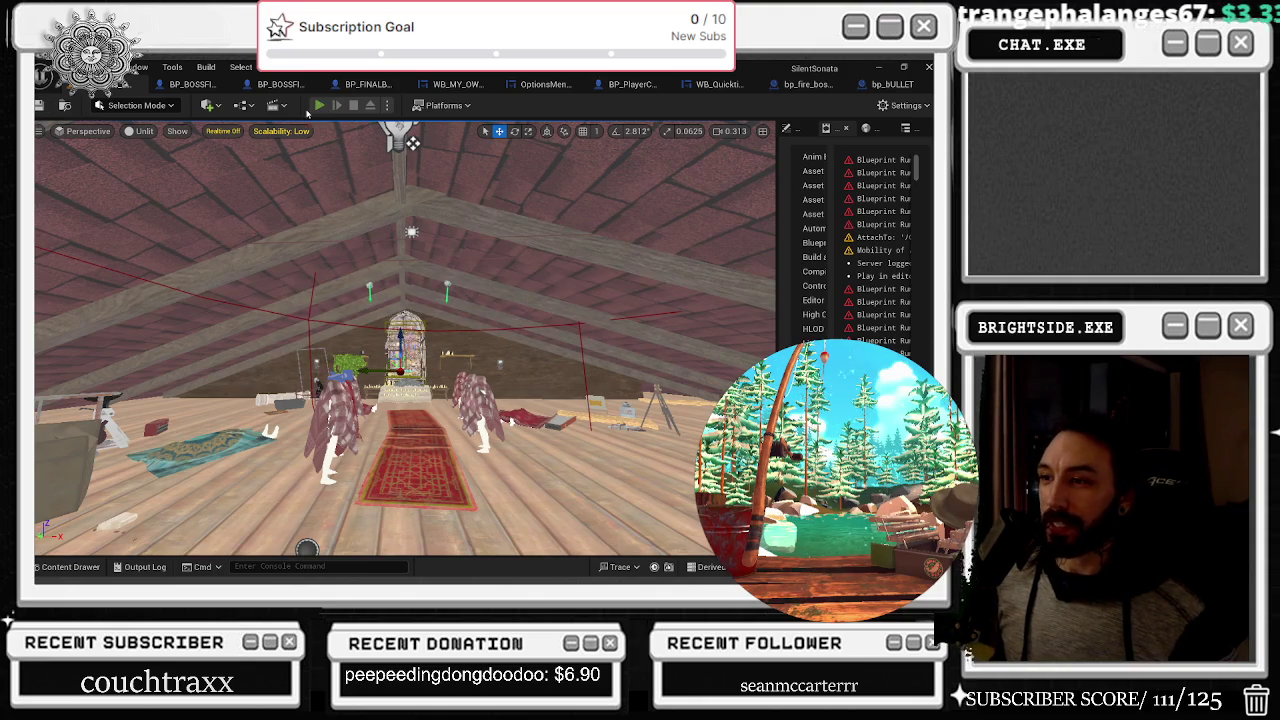
Playtest the boss level, walking toward the door, then stop and return to the boss event graph
click(317, 106)
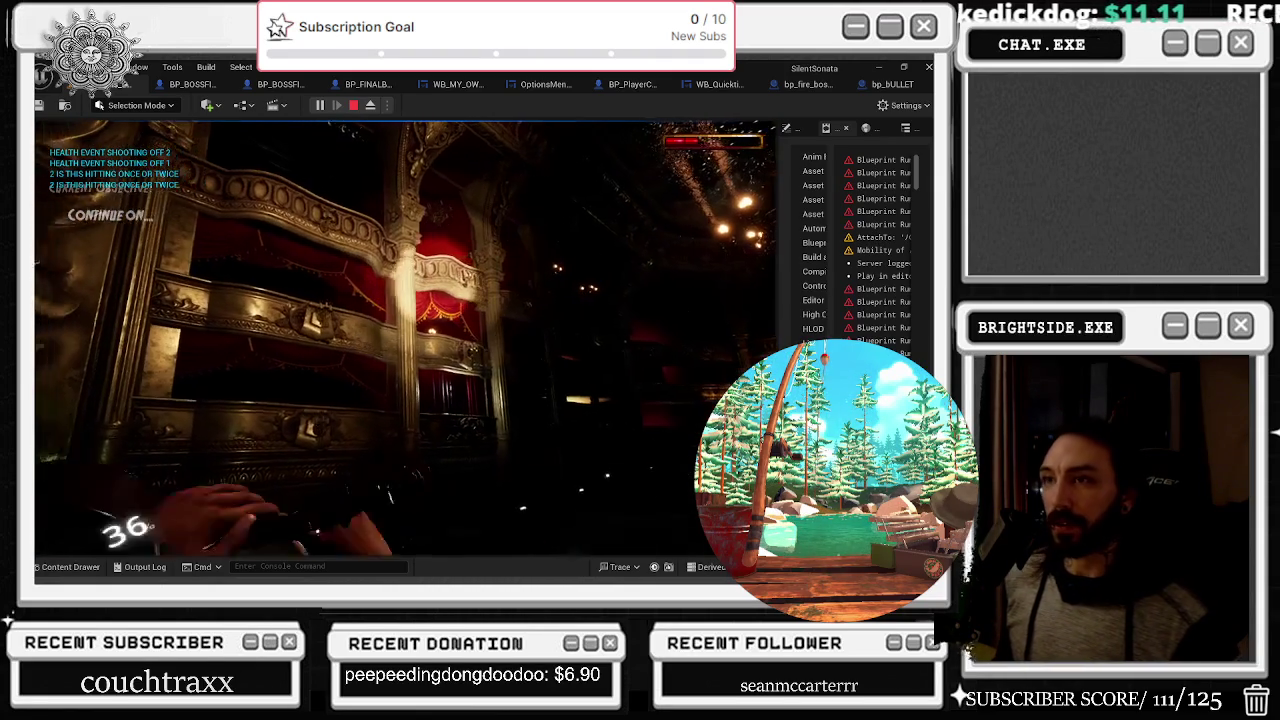
key(Escape)
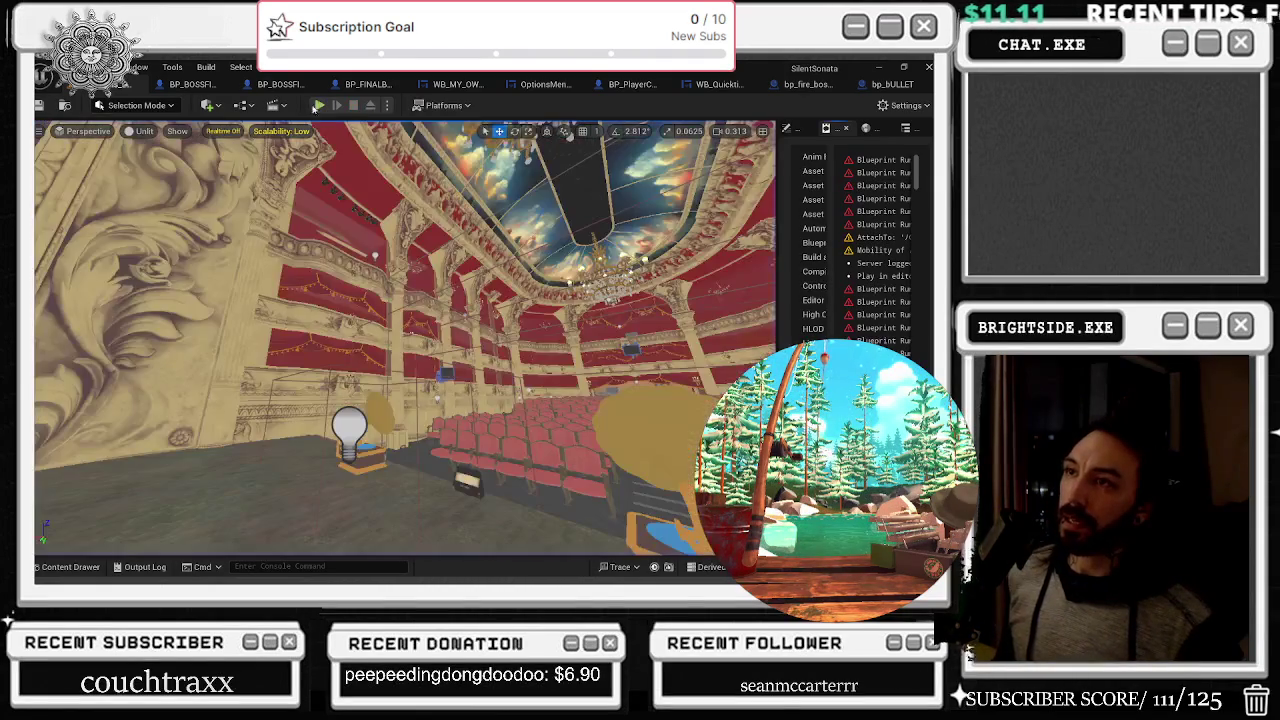
click(318, 105)
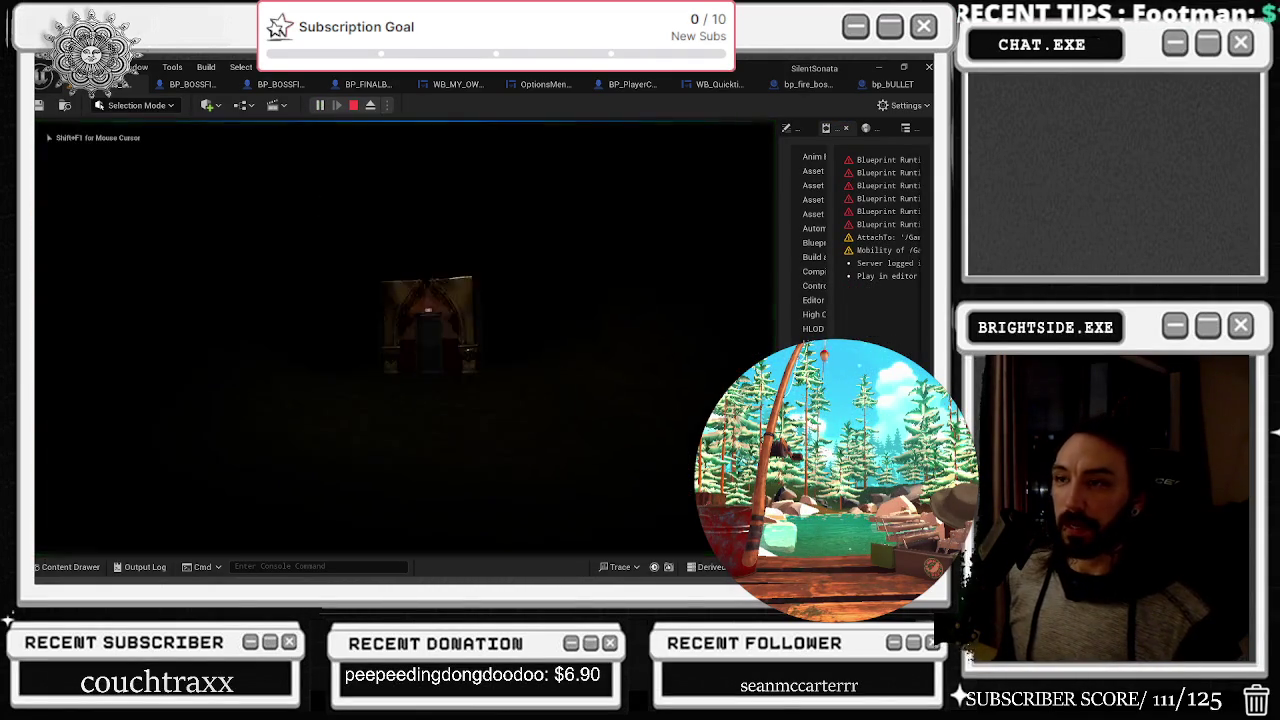
key(alt+Tab)
key(Escape)
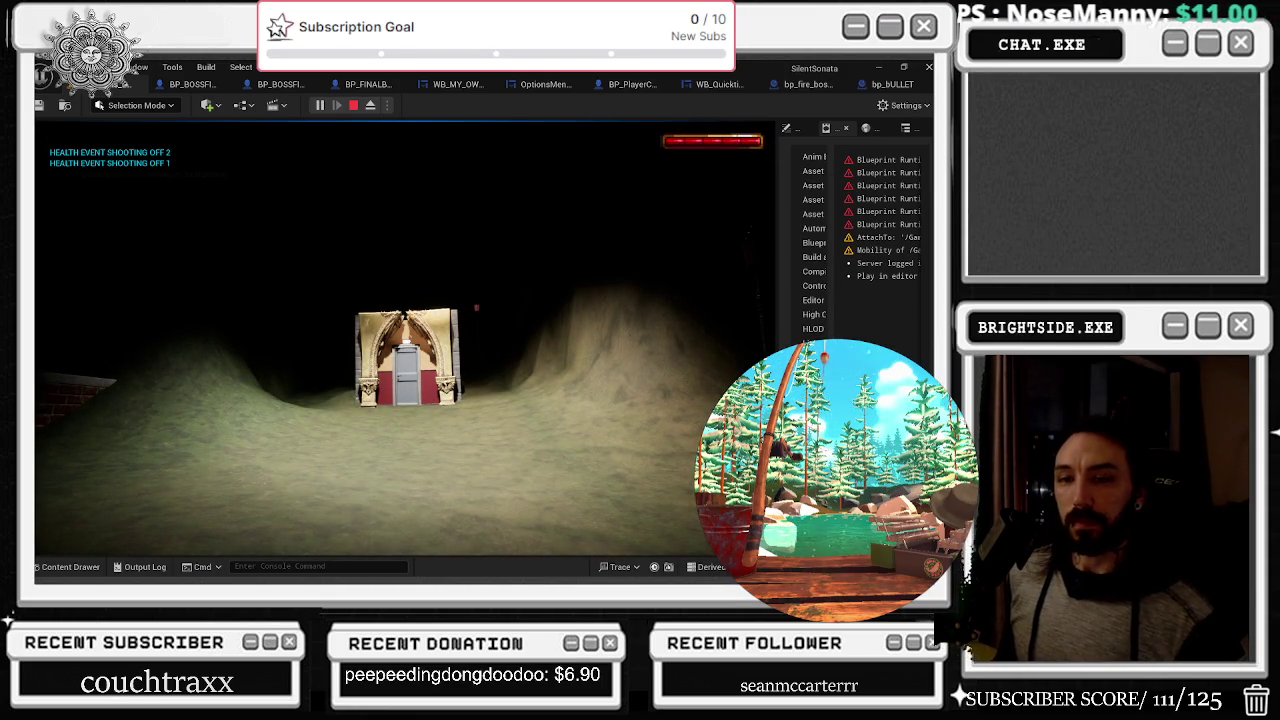
key(w)
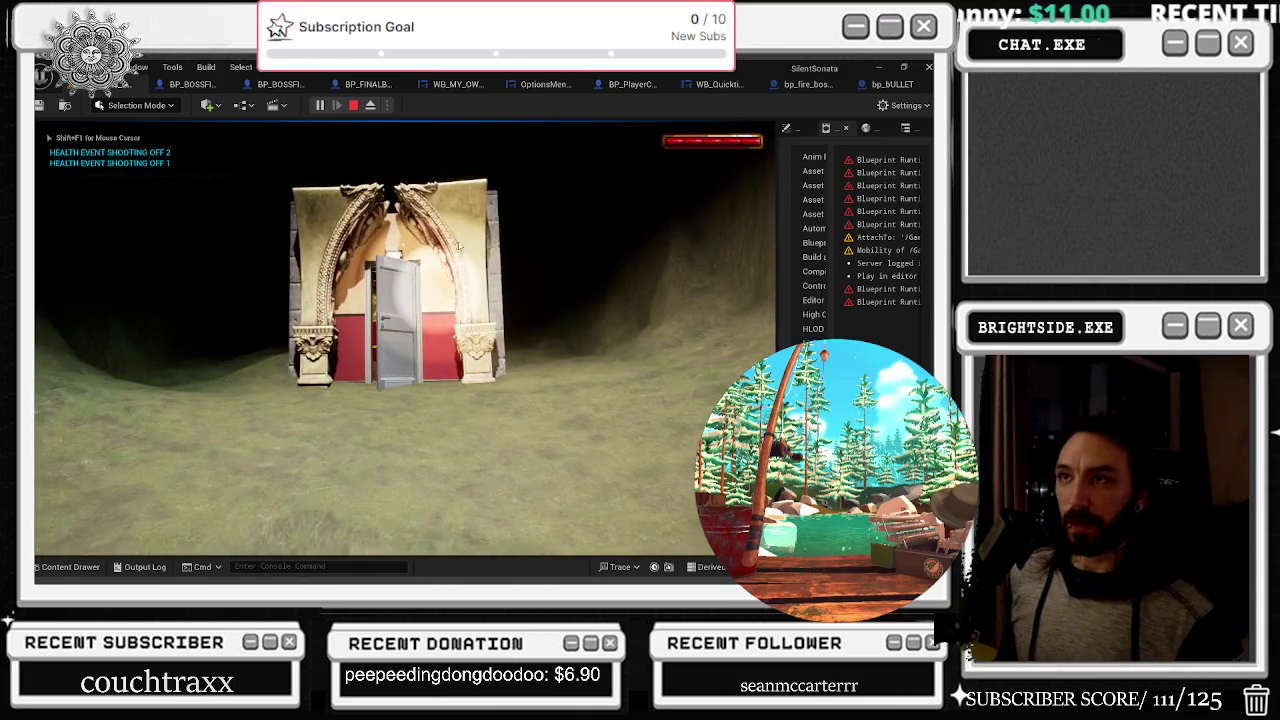
key(Escape)
click(192, 84)
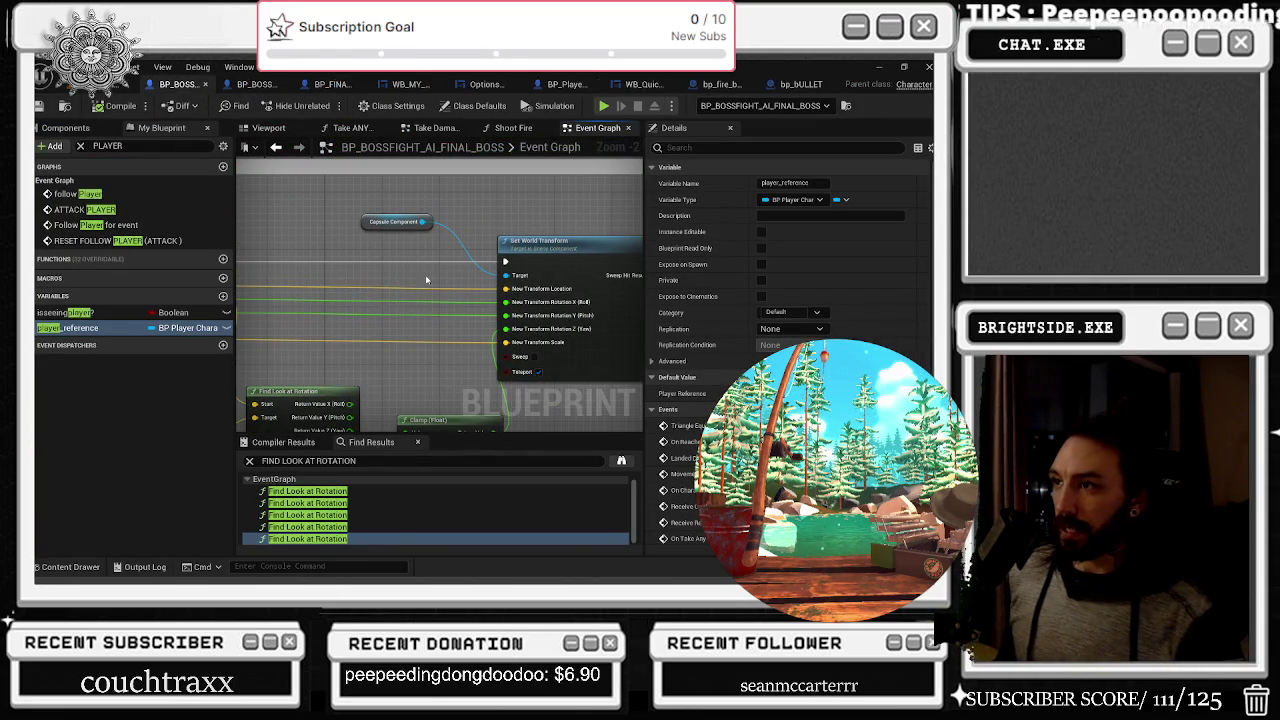
Step through the first two Find Look at Rotation nodes and select their Get World Location node
click(320, 494)
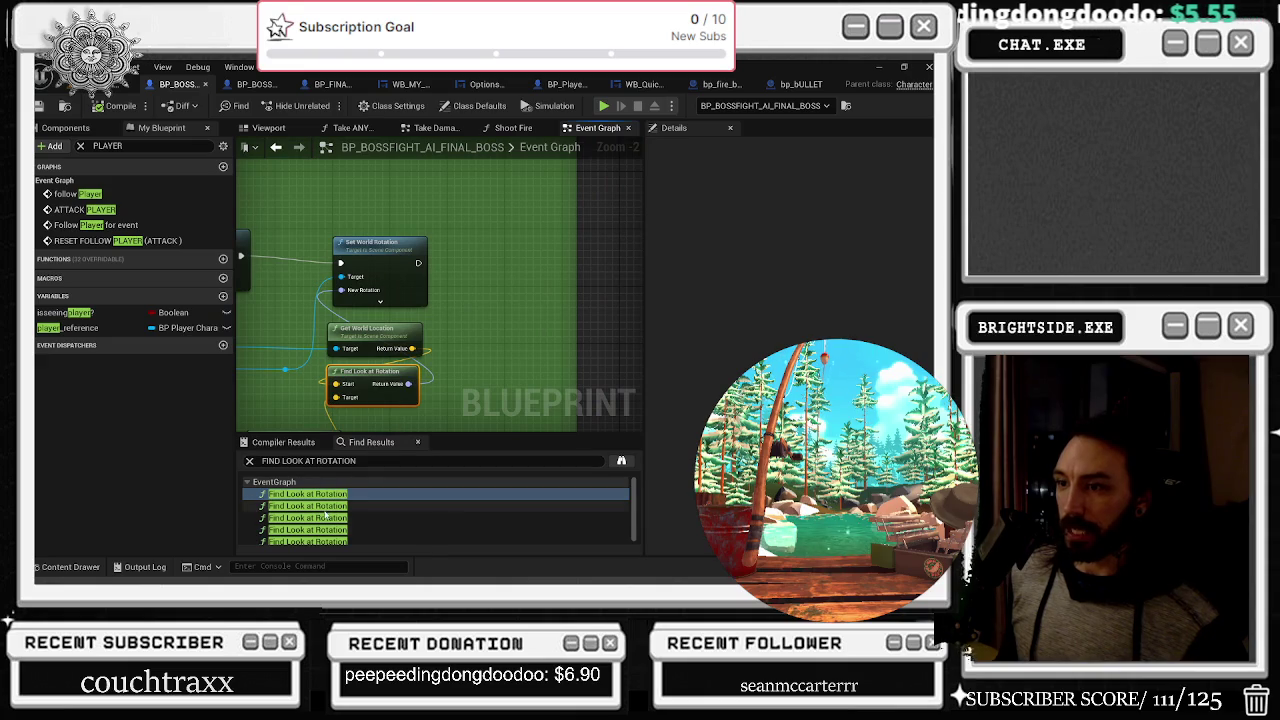
click(322, 506)
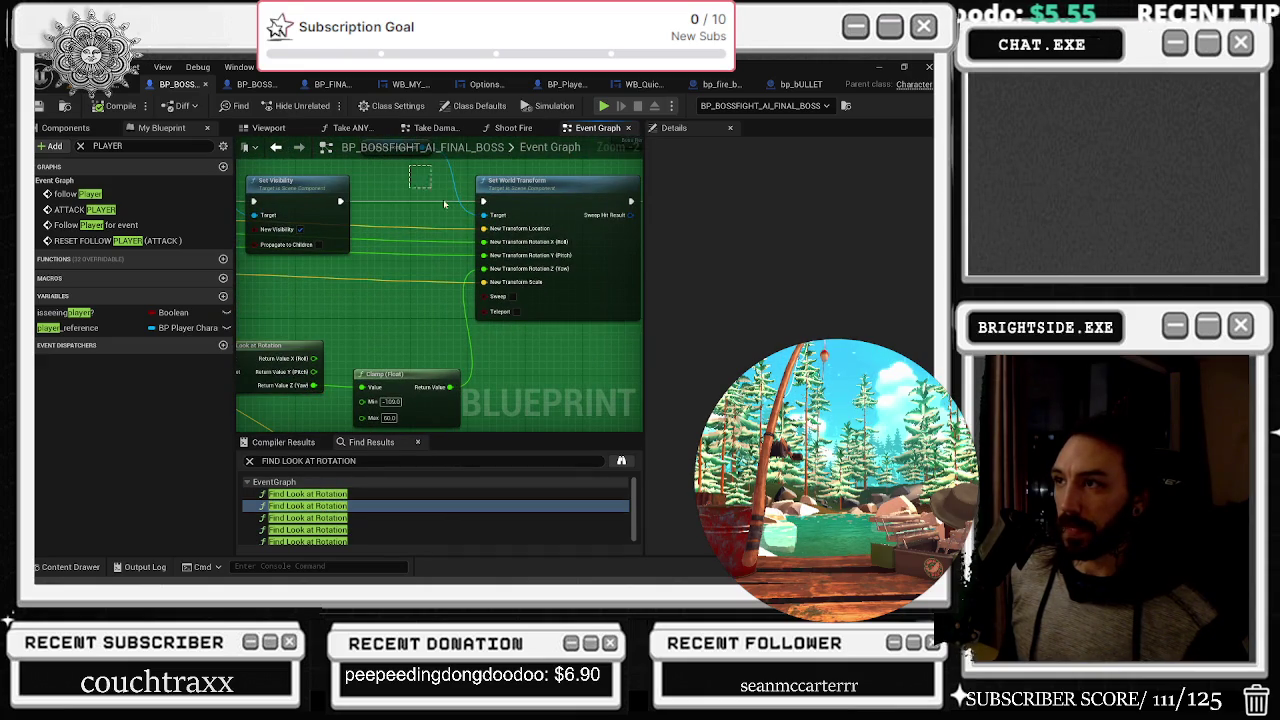
drag(493, 372, 620, 287)
drag(477, 278, 682, 353)
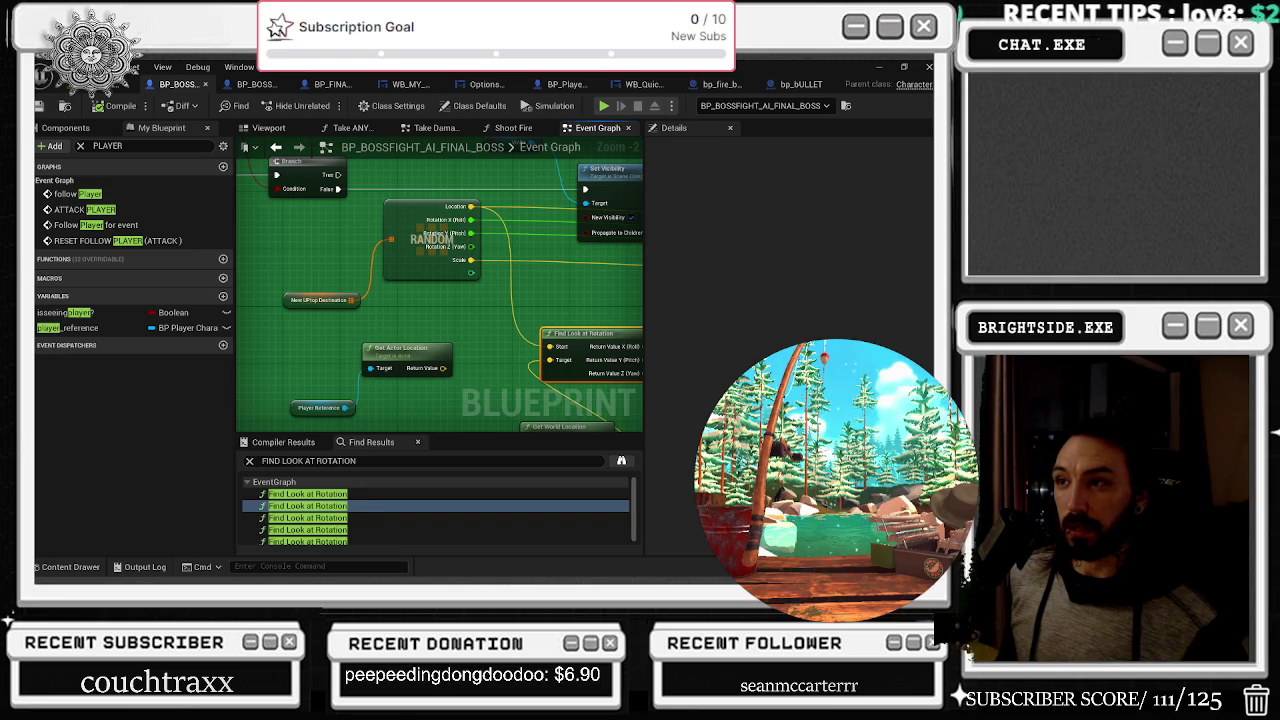
click(351, 494)
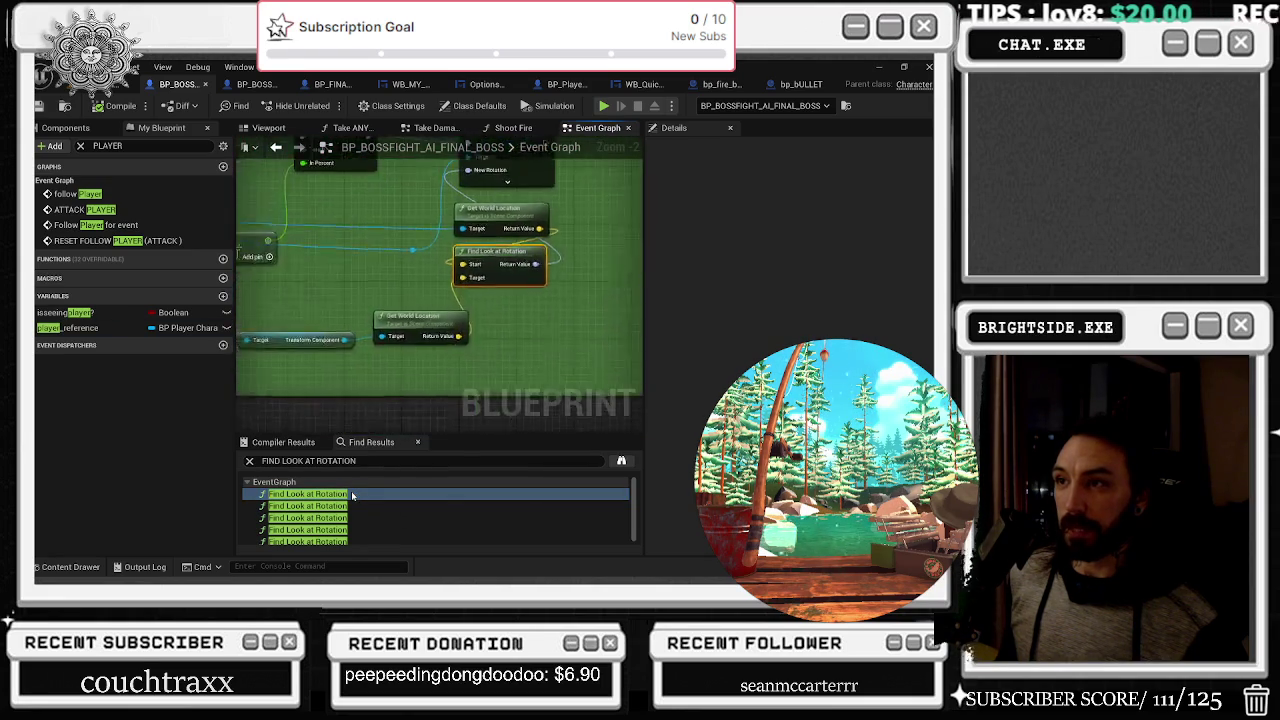
drag(457, 207, 300, 207)
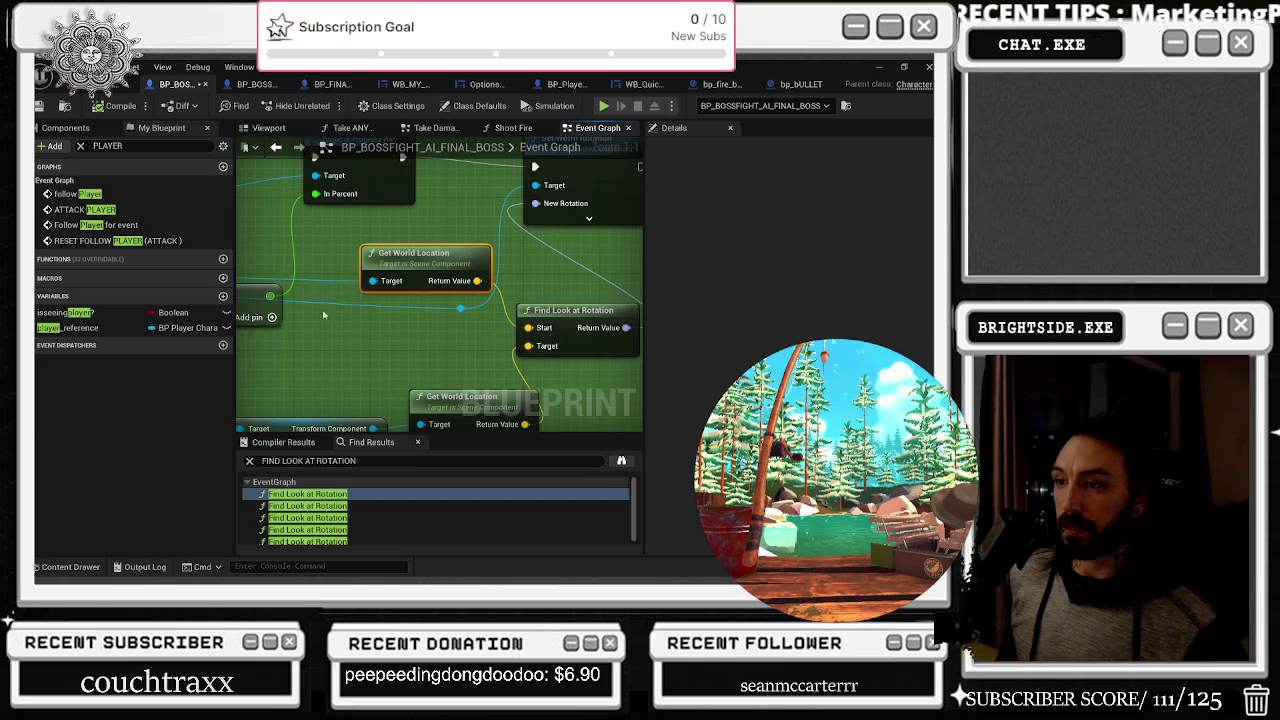
Inspect the player_reference variable's properties, then select the New UPlop Destination variable node
click(67, 328)
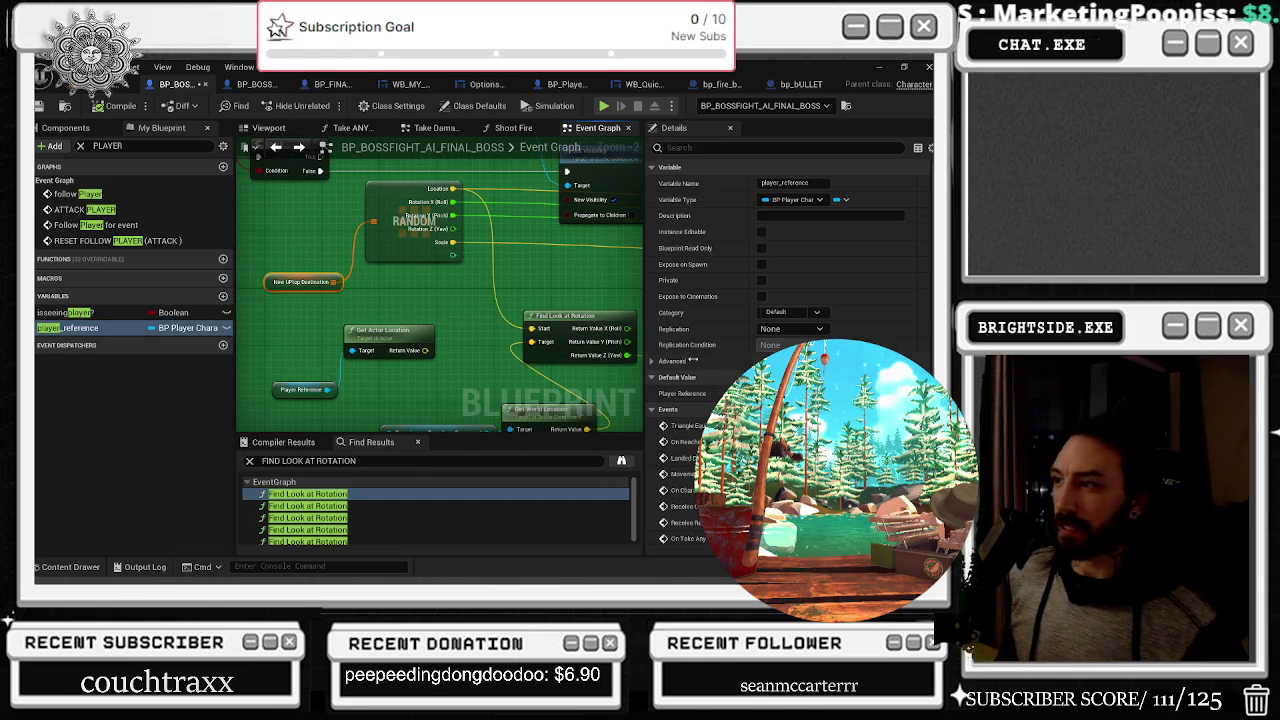
click(262, 265)
click(268, 282)
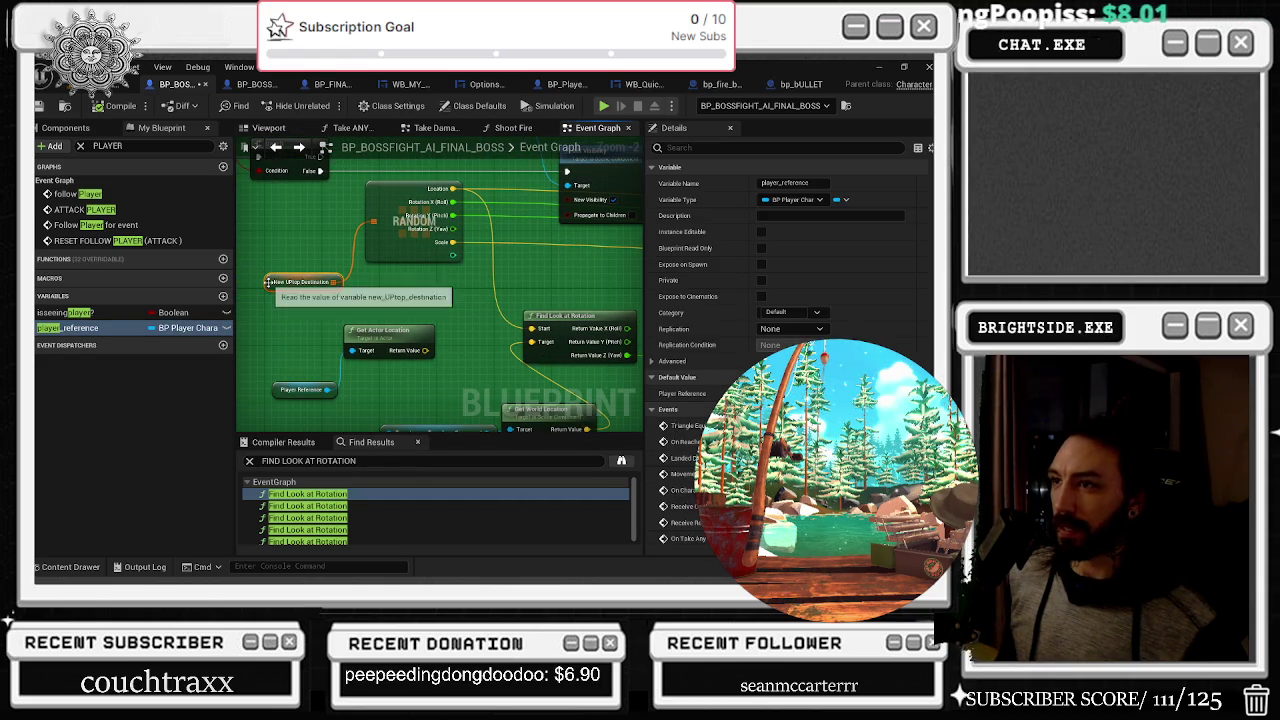
scroll(697, 442, down, 3)
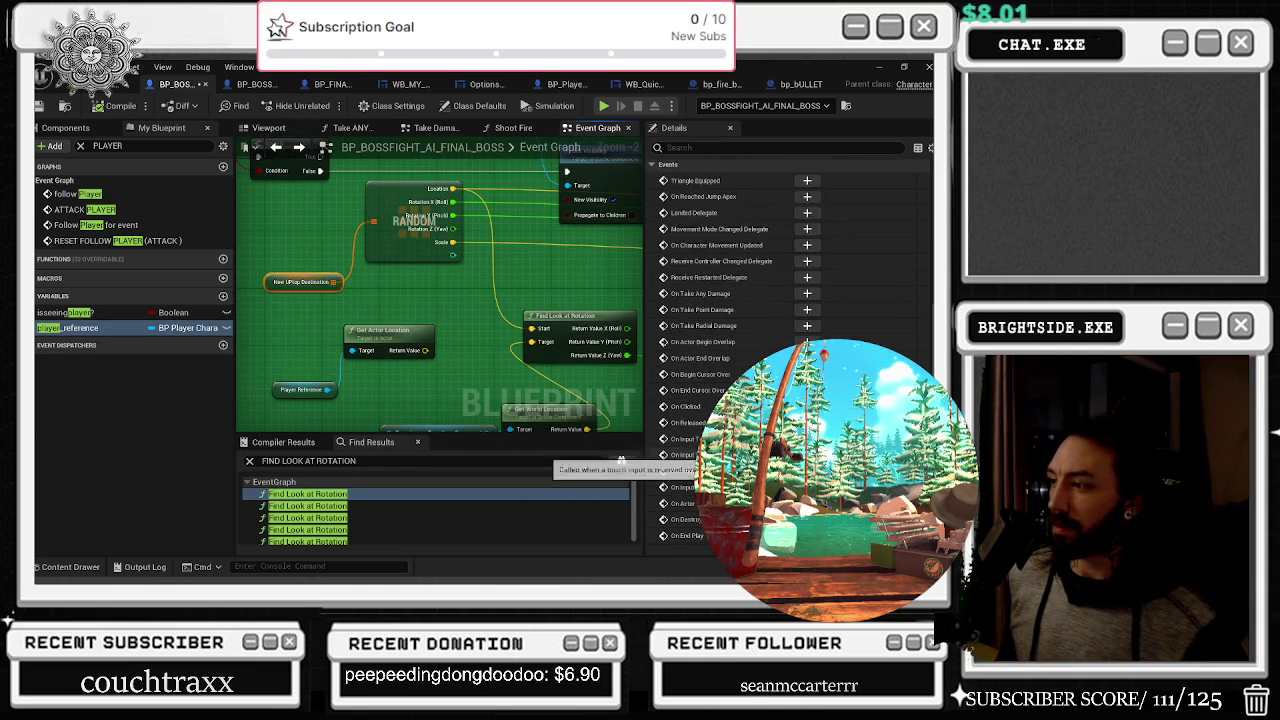
scroll(697, 442, up, 3)
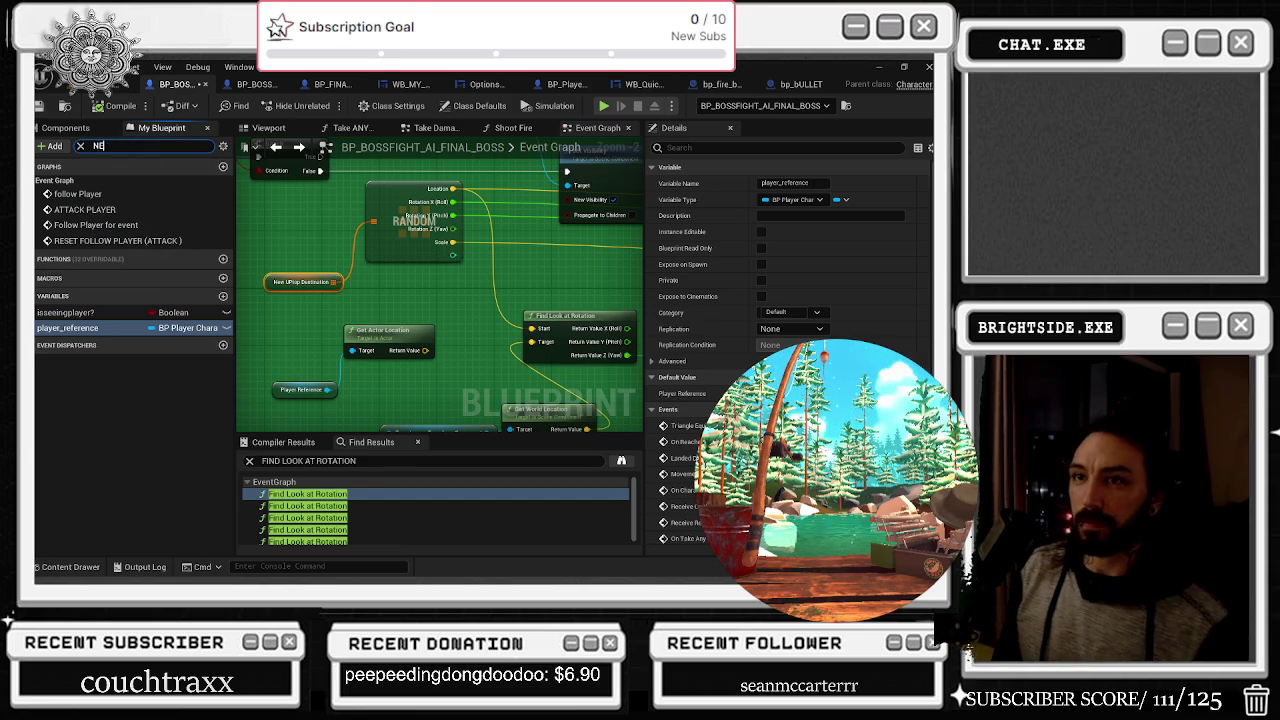
Search 'NEW UP', expand new_UPtop_destination's Index [0] transform, then pan to the Find Look at Rotation and Clamp nodes
text(NEW UP)
click(84, 240)
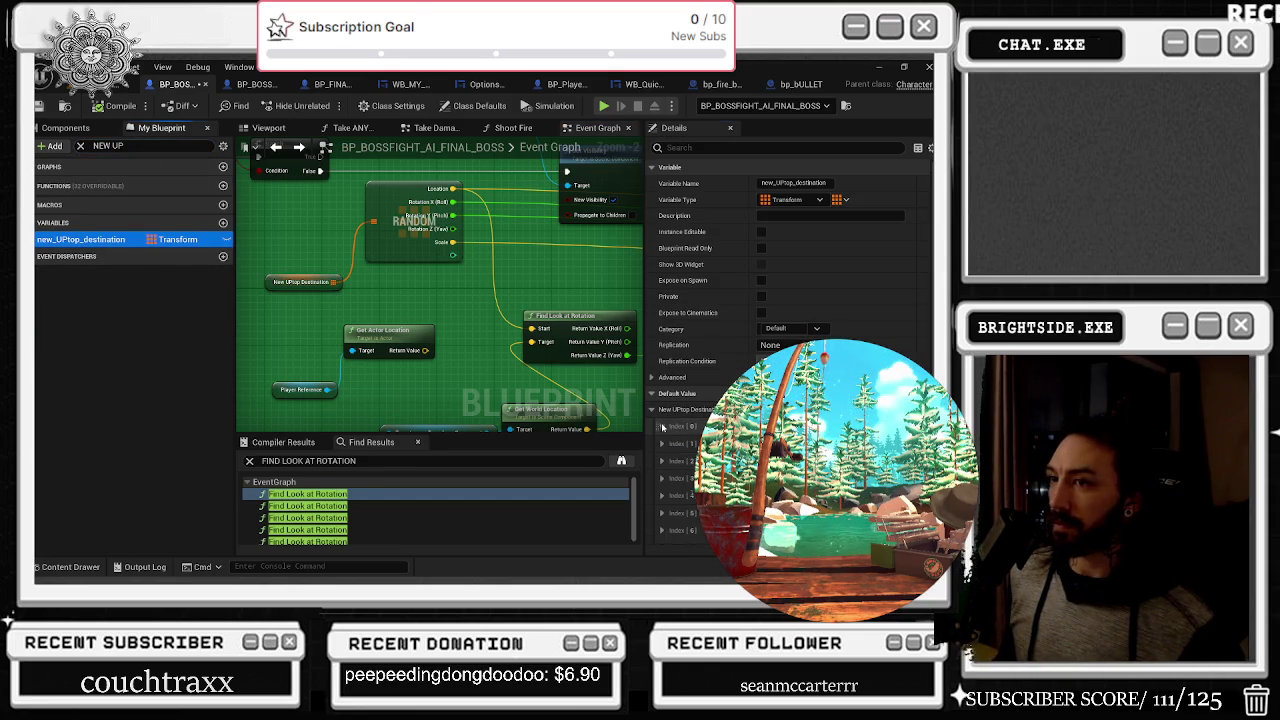
click(662, 427)
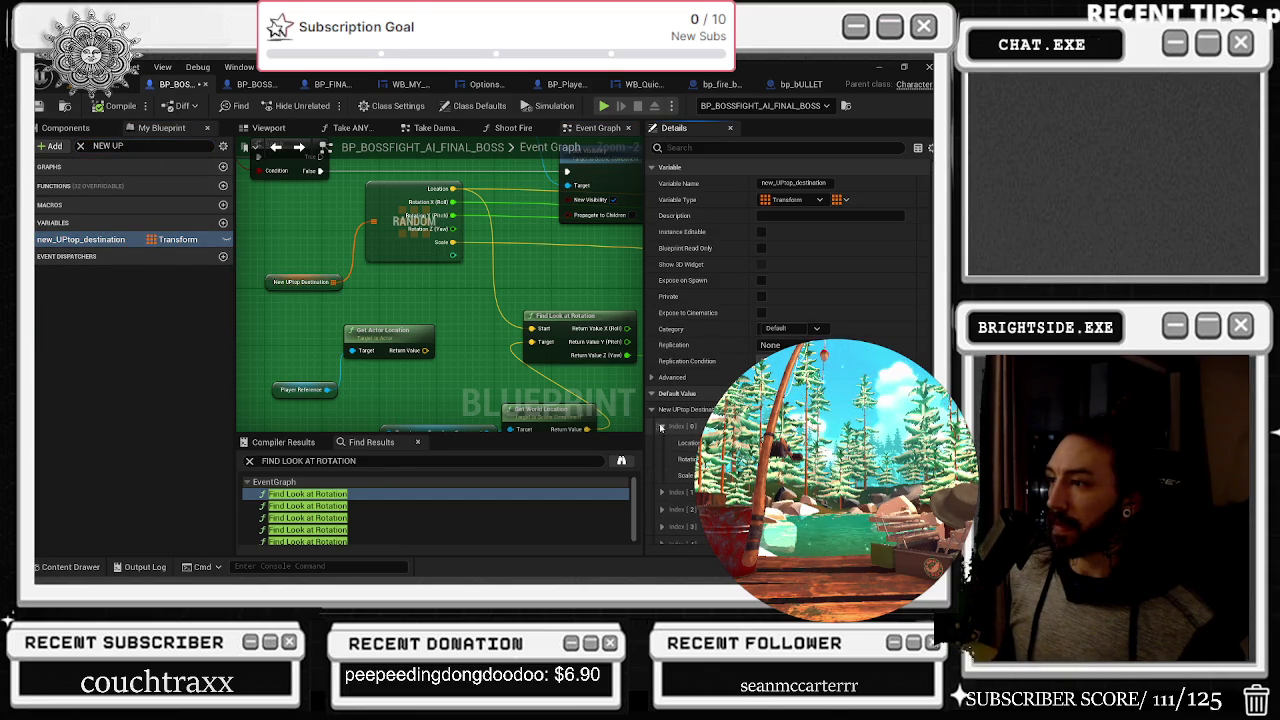
drag(472, 359, 212, 441)
mouse_move(440, 300)
mouse_down()
mouse_move(472, 189)
mouse_move(460, 192)
mouse_up()
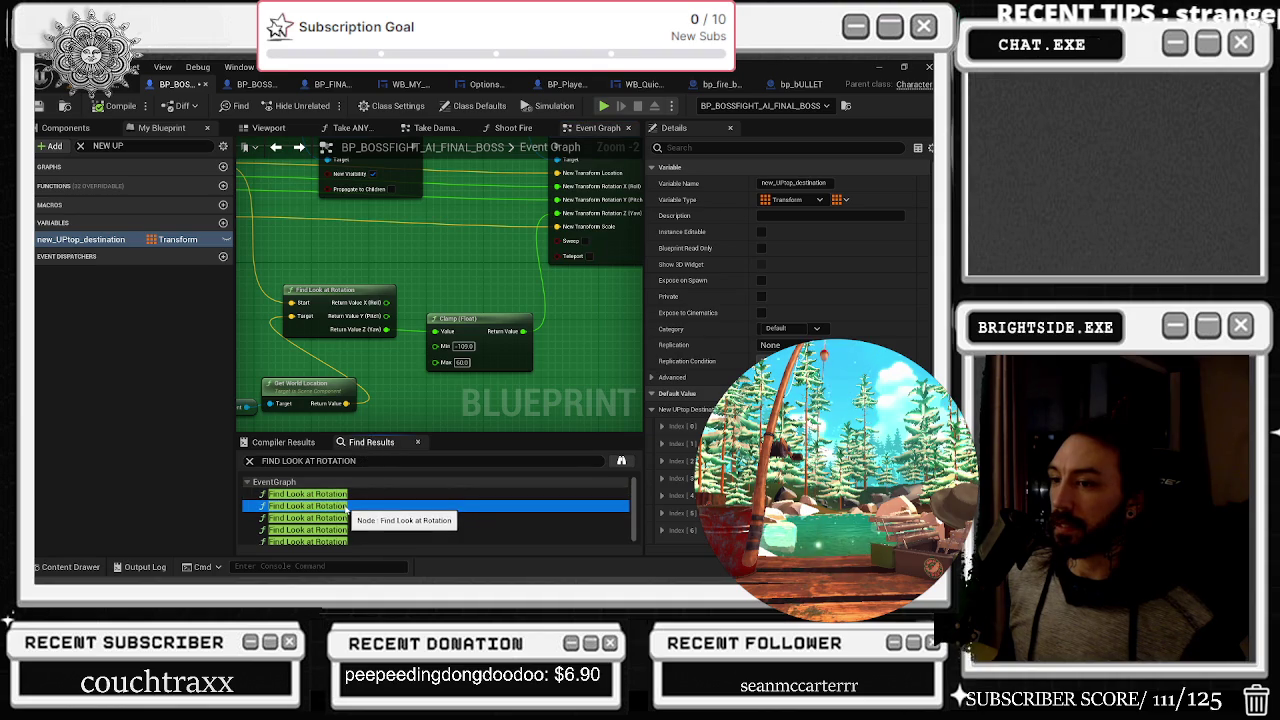
Step through the third, fourth and fifth Find Look at Rotation nodes from Find Results
click(348, 518)
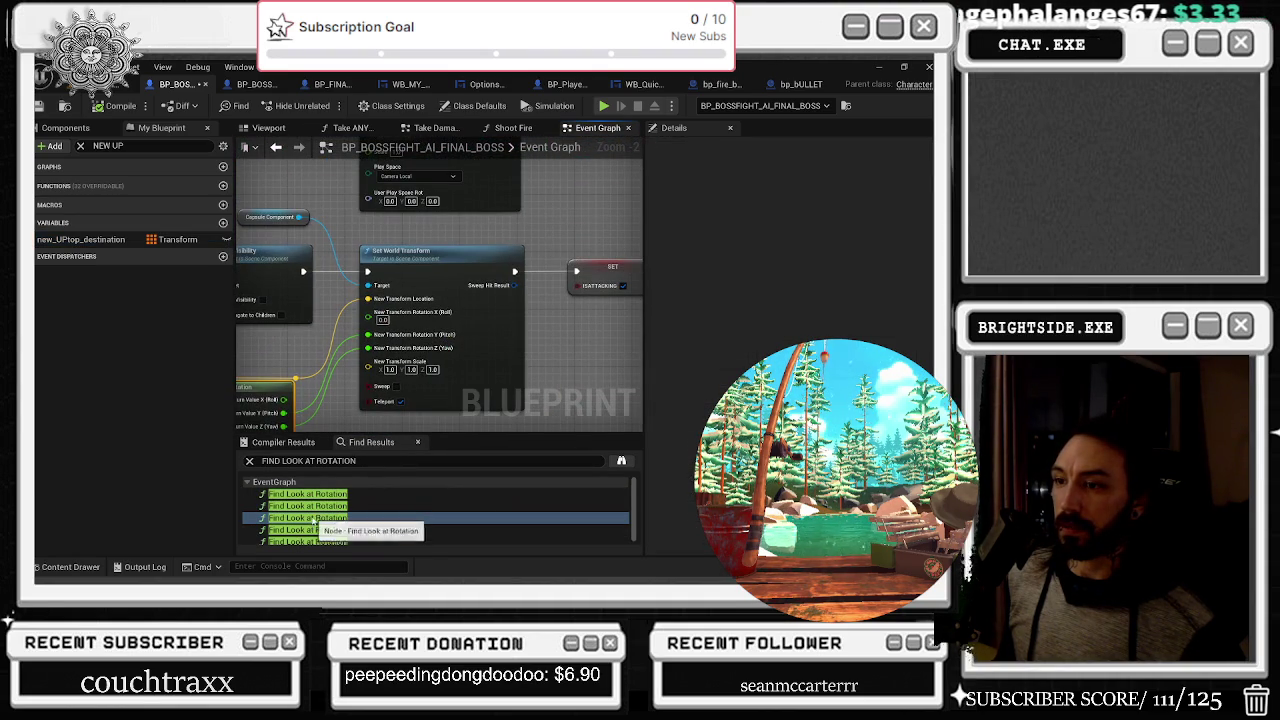
click(316, 531)
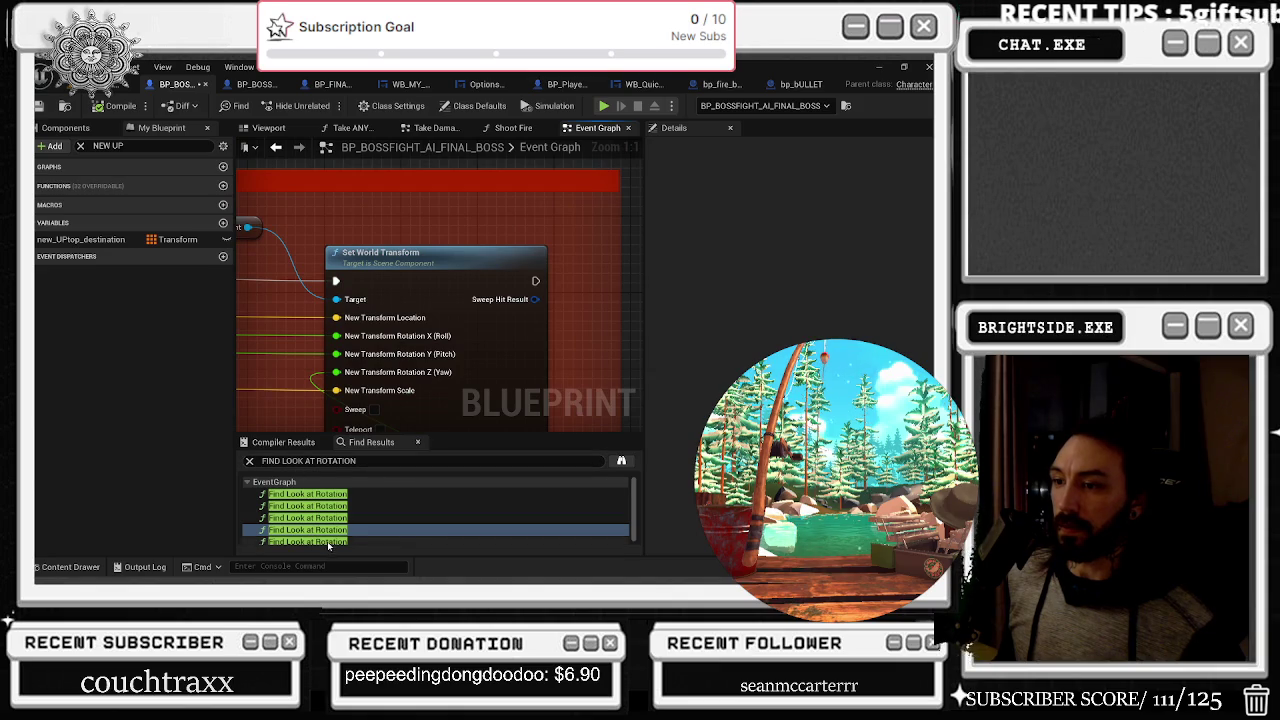
click(310, 541)
scroll(475, 319, down, 4)
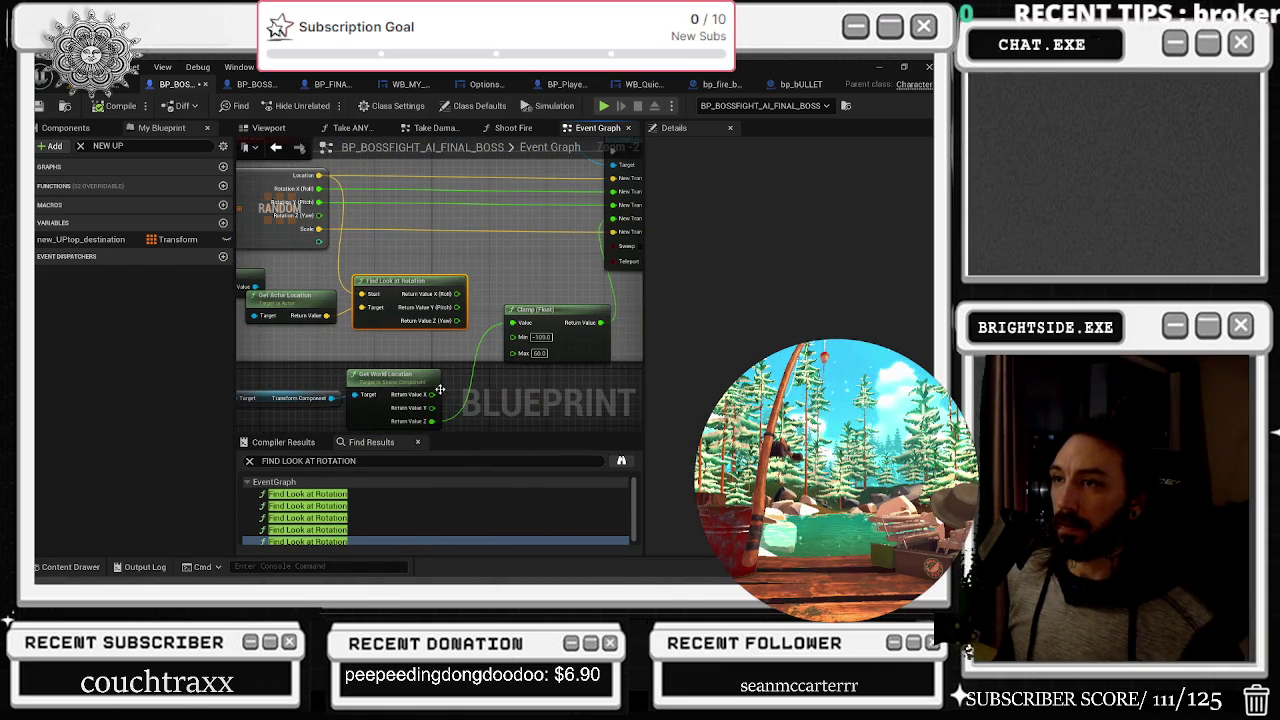
Wire Get World Location's Y and Z into the transform and the look-at yaw into Clamp Value, then compile and save
mouse_move(439, 409)
mouse_down()
mouse_move(480, 430)
mouse_move(617, 175)
mouse_move(617, 192)
mouse_up()
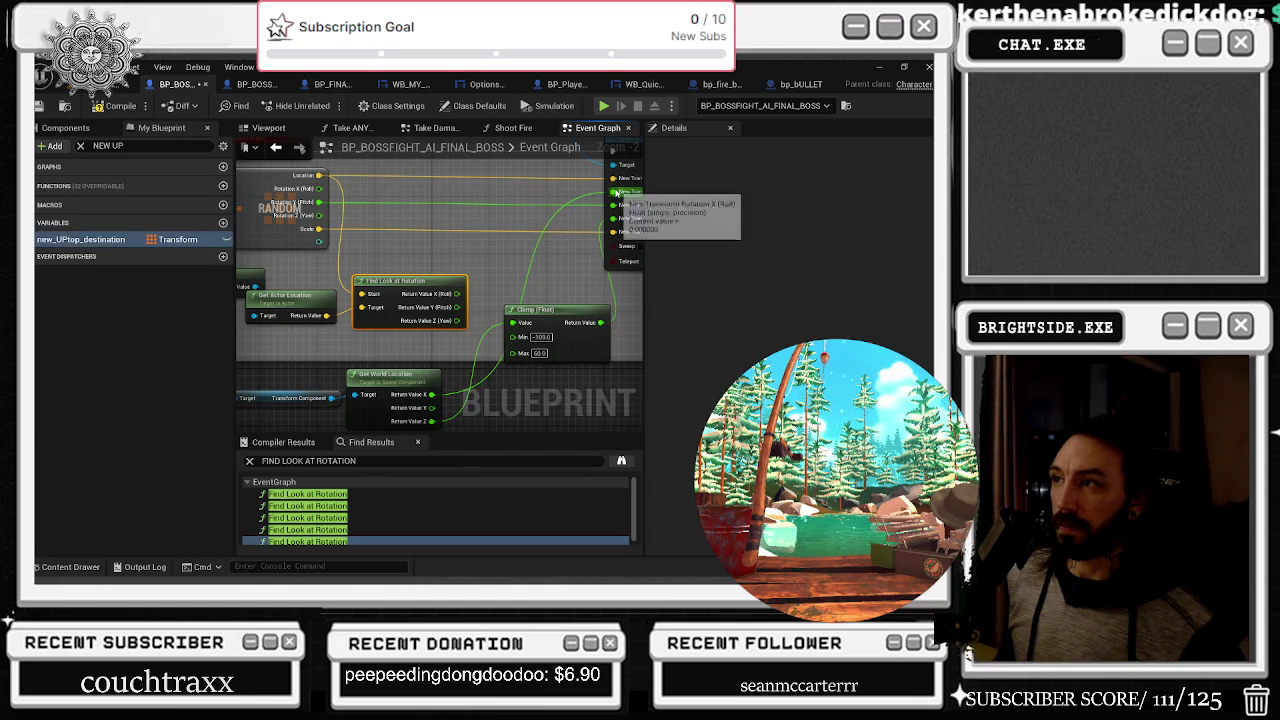
mouse_move(557, 322)
mouse_down()
mouse_move(600, 320)
mouse_move(600, 350)
mouse_move(557, 372)
mouse_move(557, 329)
mouse_up()
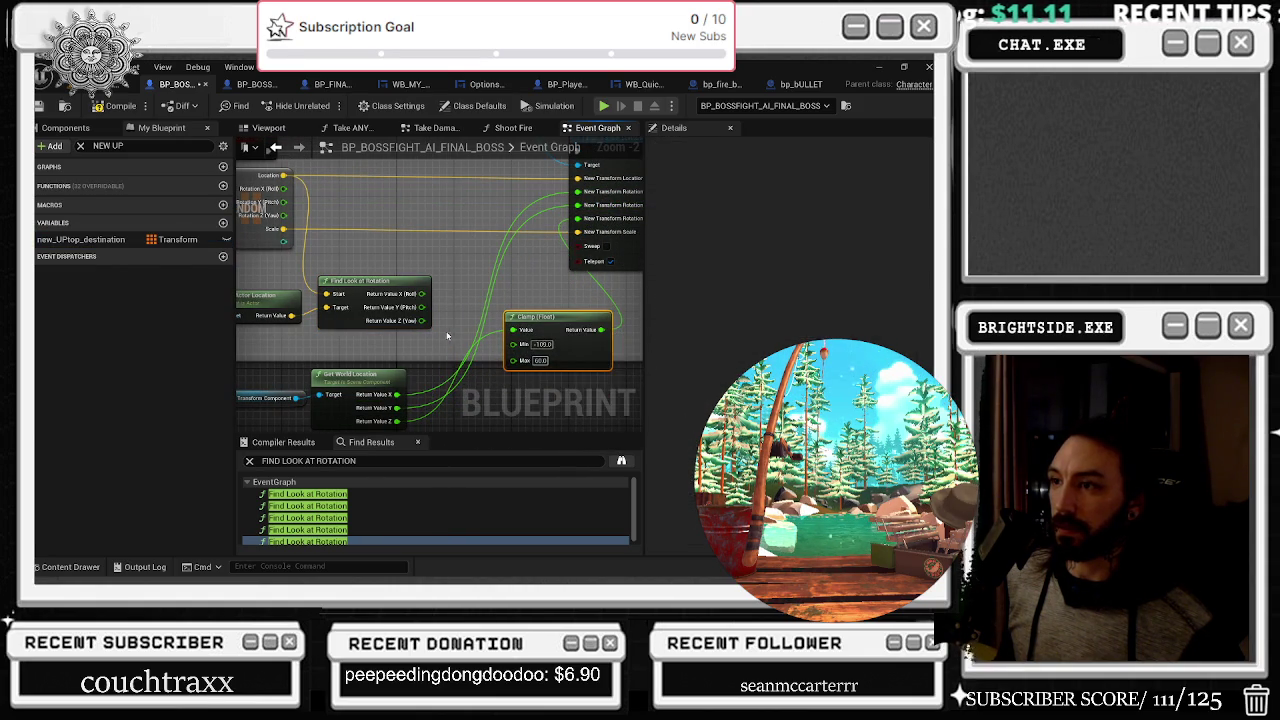
drag(426, 323, 534, 337)
mouse_move(384, 422)
mouse_down()
mouse_move(480, 330)
mouse_move(578, 195)
mouse_up()
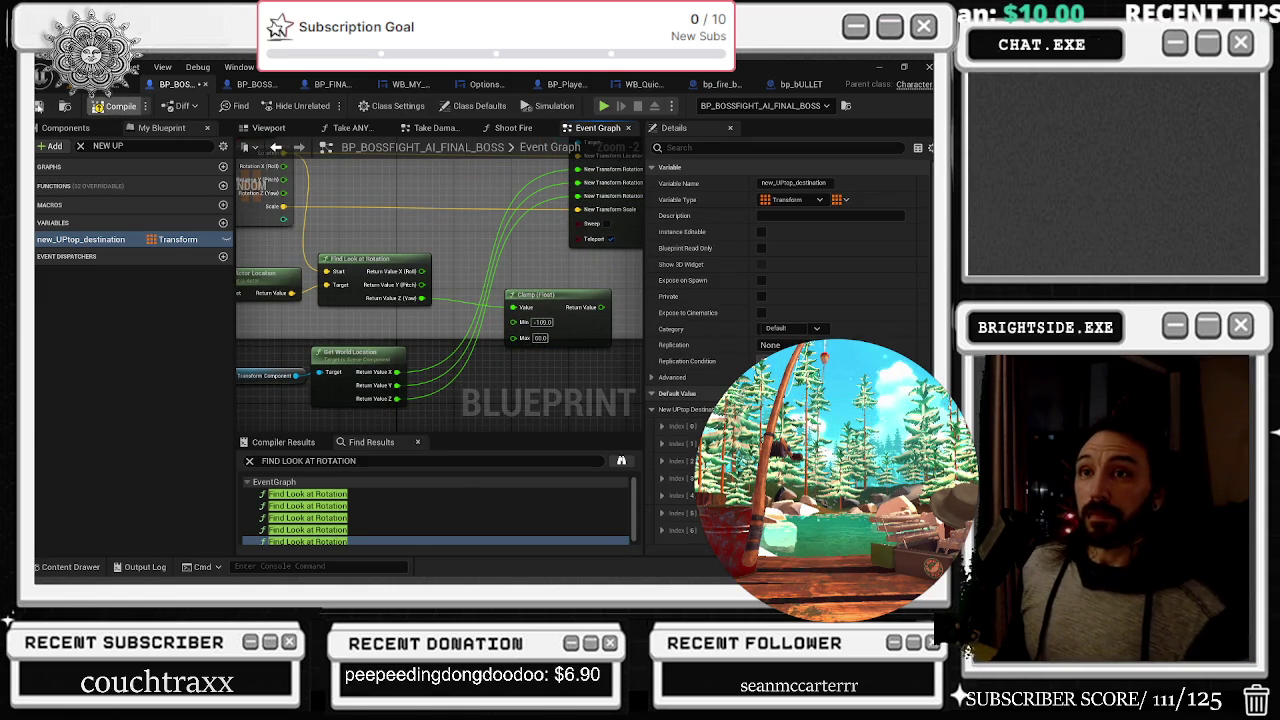
click(110, 106)
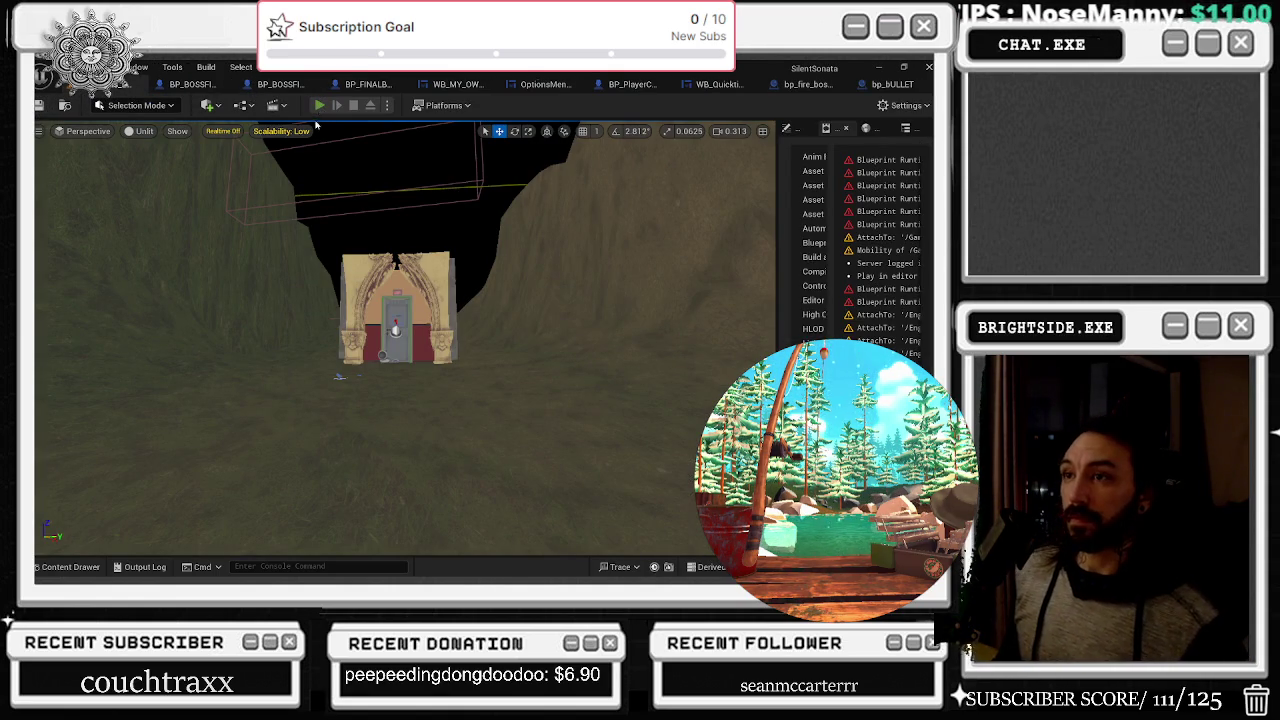
Play-test the boss level with Alt+P, then stop the session with Esc
key(alt+p)
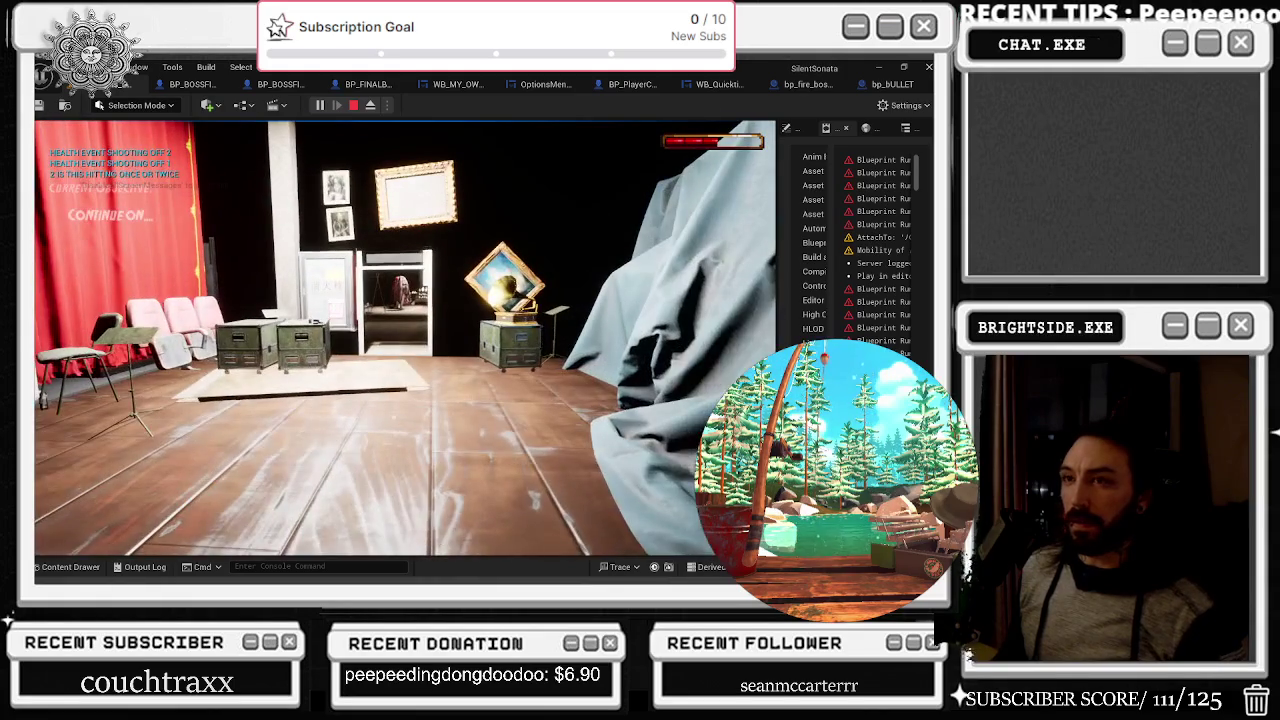
key(Escape)
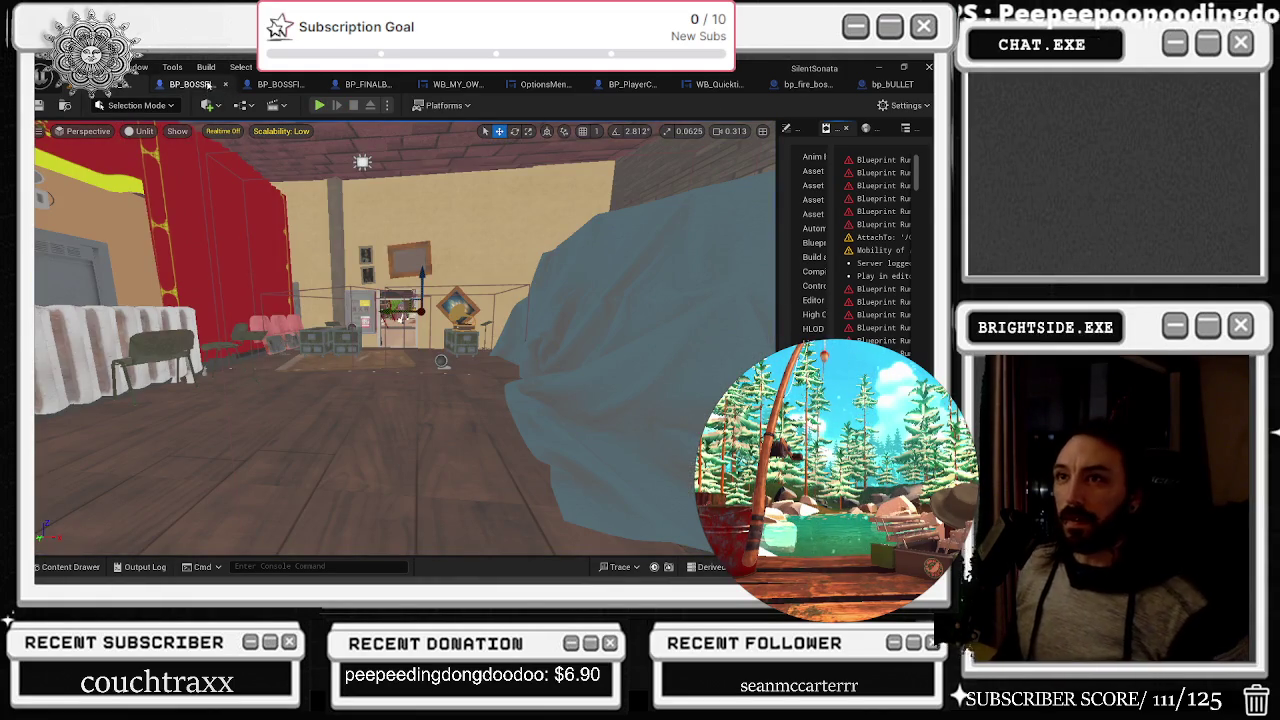
In the BP_BOSSFIGHT_AI_FINAL_BOSS graph, select the Clamp (Float) node and view the random movement nodes
click(204, 86)
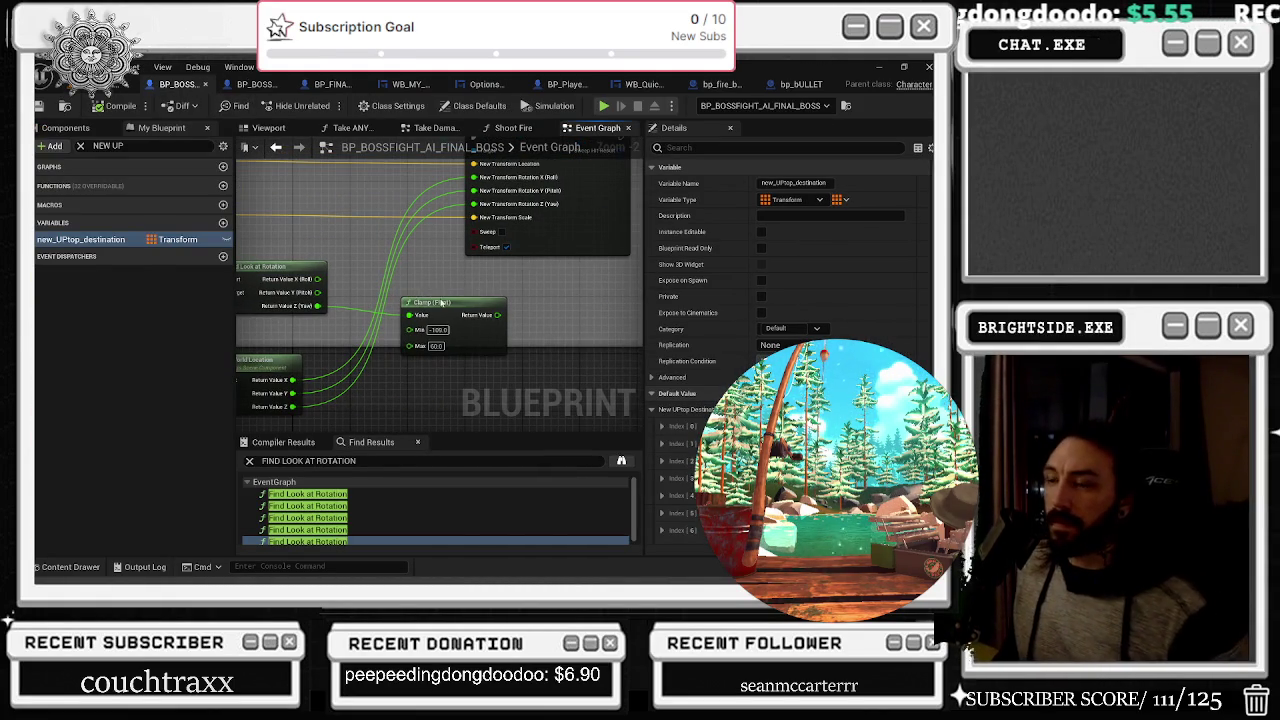
click(440, 294)
scroll(472, 338, down, 3)
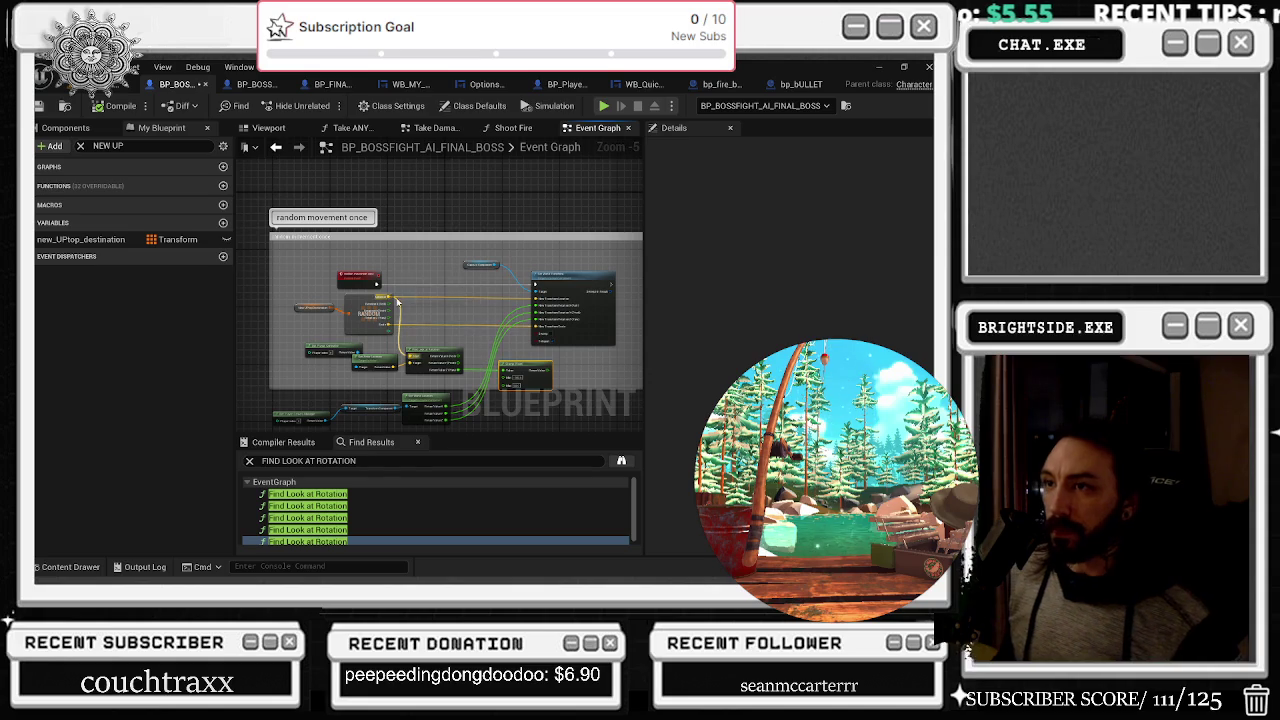
scroll(453, 310, up, 3)
mouse_move(453, 310)
mouse_down()
mouse_move(608, 230)
mouse_move(526, 177)
mouse_move(567, 271)
mouse_up()
scroll(543, 198, down, 1)
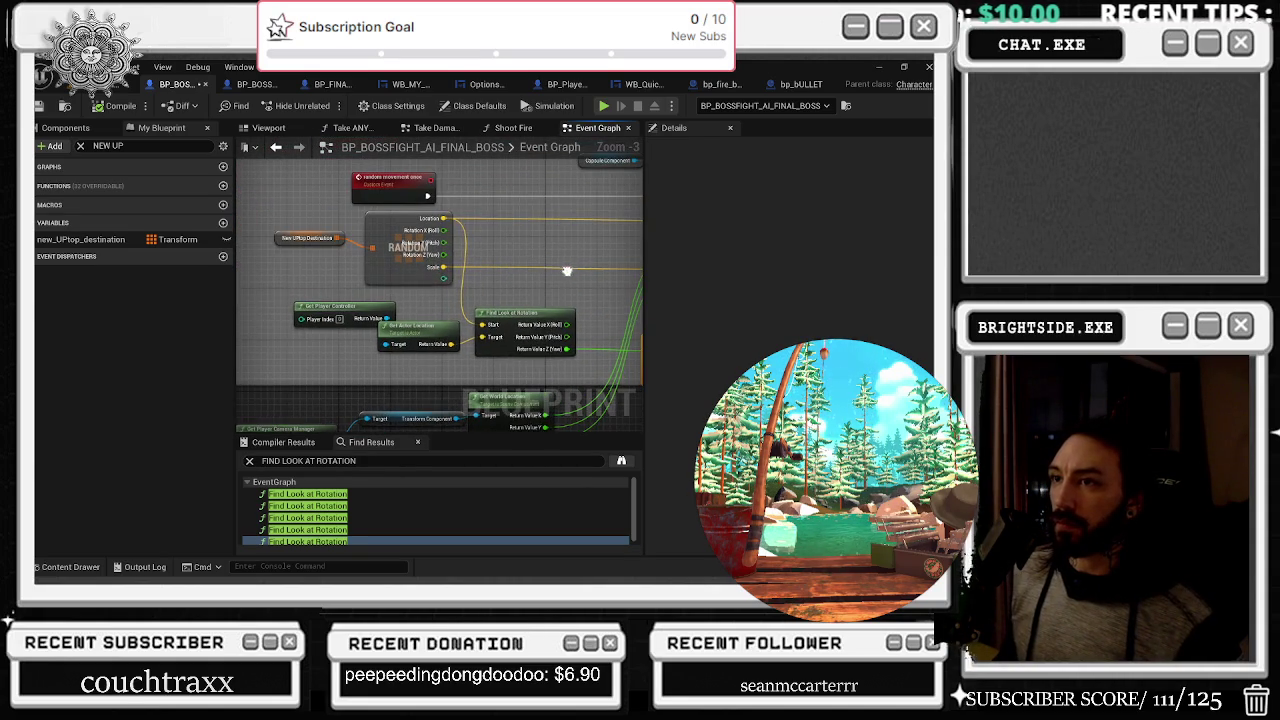
Select the New UPtop Destination getter and zoom out to survey the surrounding nodes
click(292, 239)
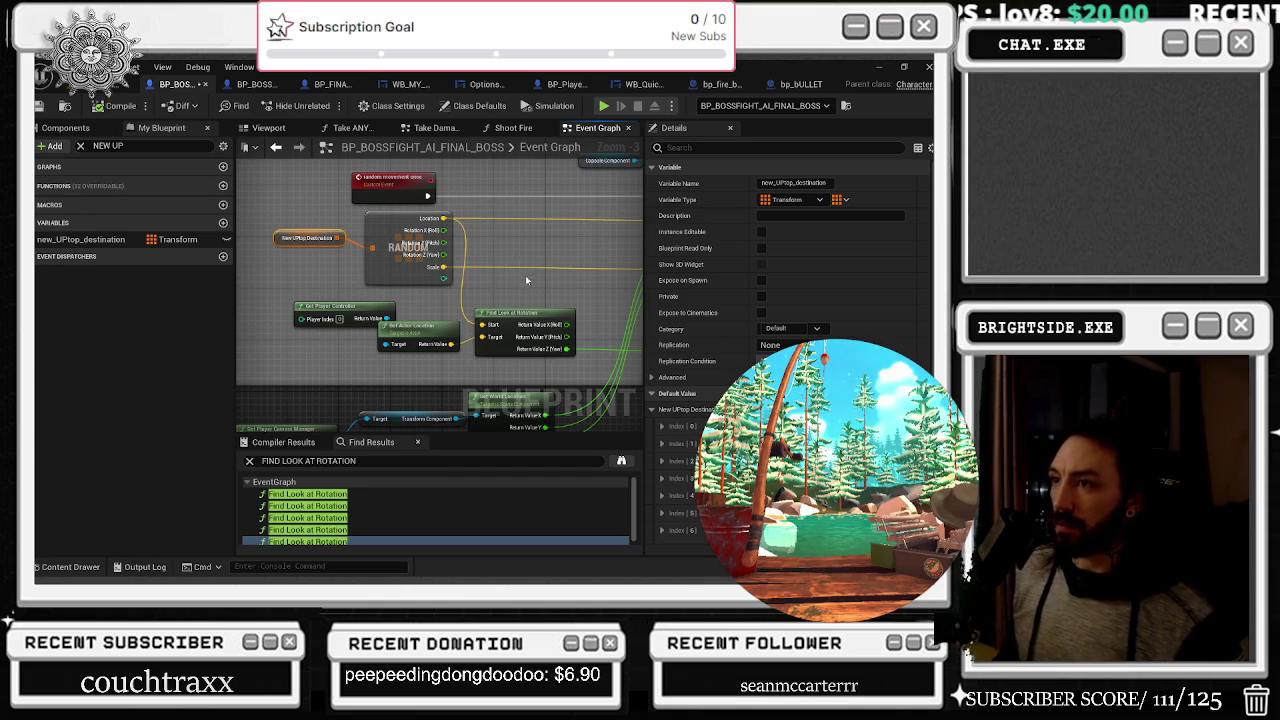
mouse_move(530, 285)
mouse_down()
mouse_move(340, 340)
mouse_move(294, 337)
mouse_move(320, 323)
mouse_up()
scroll(320, 323, down, 3)
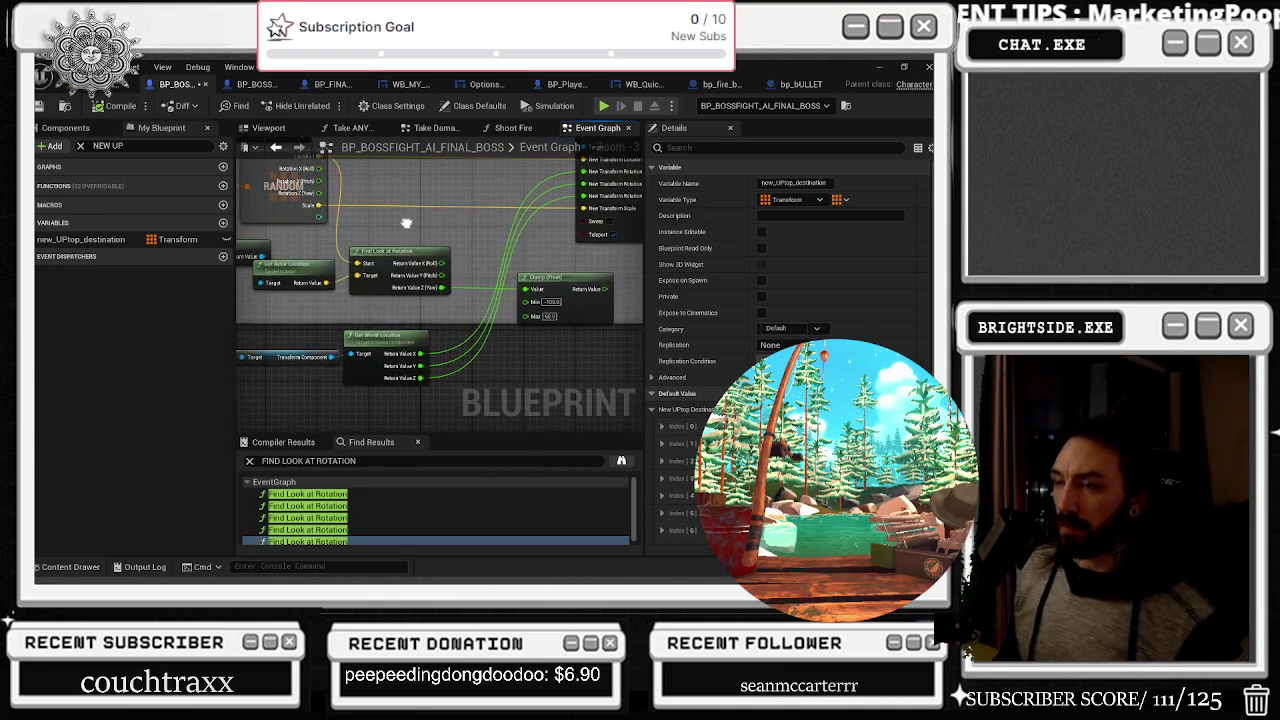
scroll(409, 225, down, 1)
drag(448, 216, 420, 324)
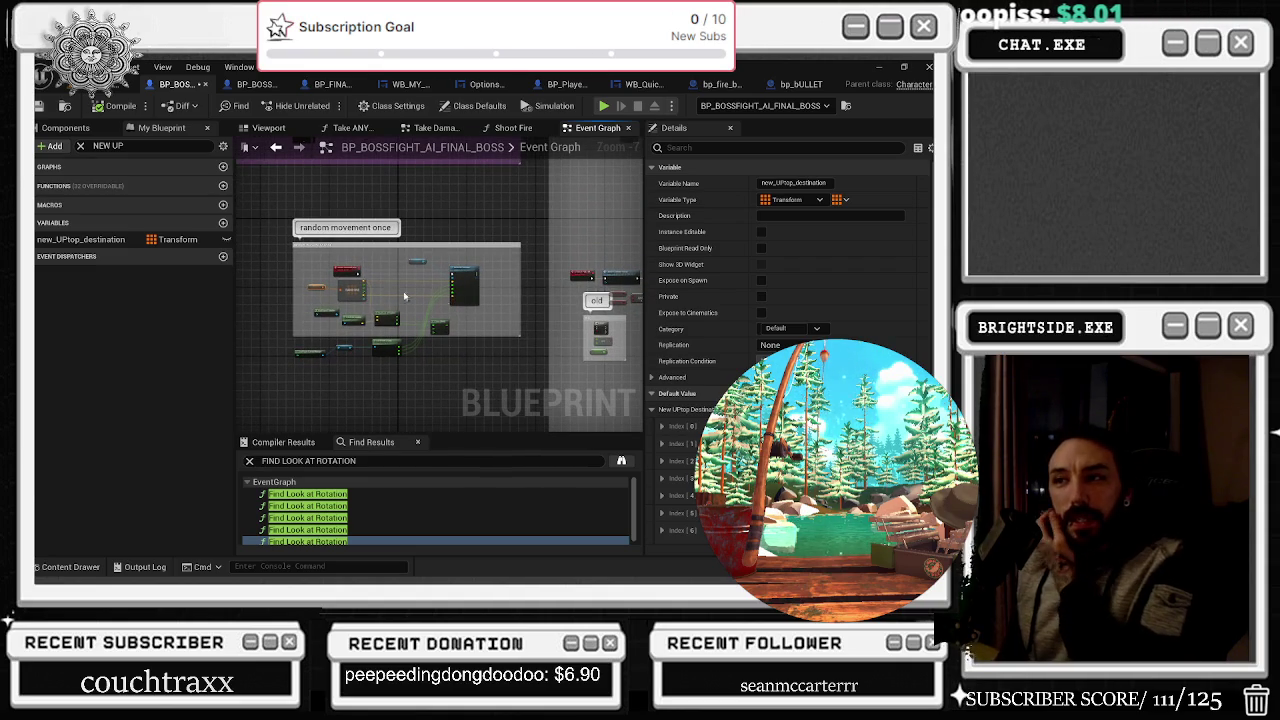
scroll(440, 272, up, 3)
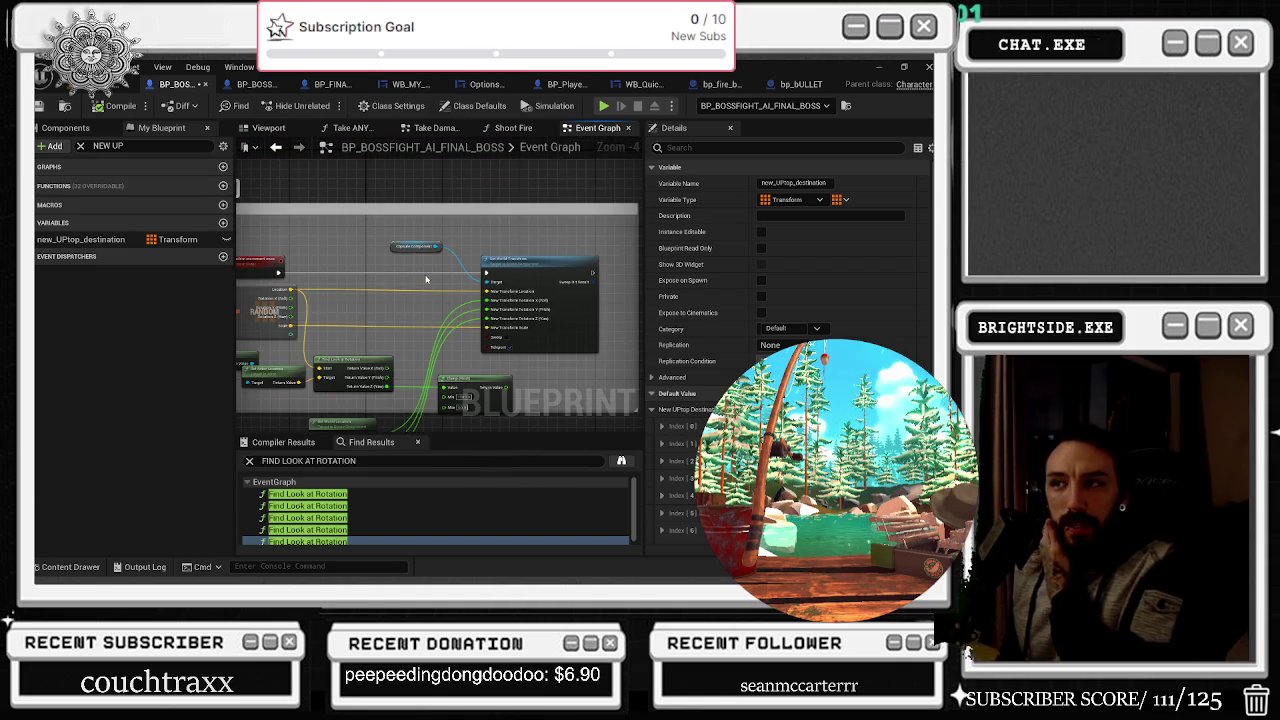
Select and collapse the Capsule Component, then select the Get World Location node
click(66, 128)
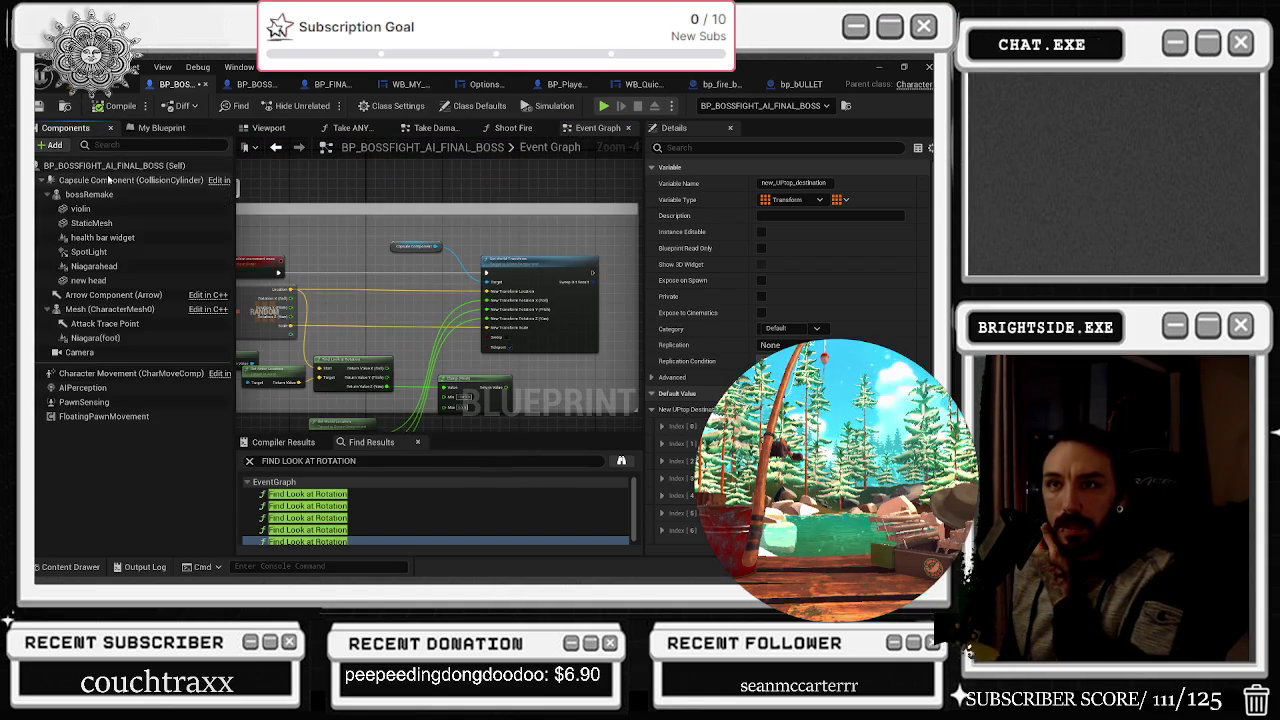
click(100, 180)
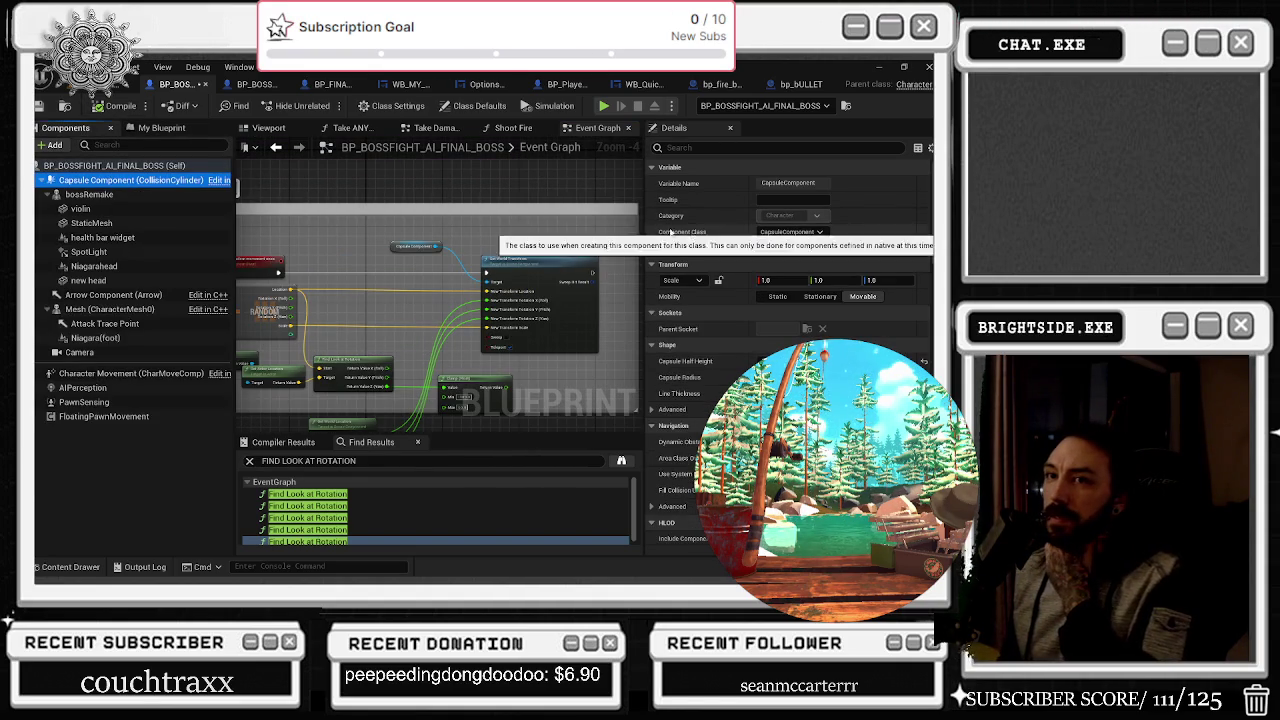
click(43, 180)
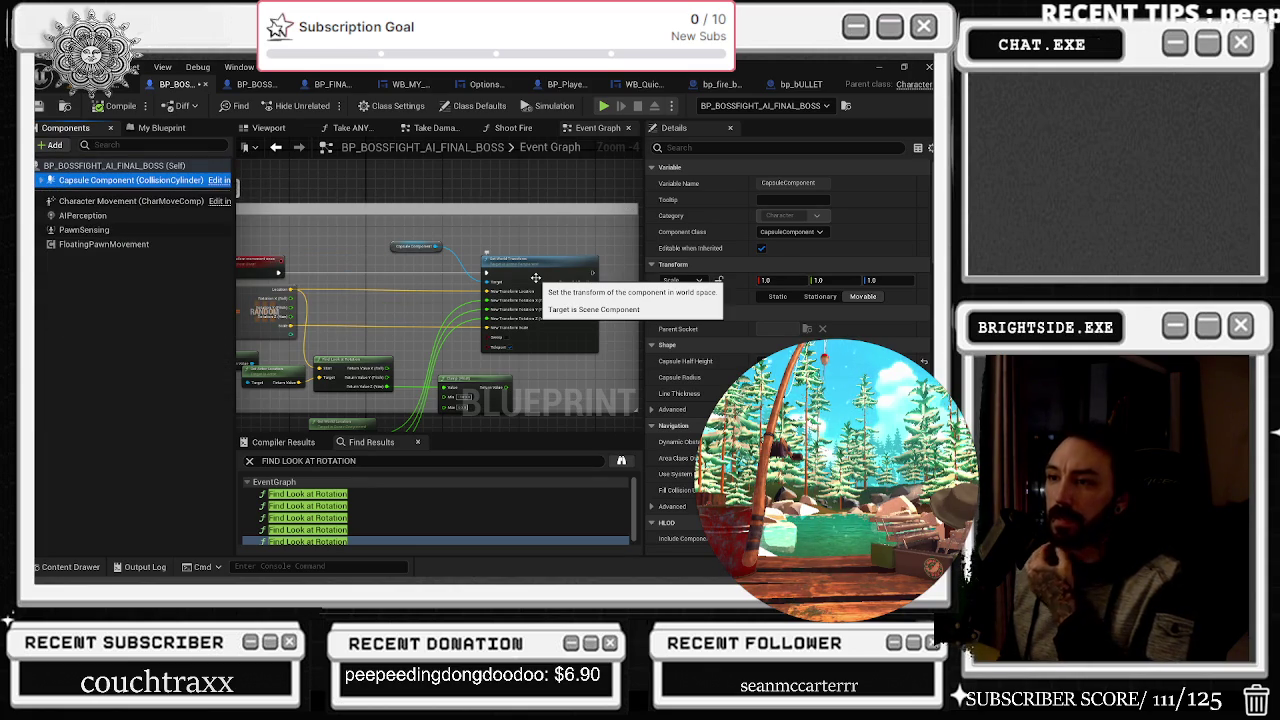
mouse_move(404, 340)
mouse_down()
mouse_move(419, 291)
mouse_move(461, 304)
mouse_up()
click(408, 386)
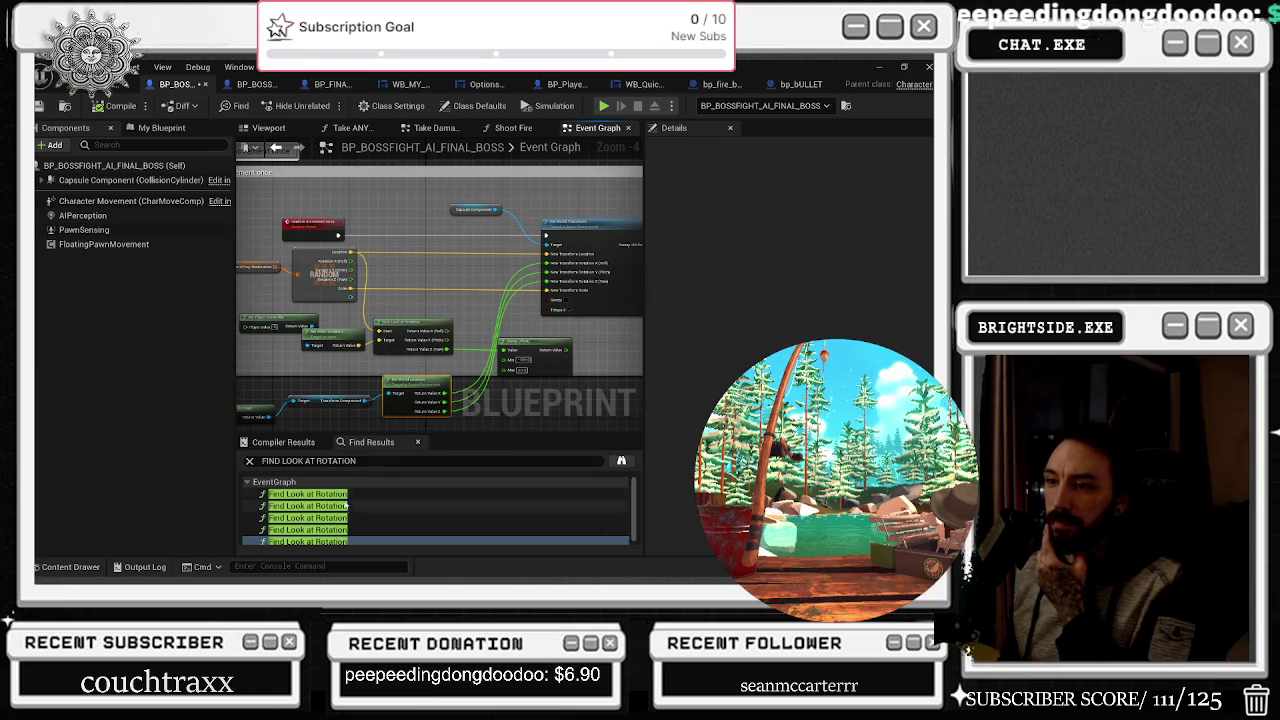
Review the look-at rotation, health bar handling and Set Percent areas, returning to the transform nodes
click(300, 494)
scroll(555, 285, up, 1)
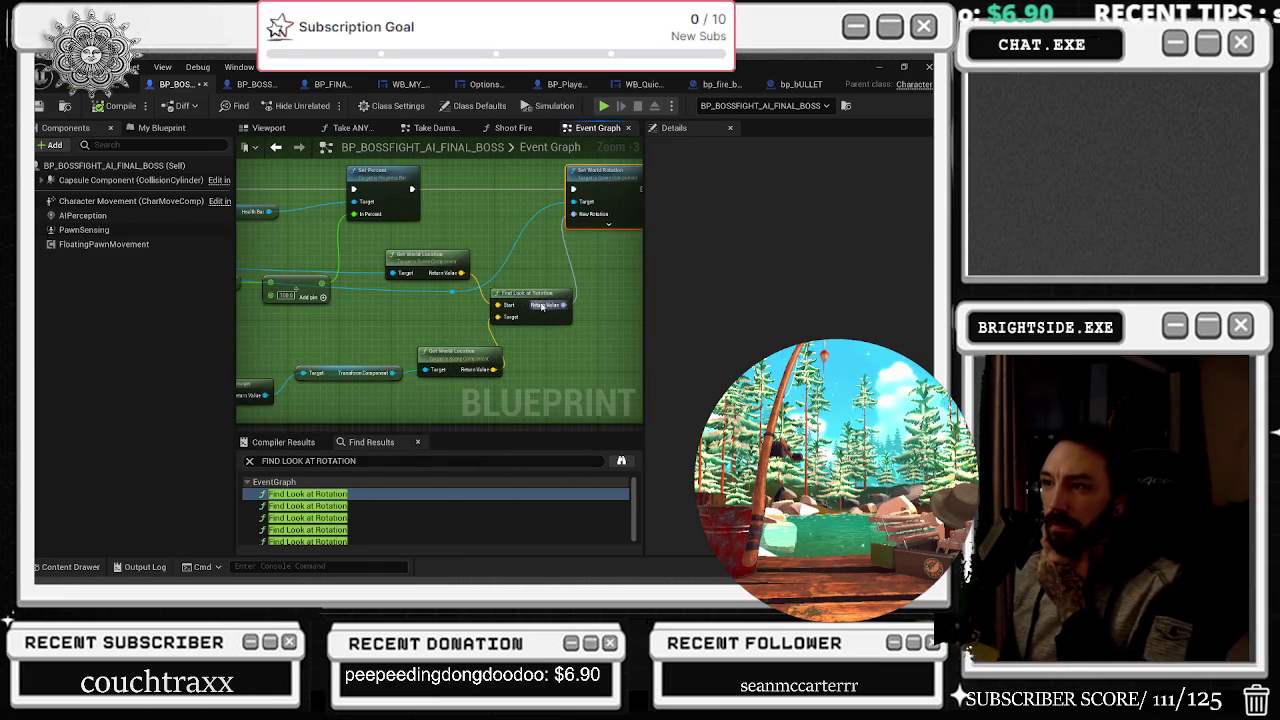
drag(471, 346, 516, 331)
scroll(428, 340, down, 1)
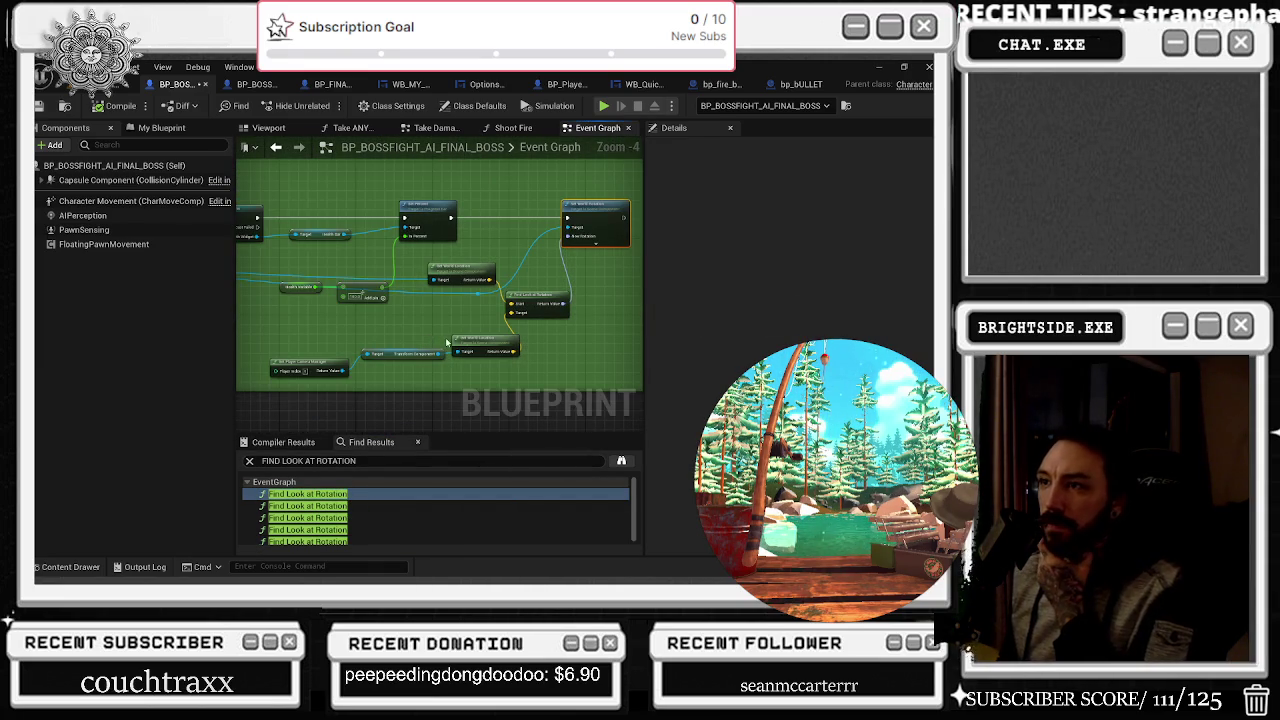
click(276, 147)
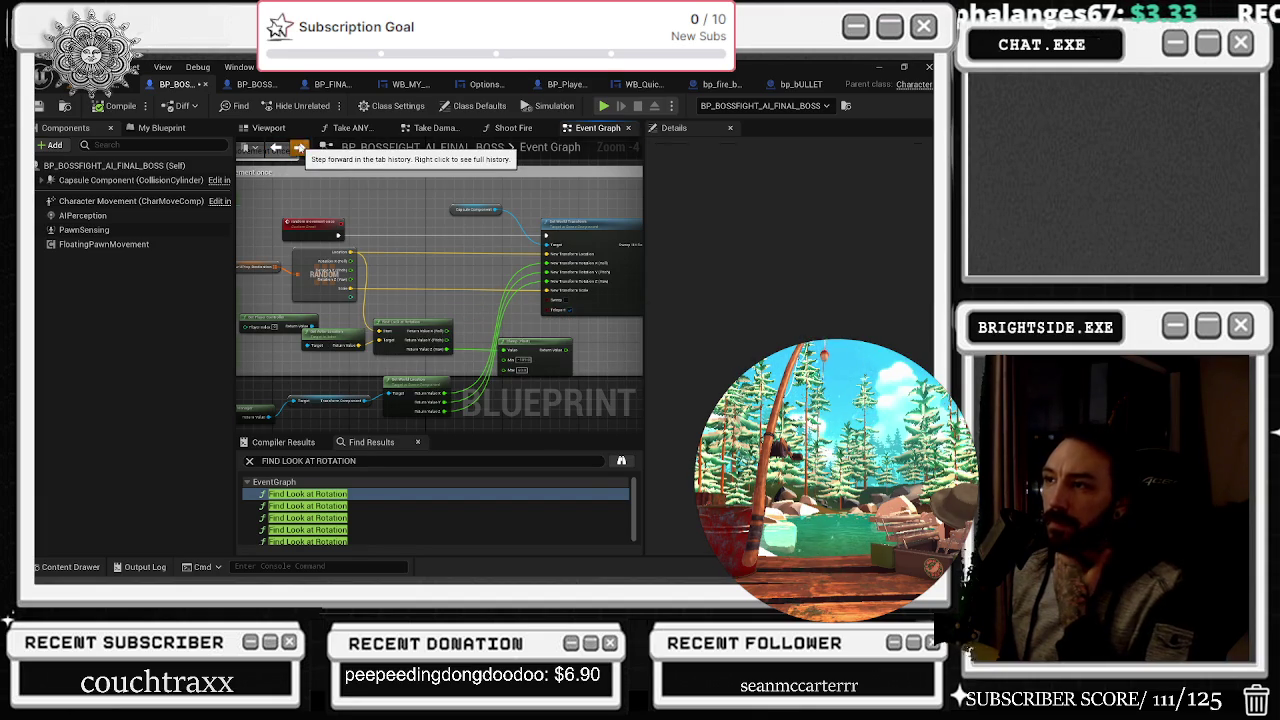
click(299, 147)
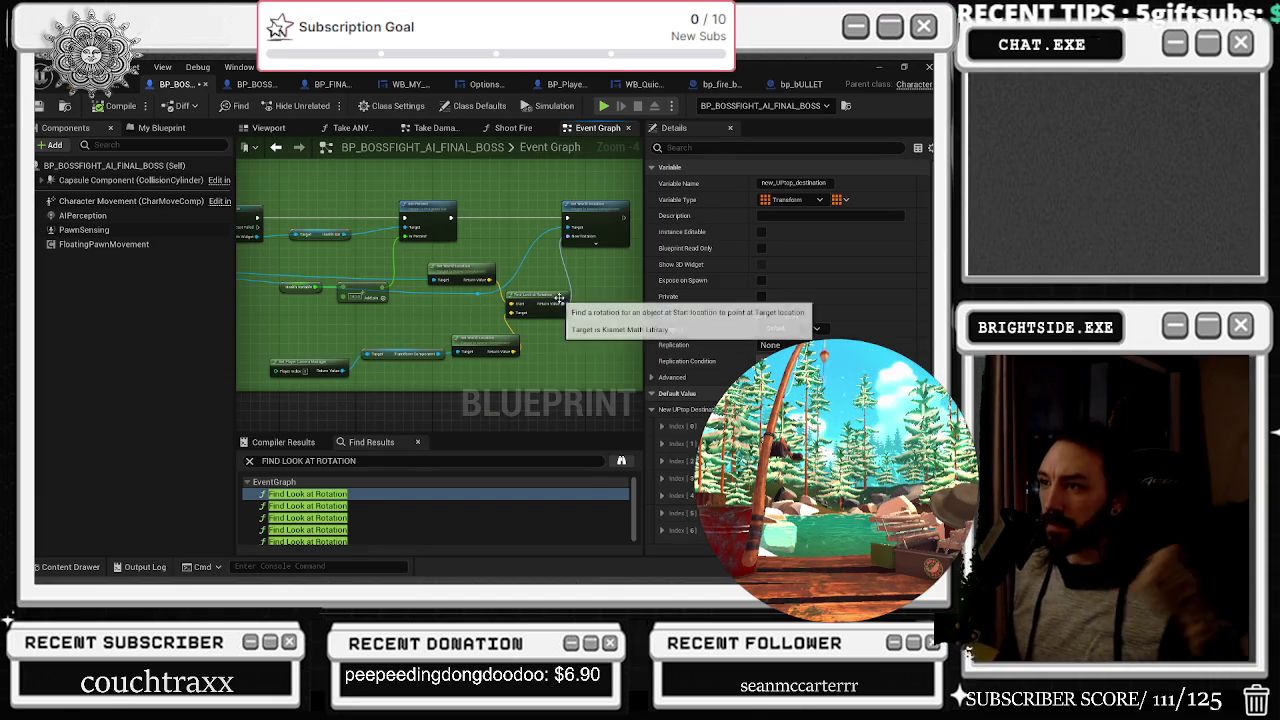
scroll(431, 201, up, 1)
drag(431, 201, 370, 240)
mouse_move(480, 340)
mouse_down()
mouse_move(434, 304)
mouse_move(486, 283)
mouse_up()
click(276, 148)
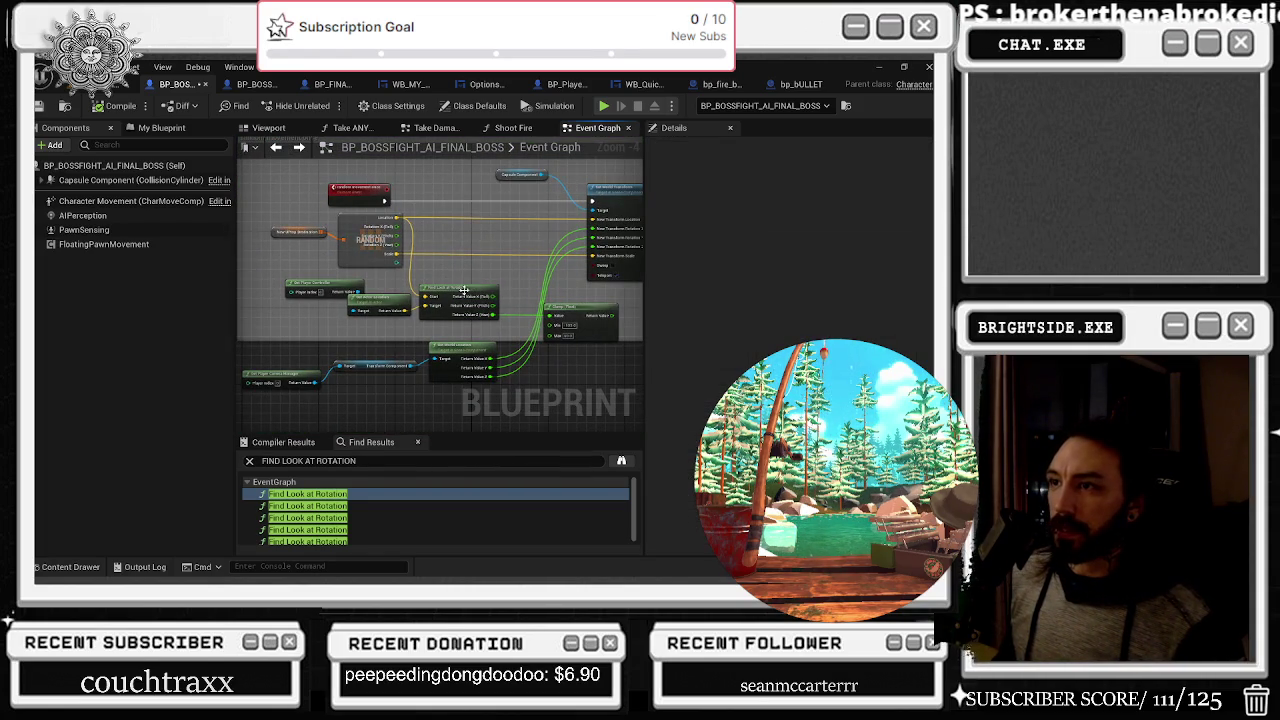
scroll(456, 310, up, 1)
mouse_move(426, 362)
mouse_down()
mouse_move(318, 342)
mouse_move(361, 341)
mouse_up()
Connect Find Look at Rotation's X, Y and Z outputs to Set World Transform's rotation inputs
mouse_move(398, 267)
mouse_down()
mouse_move(416, 260)
mouse_move(416, 273)
mouse_move(578, 187)
mouse_up()
mouse_move(457, 293)
mouse_down()
mouse_move(580, 215)
mouse_move(582, 196)
mouse_up()
mouse_move(457, 306)
mouse_down()
mouse_move(590, 215)
mouse_move(579, 207)
mouse_up()
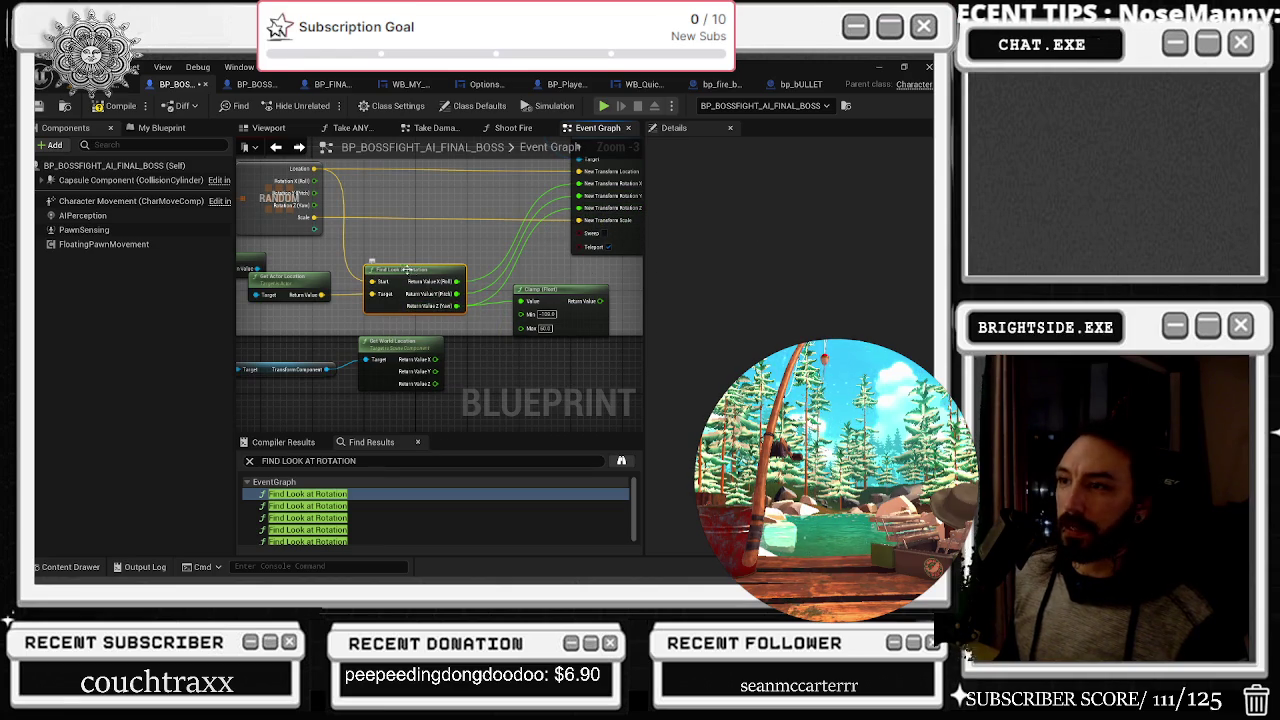
Rearrange Find Look at Rotation, Get World Location and Get Player Controller nodes
drag(407, 271, 445, 264)
mouse_move(425, 341)
mouse_down()
mouse_move(404, 341)
mouse_move(507, 320)
mouse_up()
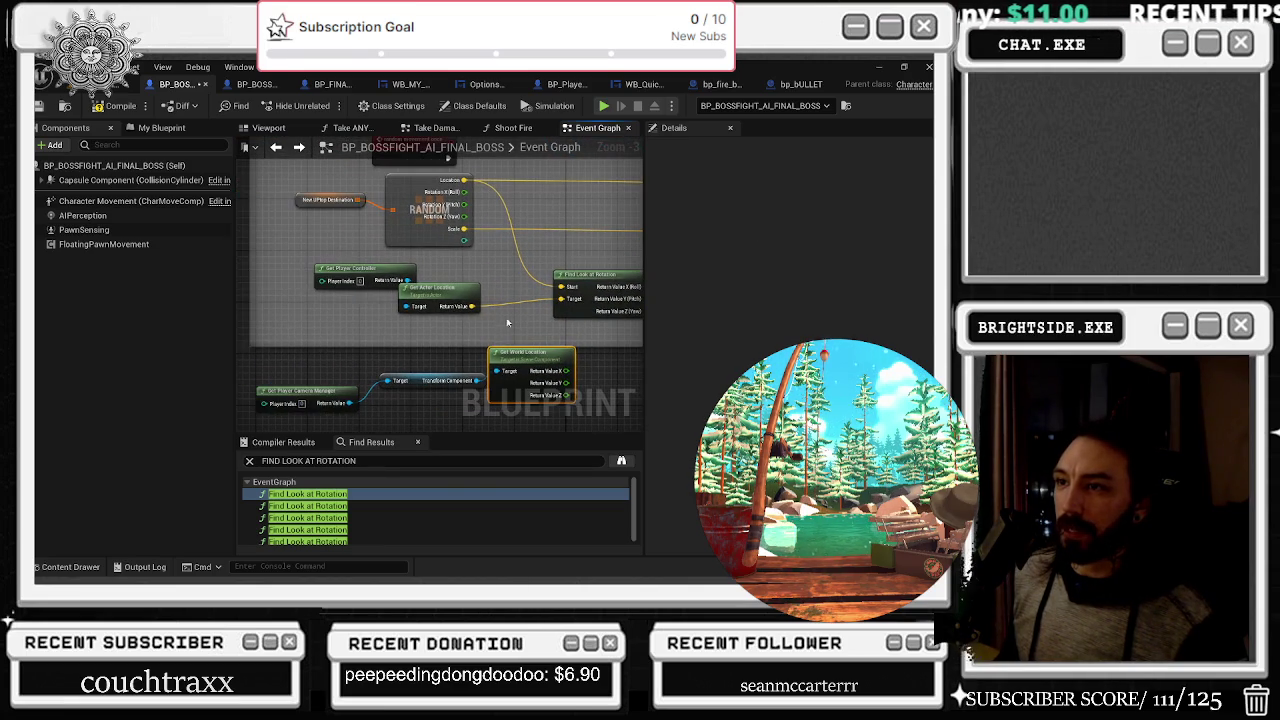
drag(351, 270, 323, 263)
drag(560, 335, 477, 330)
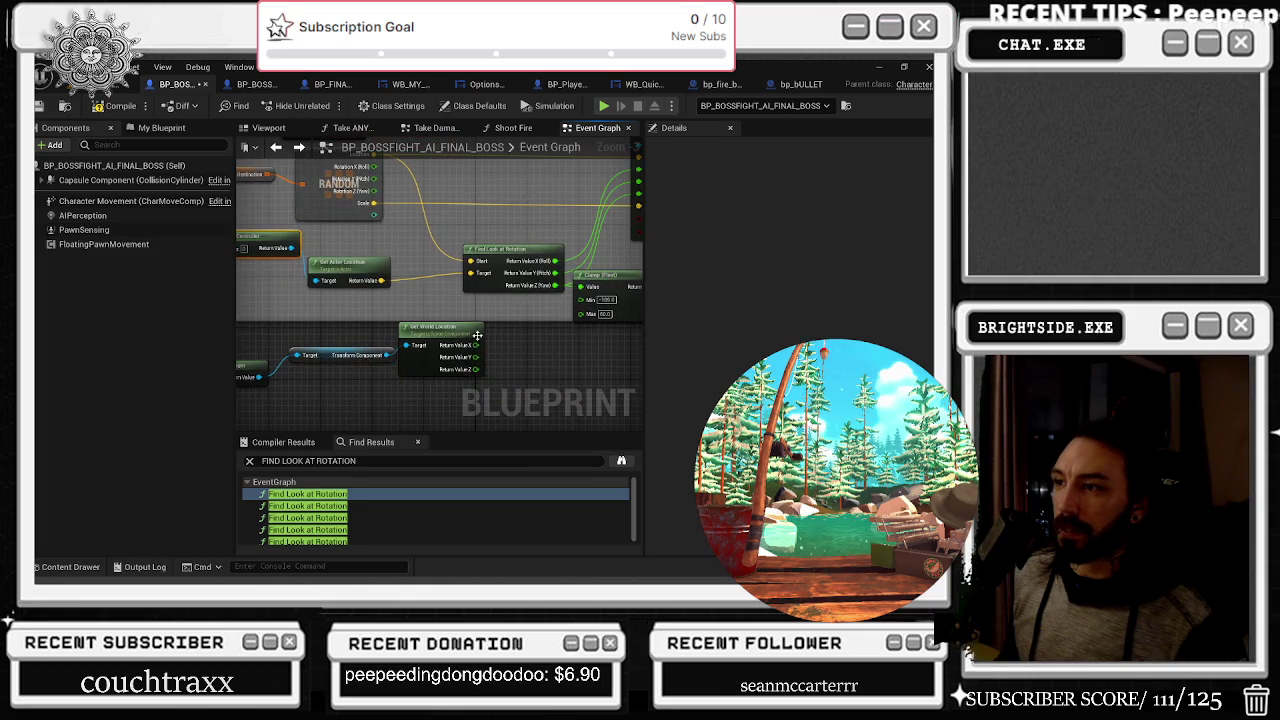
right_click(470, 345)
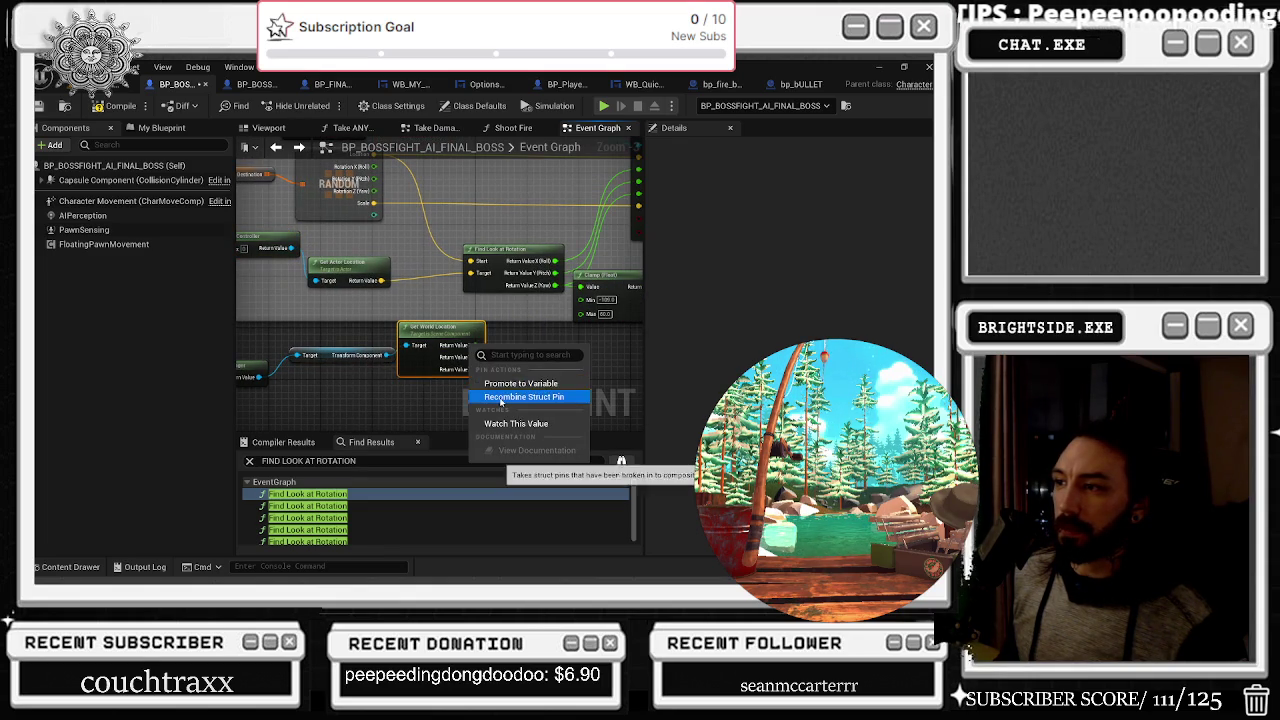
Recombine Get World Location's split output pins and try moving the camera-location nodes left, then undo
click(480, 355)
right_click(452, 355)
click(500, 366)
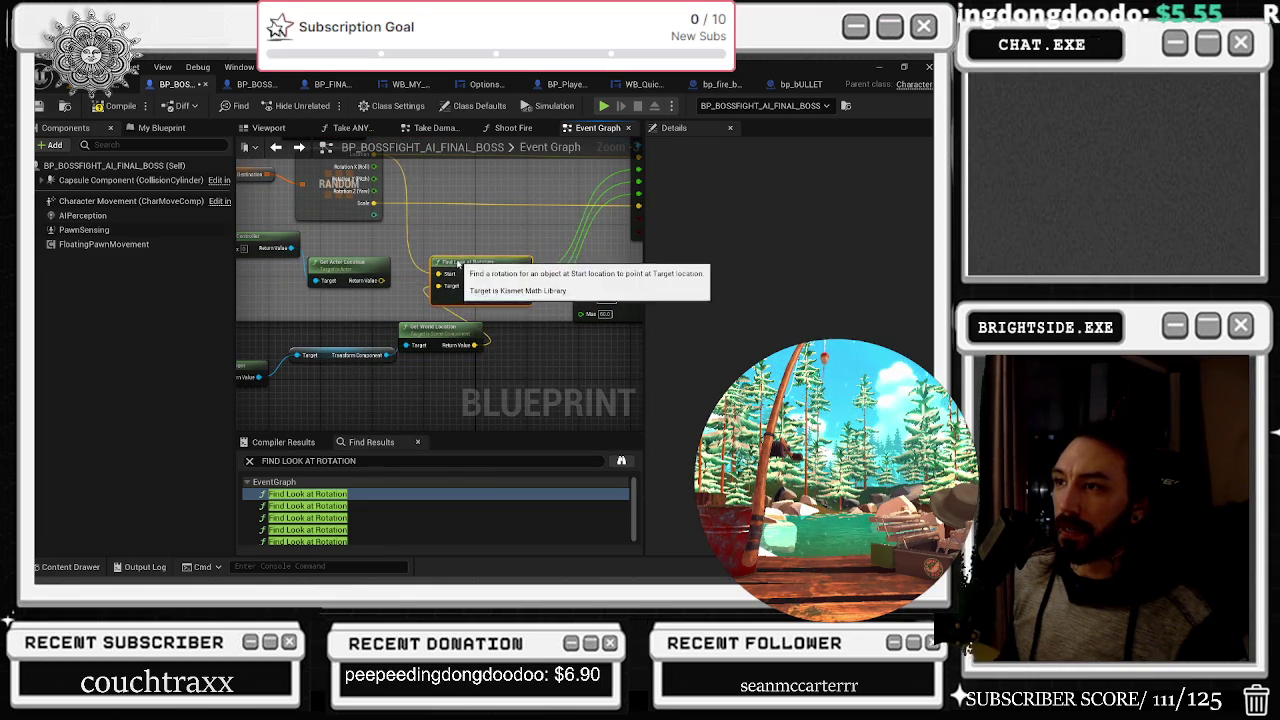
mouse_move(490, 248)
mouse_down()
mouse_move(363, 299)
mouse_move(600, 365)
mouse_up()
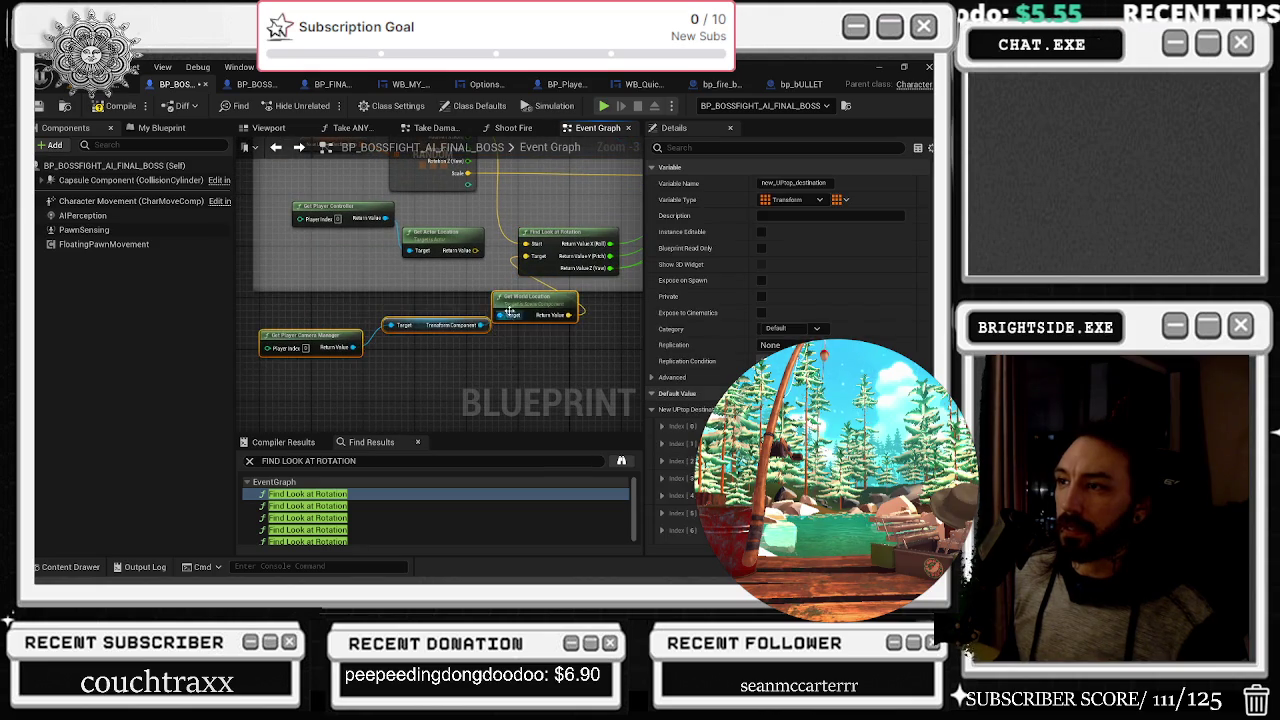
drag(440, 325, 370, 331)
click(400, 390)
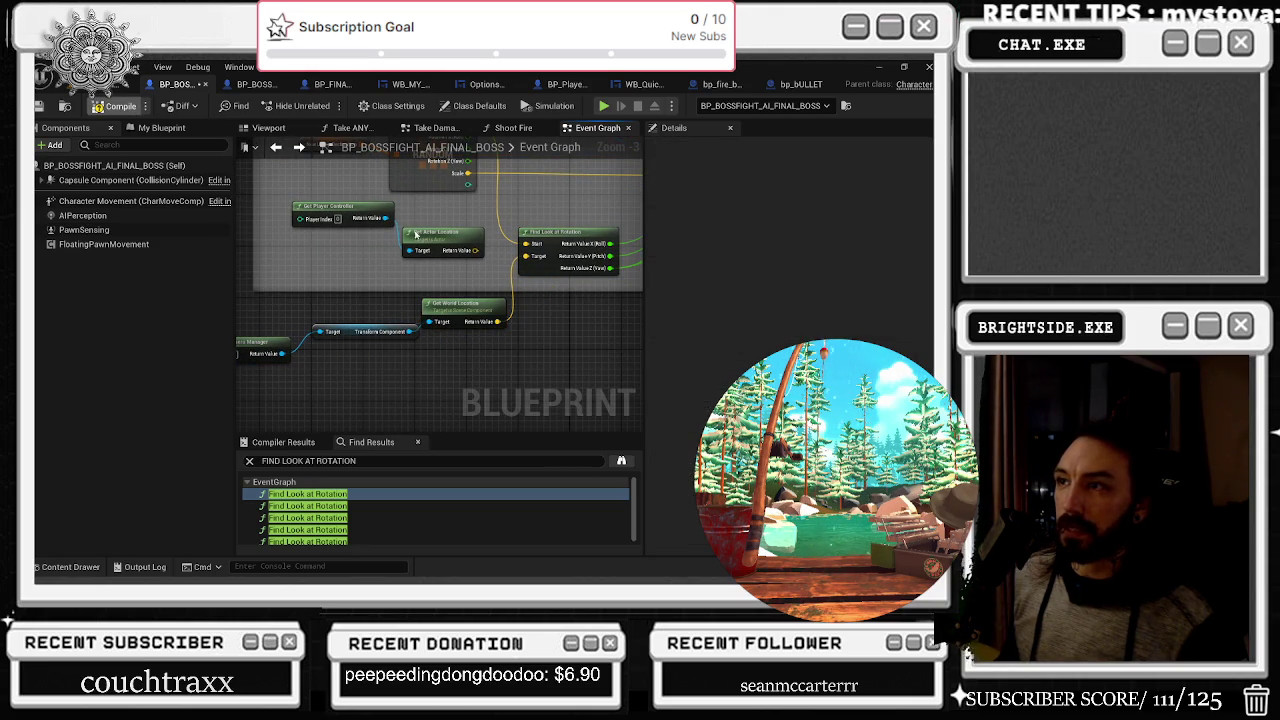
key(ctrl+z)
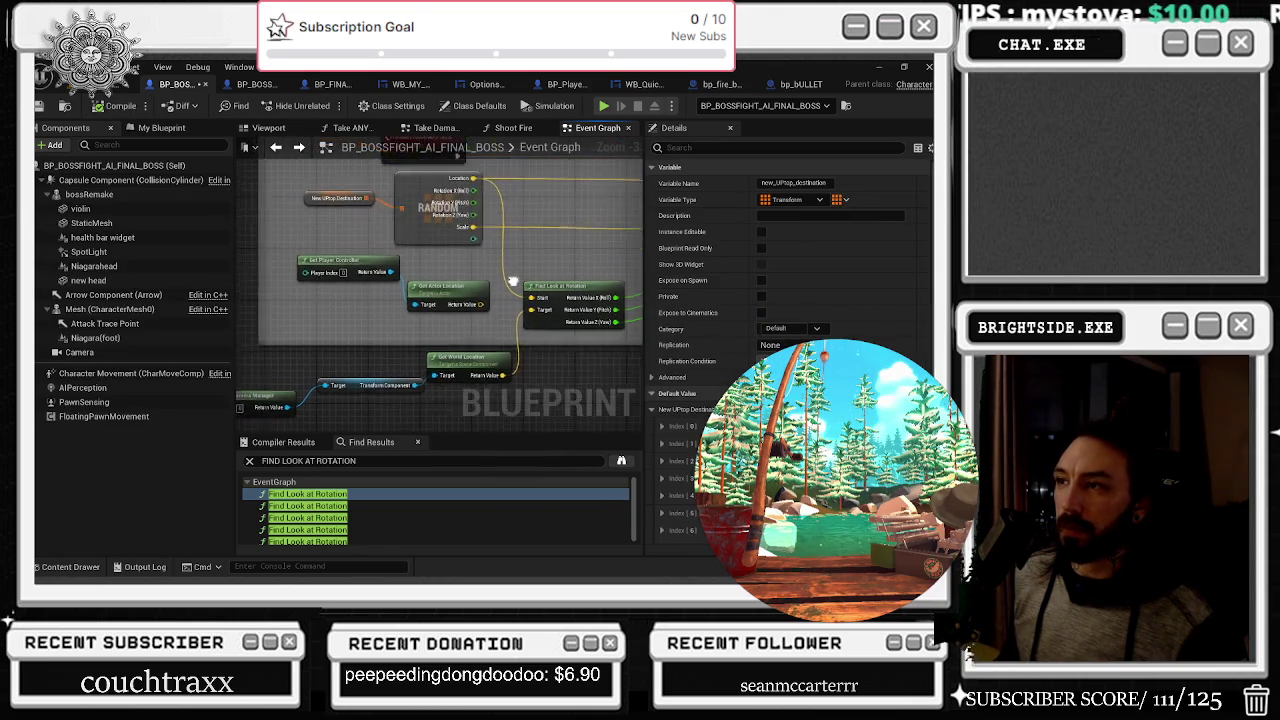
Survey the second Find Look at Rotation, Branch, RANDOM and Set World Transform nodes
mouse_move(453, 289)
mouse_down()
mouse_move(420, 258)
mouse_move(349, 233)
mouse_up()
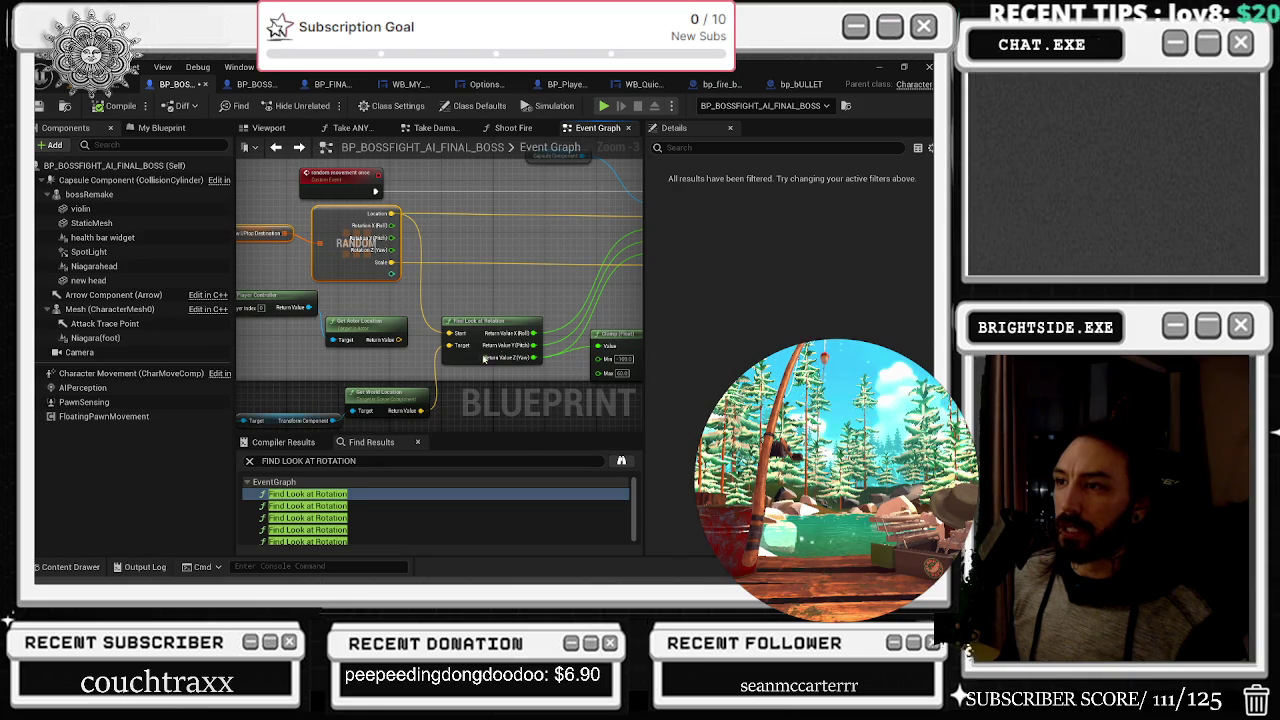
drag(446, 319, 493, 319)
mouse_move(349, 321)
mouse_down()
mouse_move(420, 283)
mouse_move(358, 290)
mouse_up()
click(343, 241)
click(305, 506)
mouse_move(553, 372)
mouse_down()
mouse_move(511, 430)
mouse_move(561, 490)
mouse_up()
mouse_move(570, 313)
mouse_down()
mouse_move(325, 289)
mouse_move(333, 219)
mouse_up()
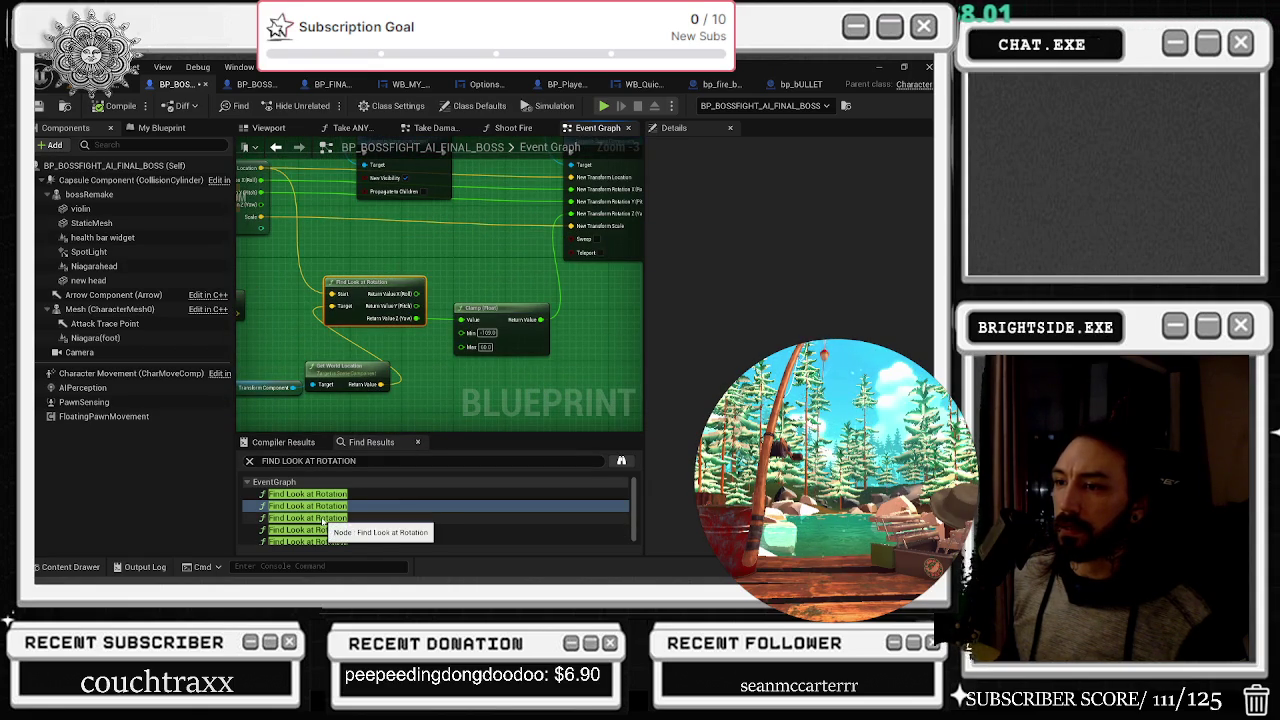
Wire the Clamp (Float) Return Value into Set World Transform's rotation pin
click(505, 332)
mouse_move(450, 242)
mouse_down()
mouse_move(432, 297)
mouse_move(504, 324)
mouse_move(484, 272)
mouse_up()
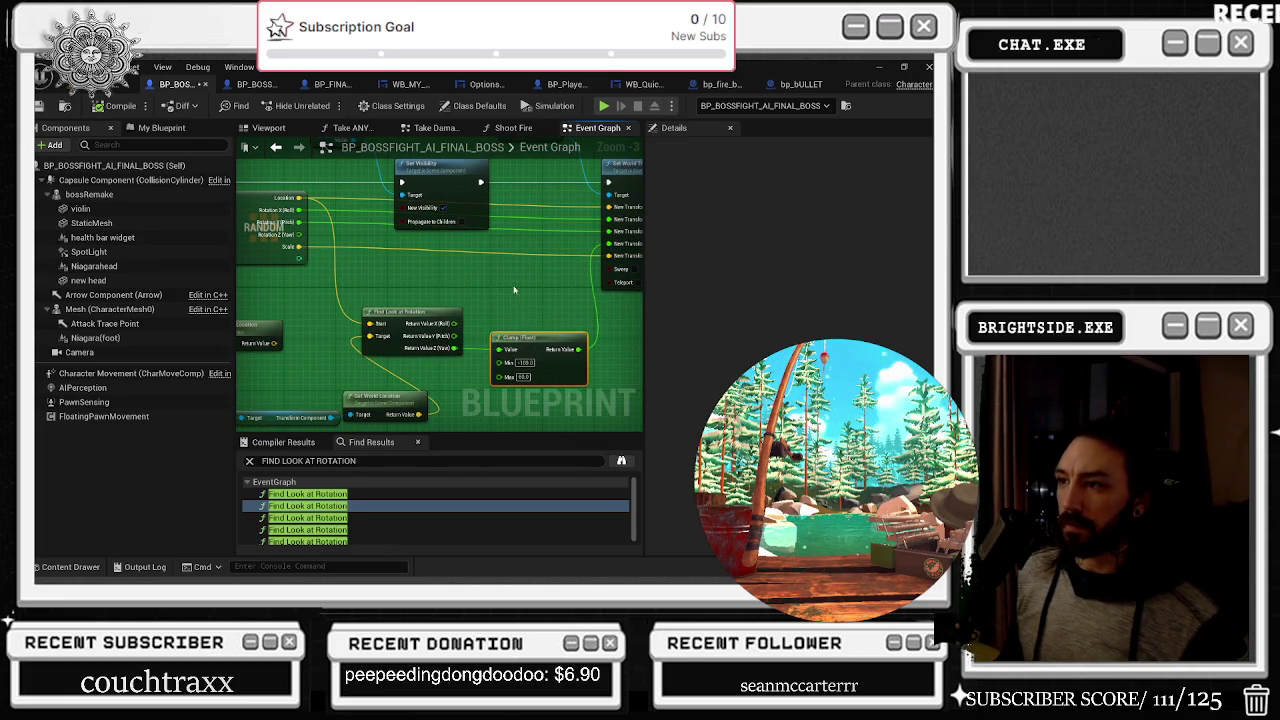
click(276, 147)
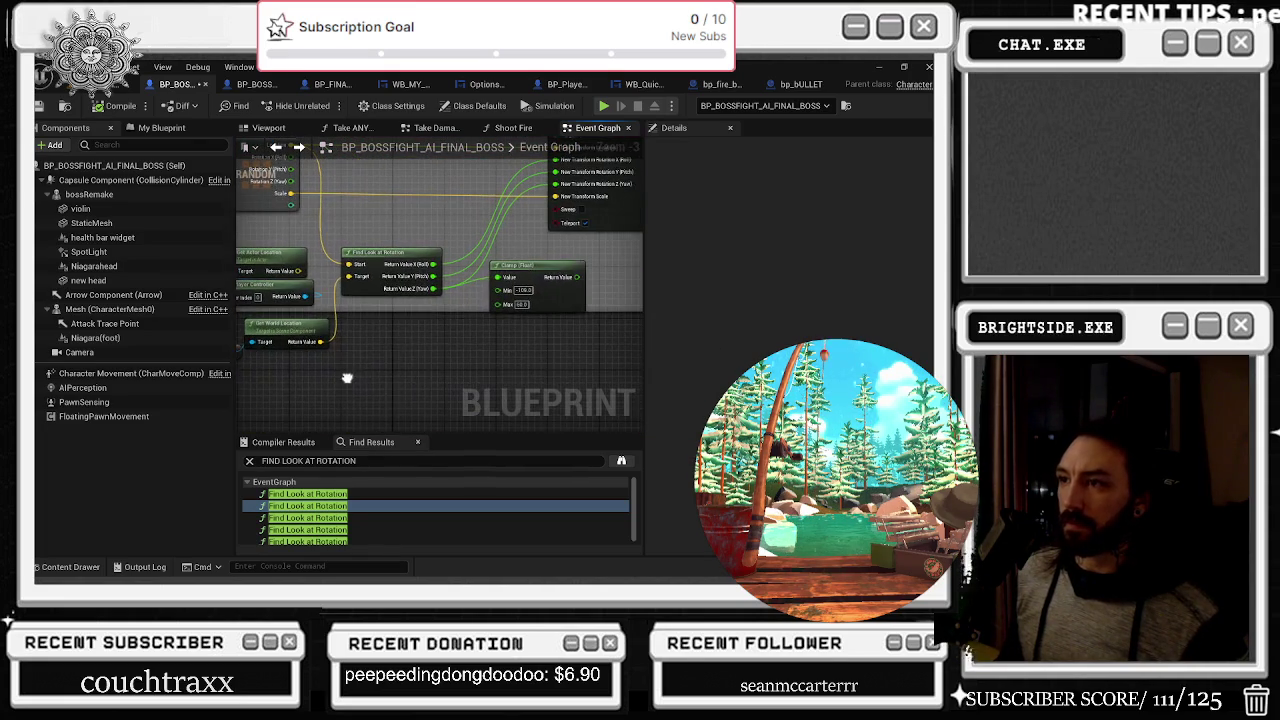
drag(577, 277, 560, 223)
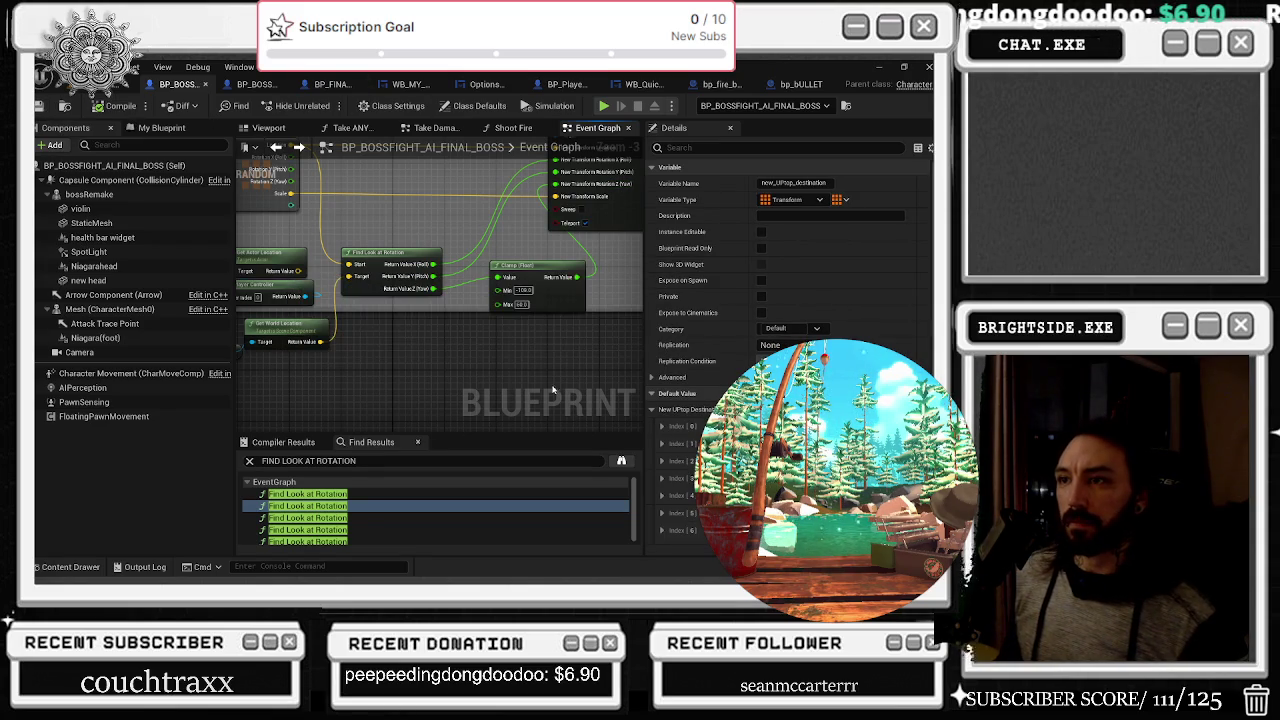
click(283, 494)
Revisit the first and third Find Look at Rotation nodes, framing Set World Transform, then return to the level editor
double_click(289, 497)
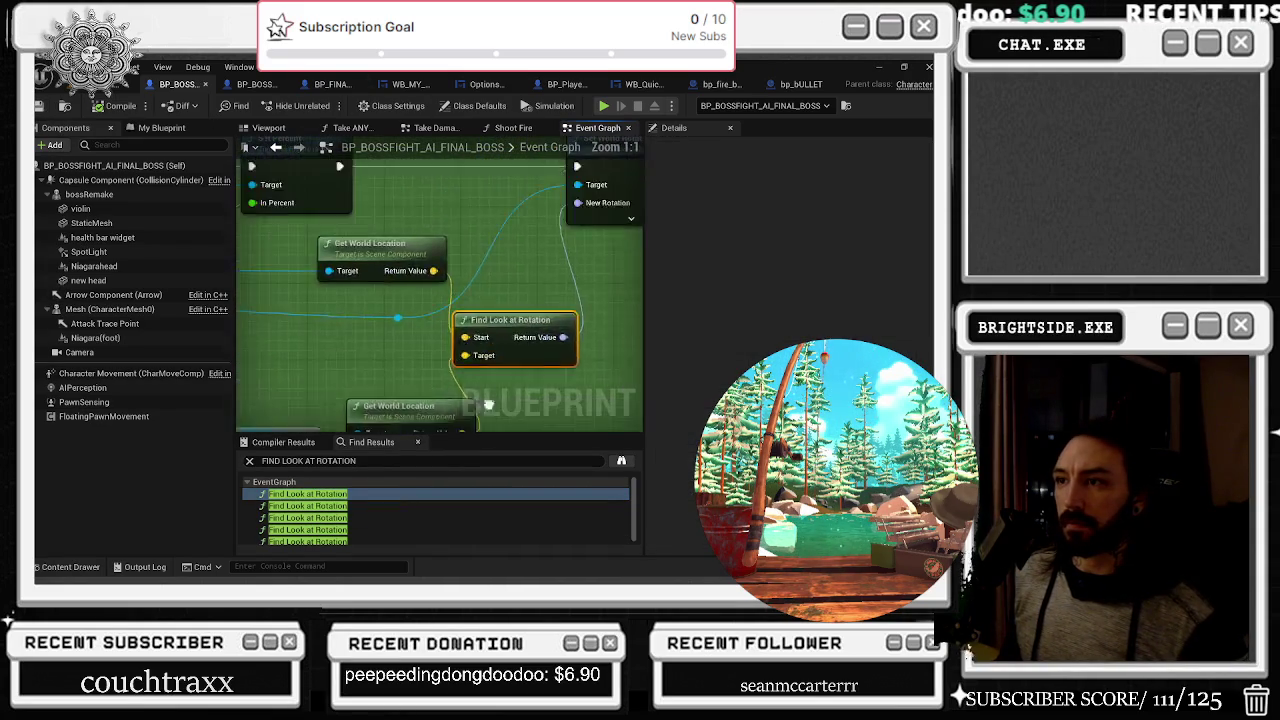
scroll(478, 331, down, 1)
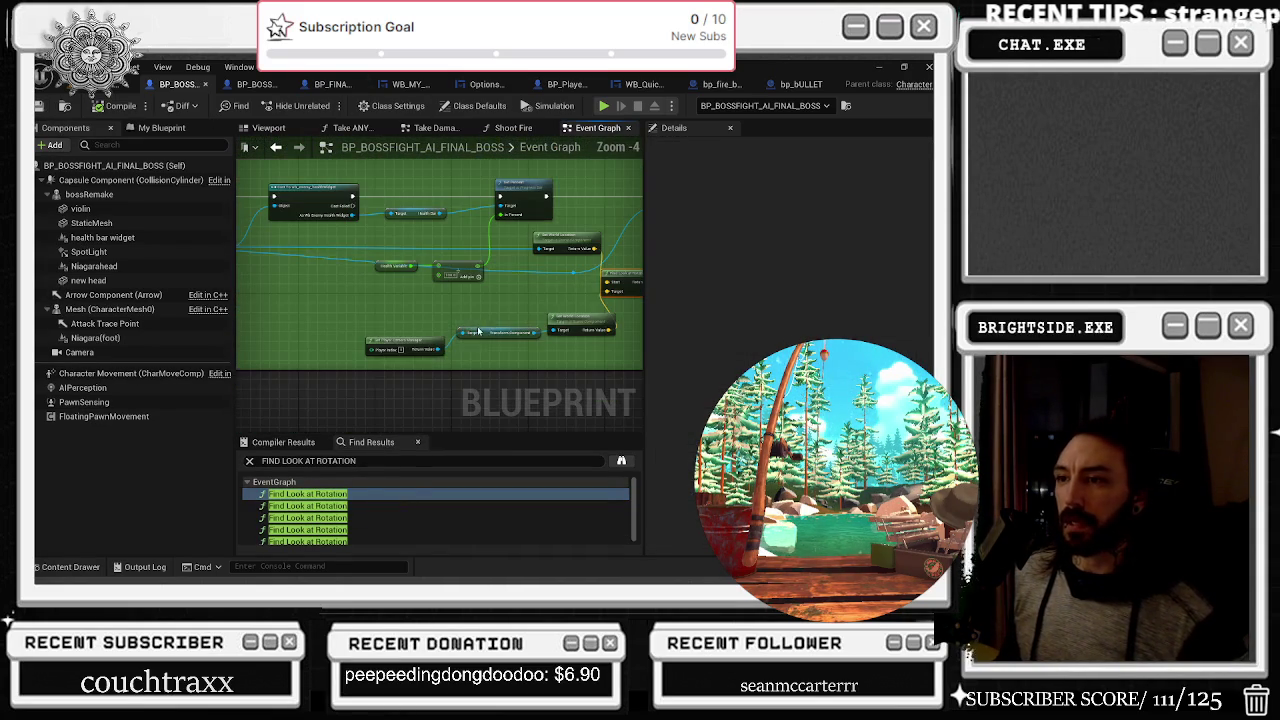
double_click(330, 518)
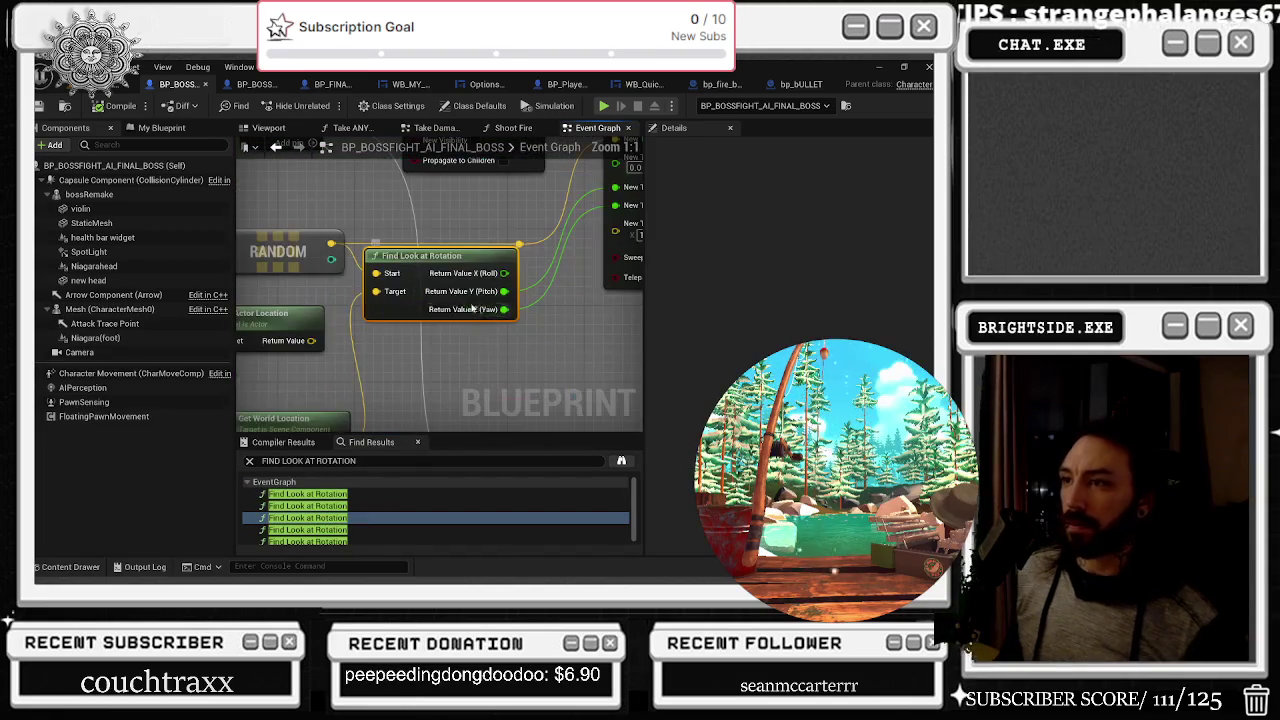
scroll(472, 362, down, 1)
scroll(439, 338, down, 2)
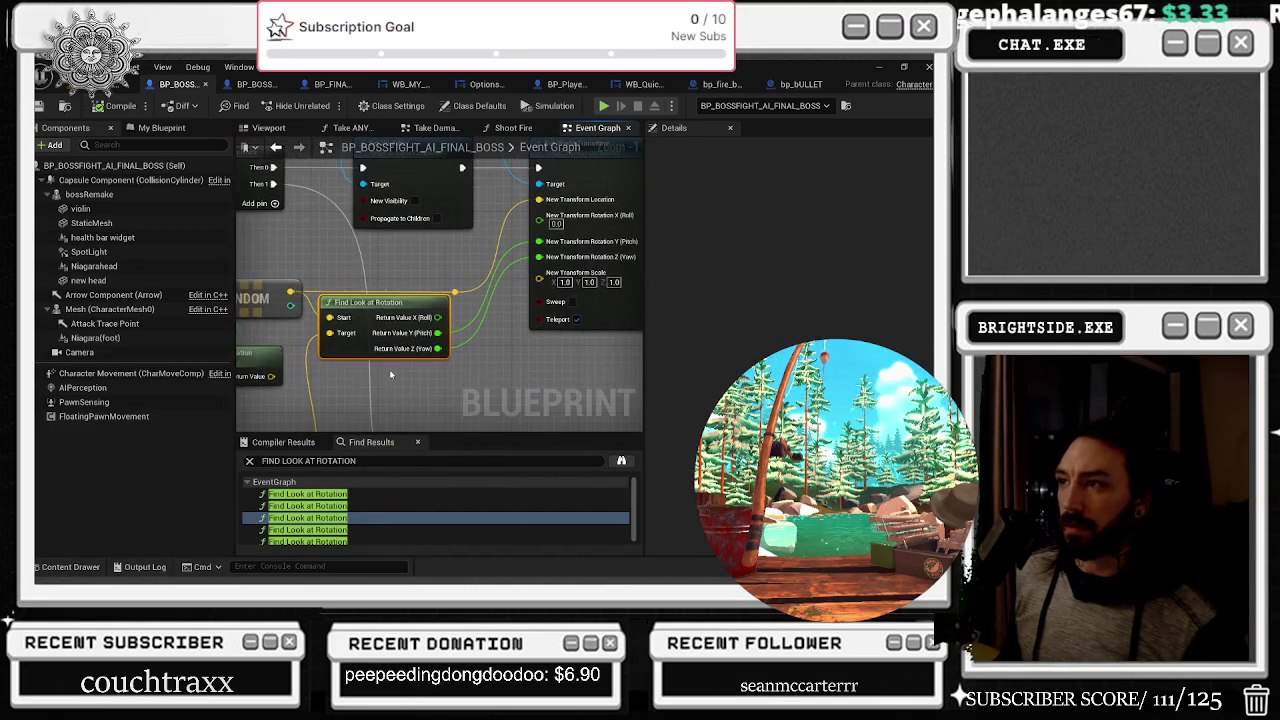
mouse_move(551, 262)
mouse_down()
mouse_move(621, 278)
mouse_move(533, 317)
mouse_up()
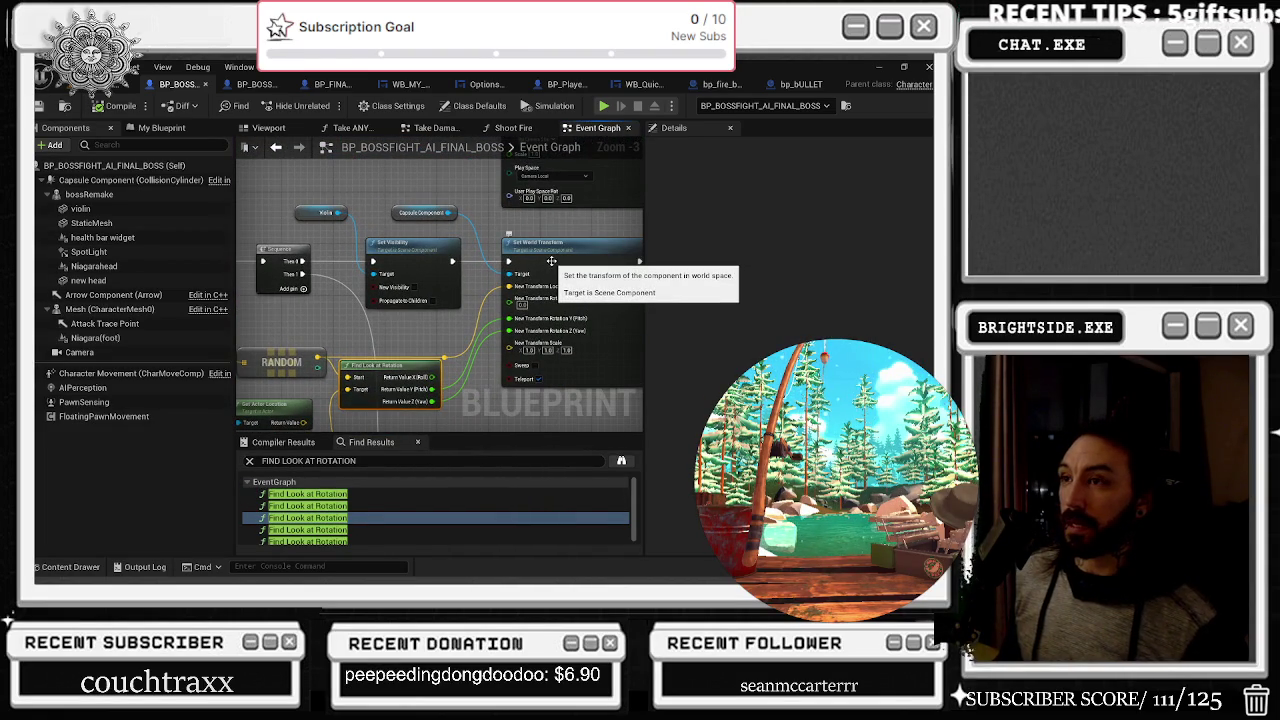
mouse_move(551, 262)
mouse_down()
mouse_move(570, 328)
mouse_move(655, 290)
mouse_move(428, 323)
mouse_up()
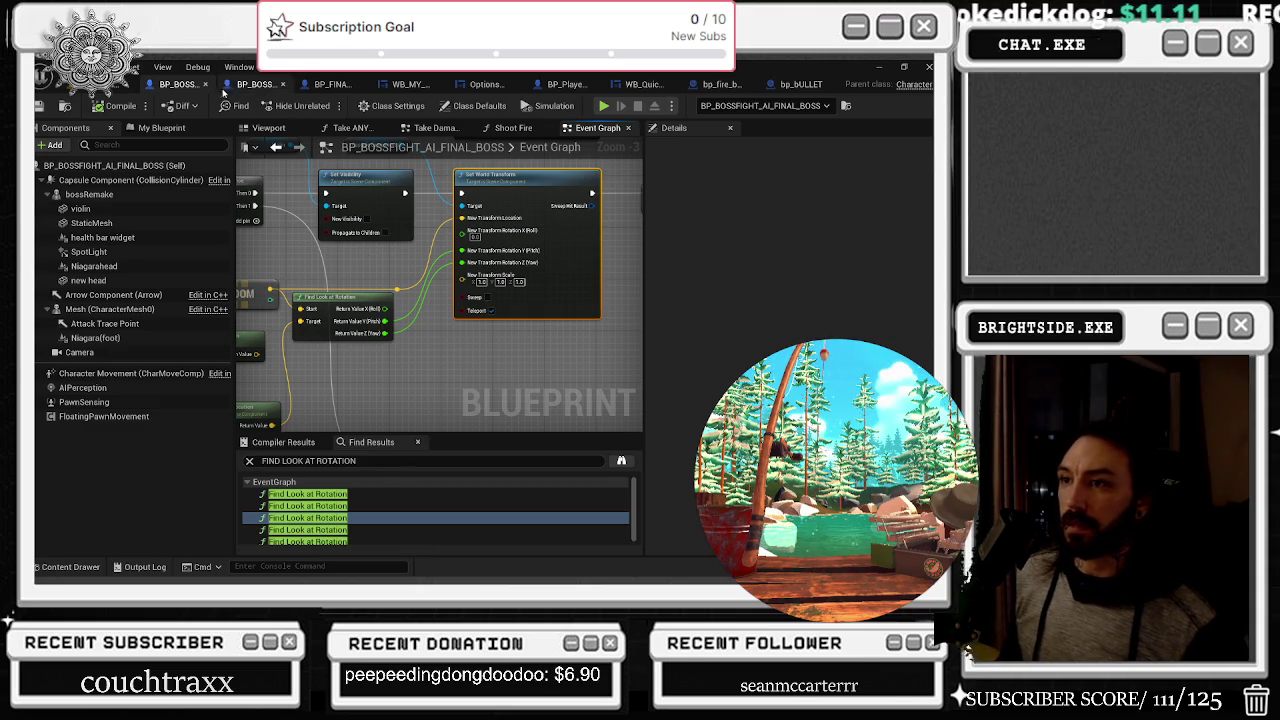
click(115, 90)
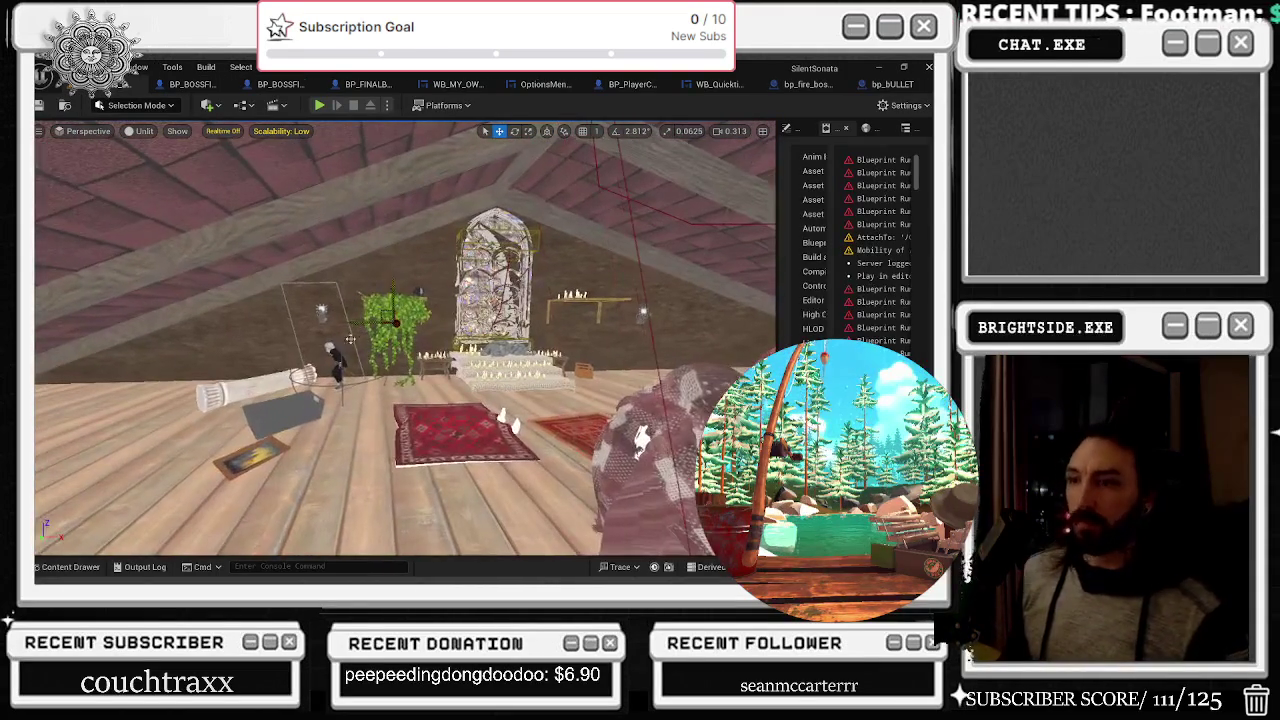
Select the final boss actor, view its Details, Save All, and start playing in the editor
click(338, 365)
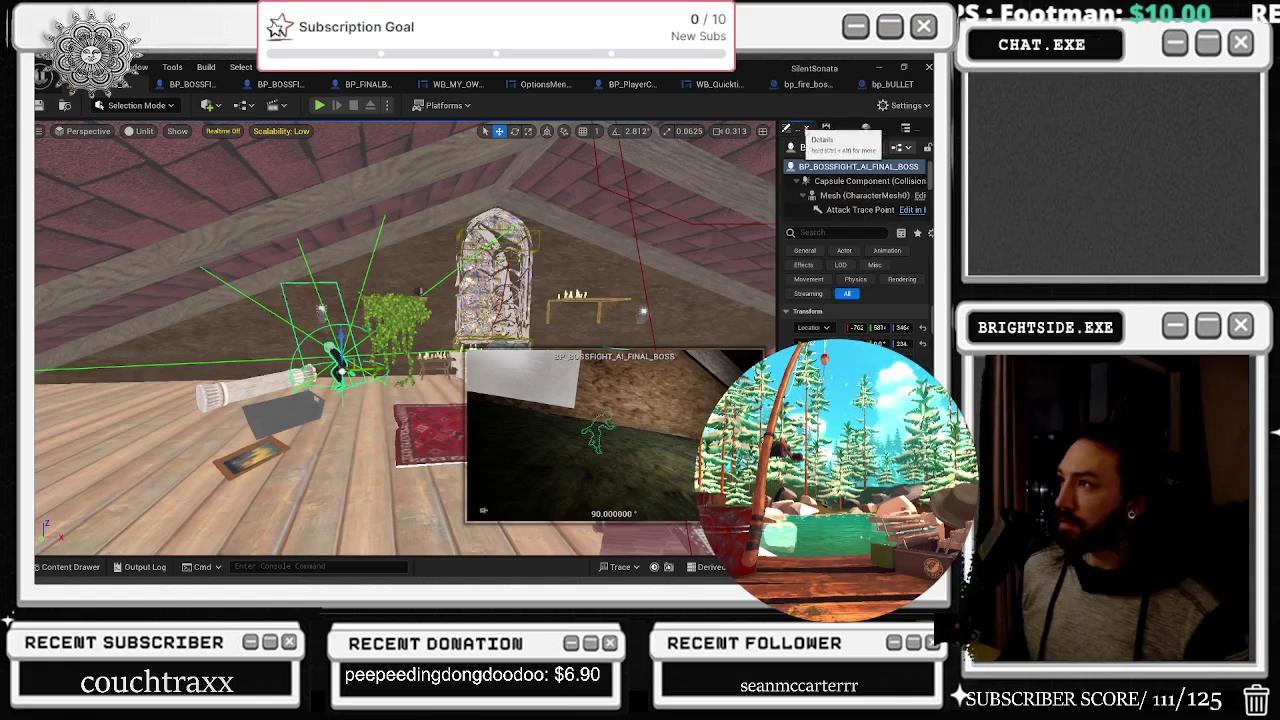
click(826, 130)
click(794, 130)
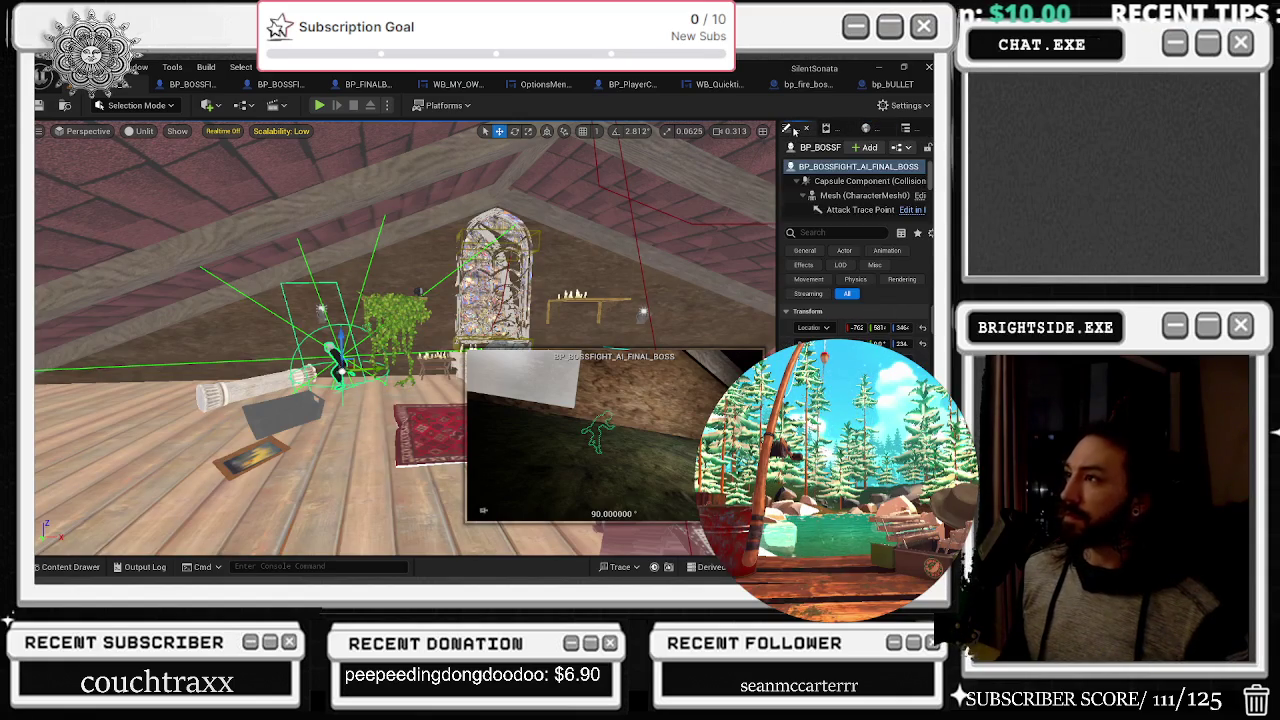
click(40, 104)
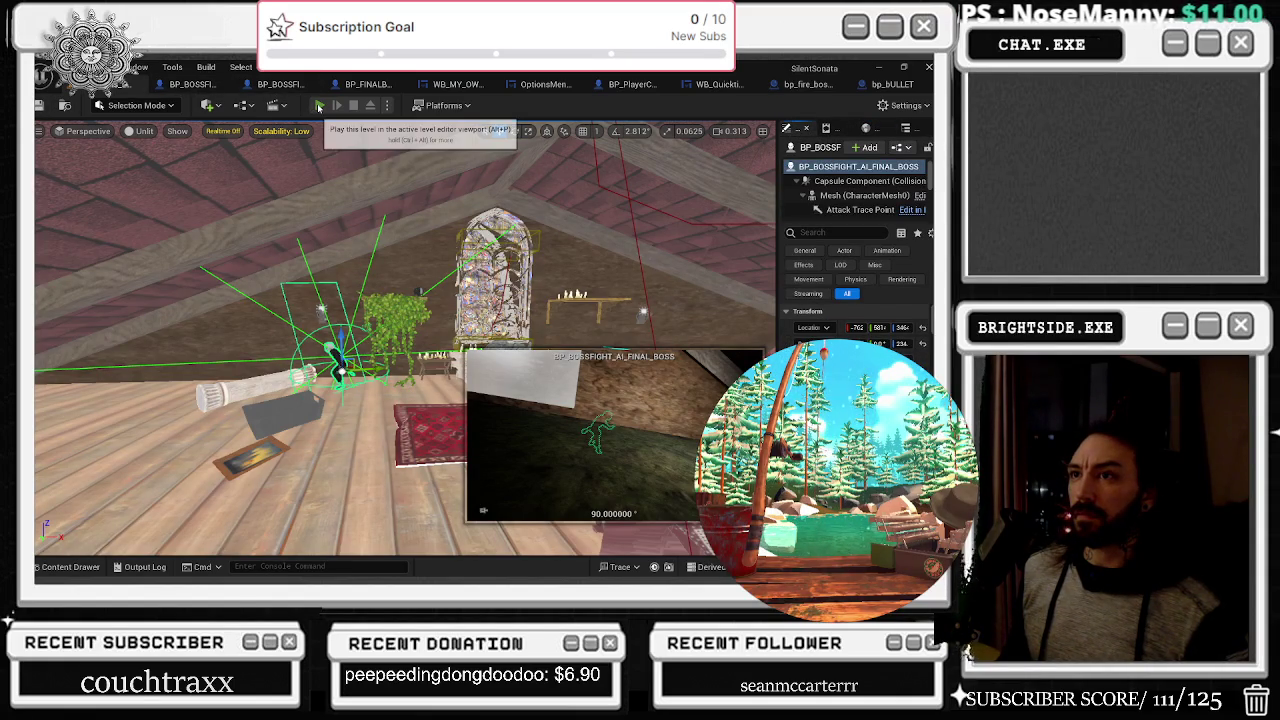
click(319, 106)
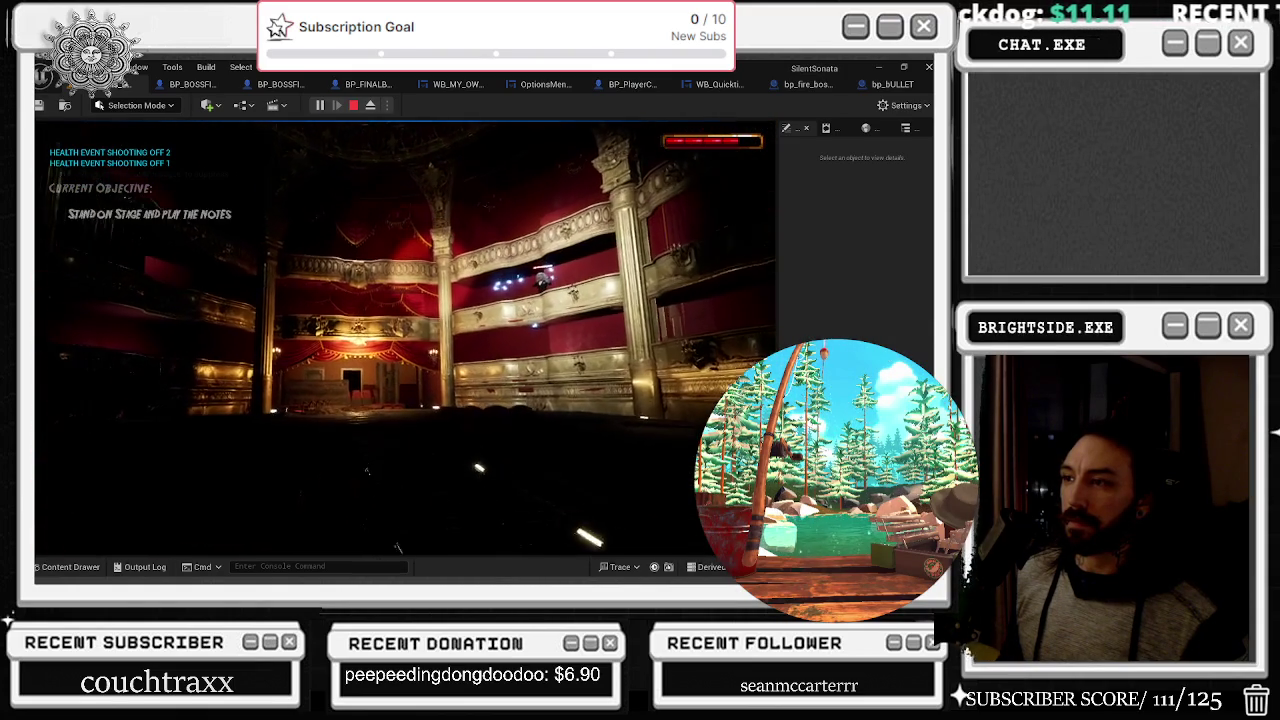
Walk forward with W toward the stage to test the boss, then Alt+Tab away
key(w)
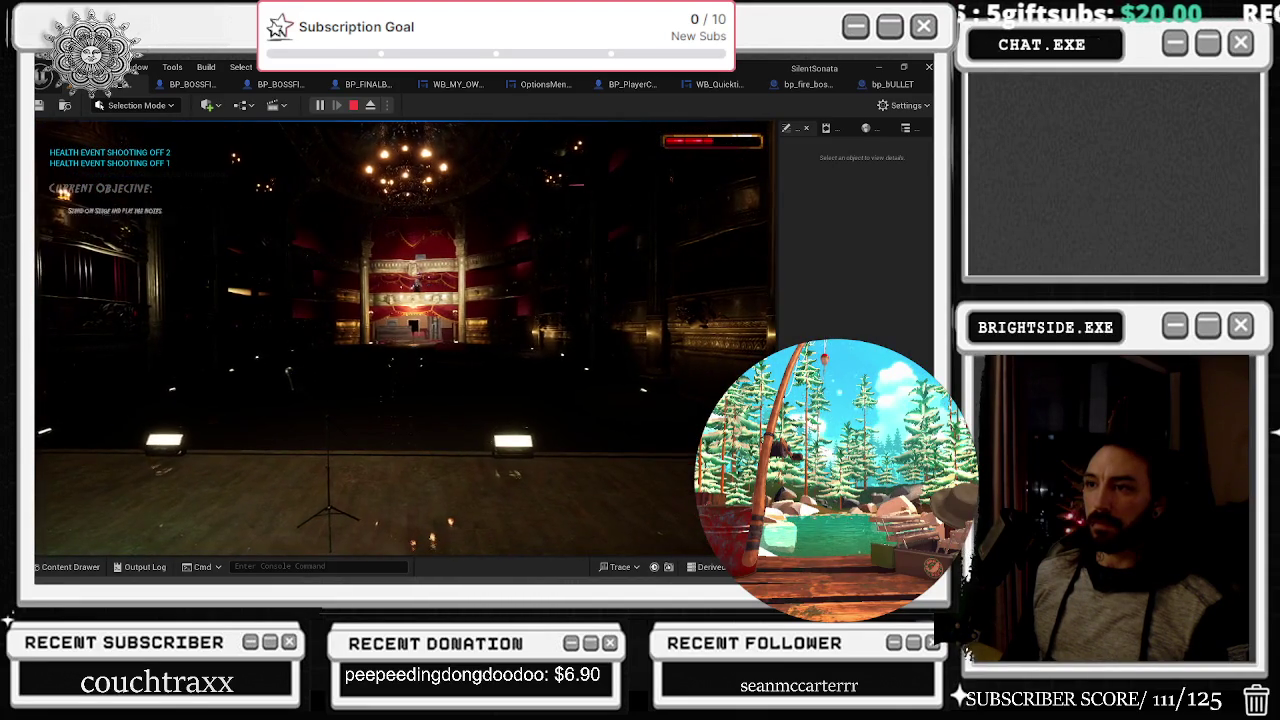
key(alt+Tab)
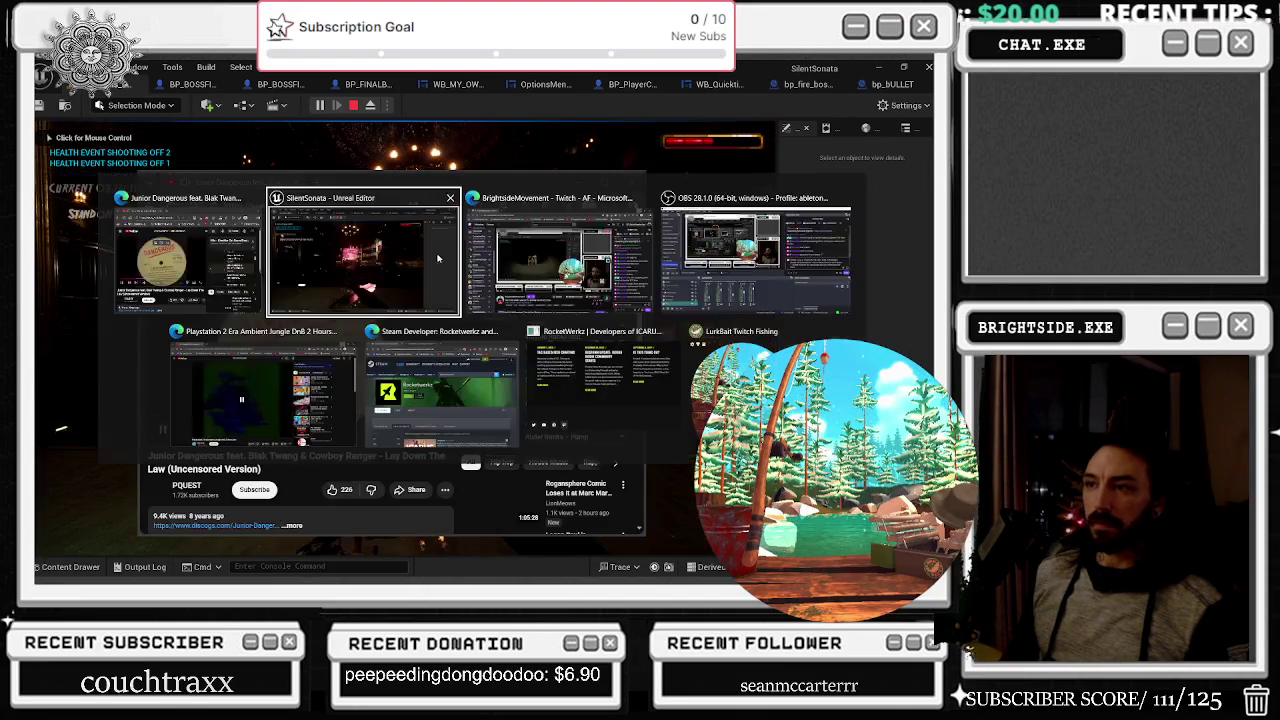
Lower the Junior Dangerous YouTube video's quality to 144p
key(Escape)
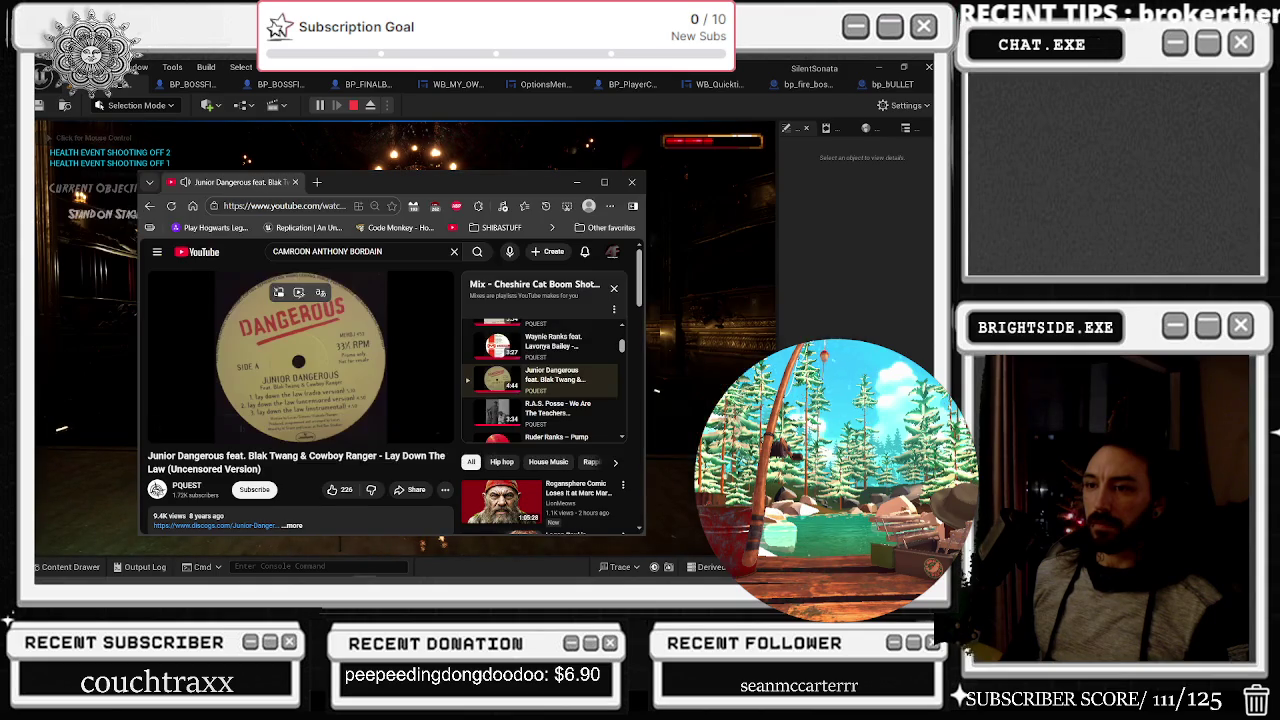
click(390, 429)
click(383, 412)
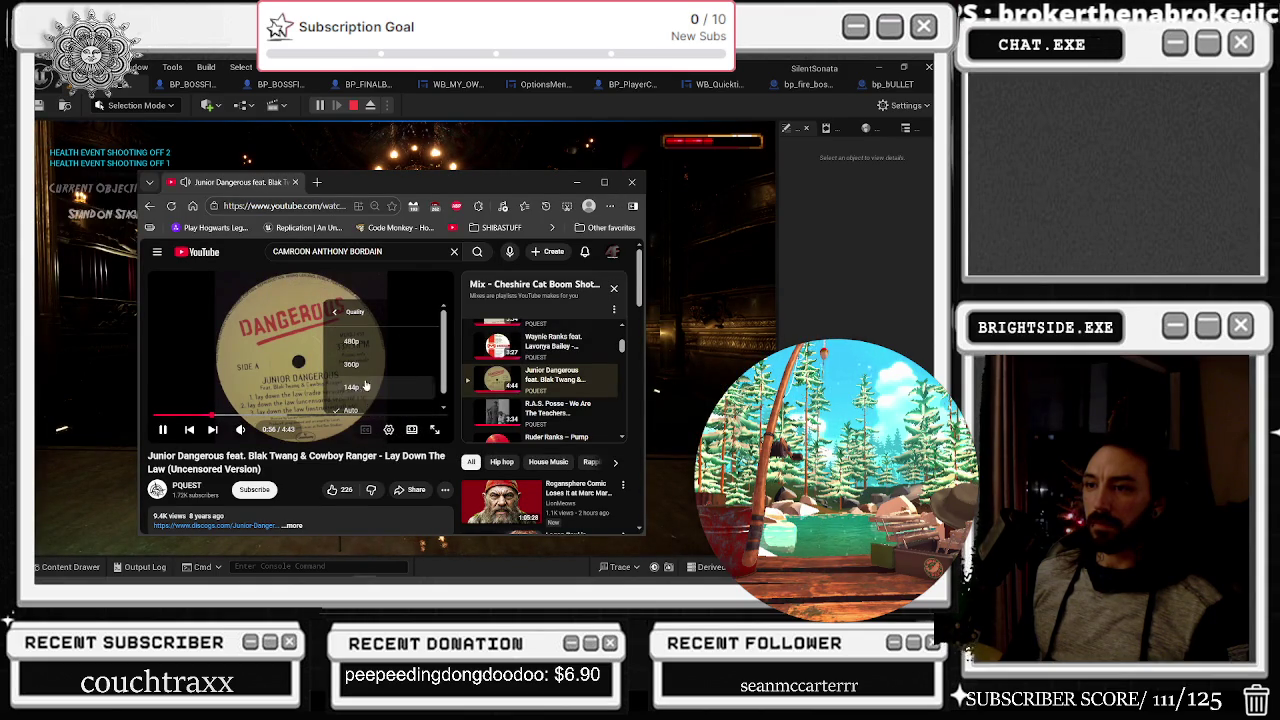
click(363, 386)
key(alt+Tab)
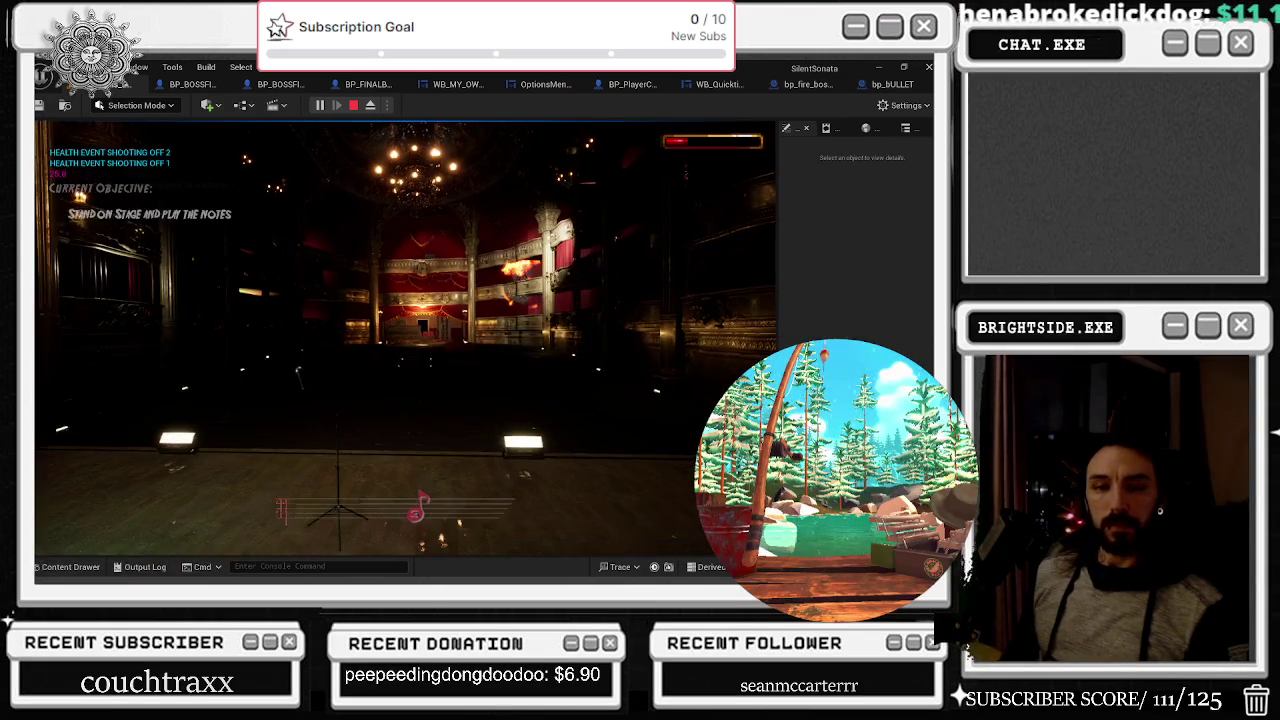
Close the Playstation 2 Era Ambient Jungle DnB mix window
key(alt+Tab)
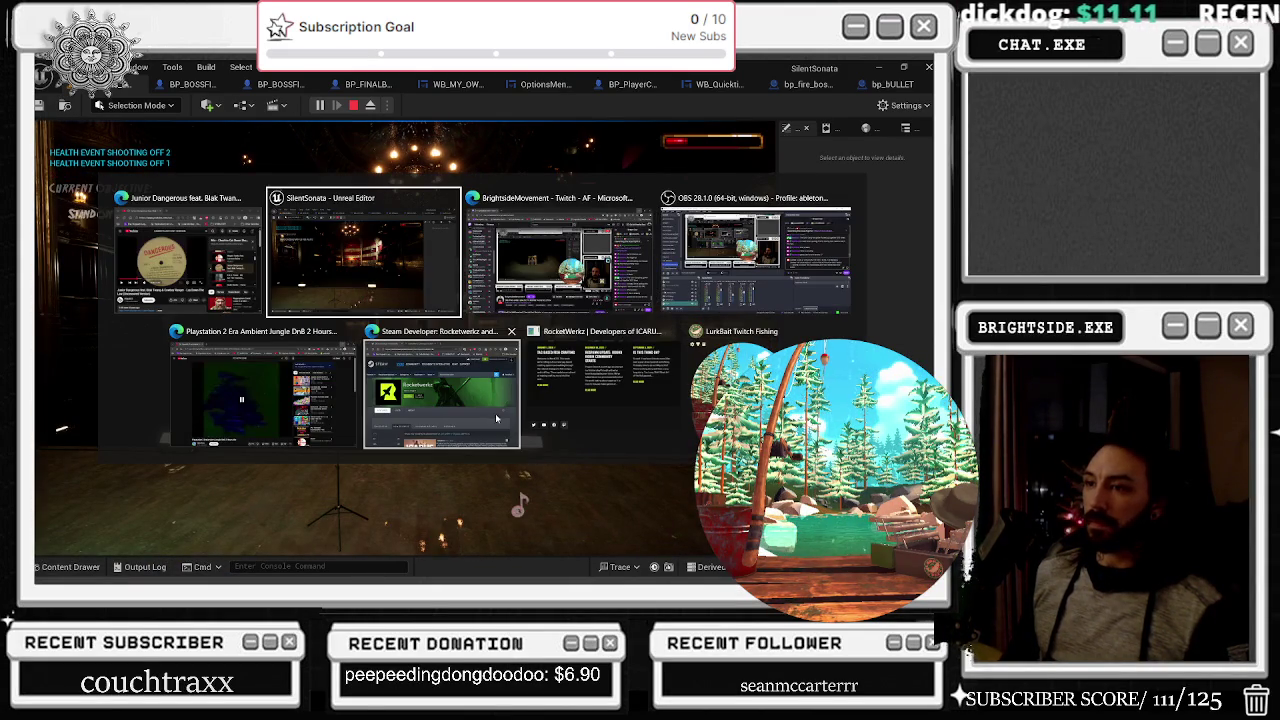
click(262, 392)
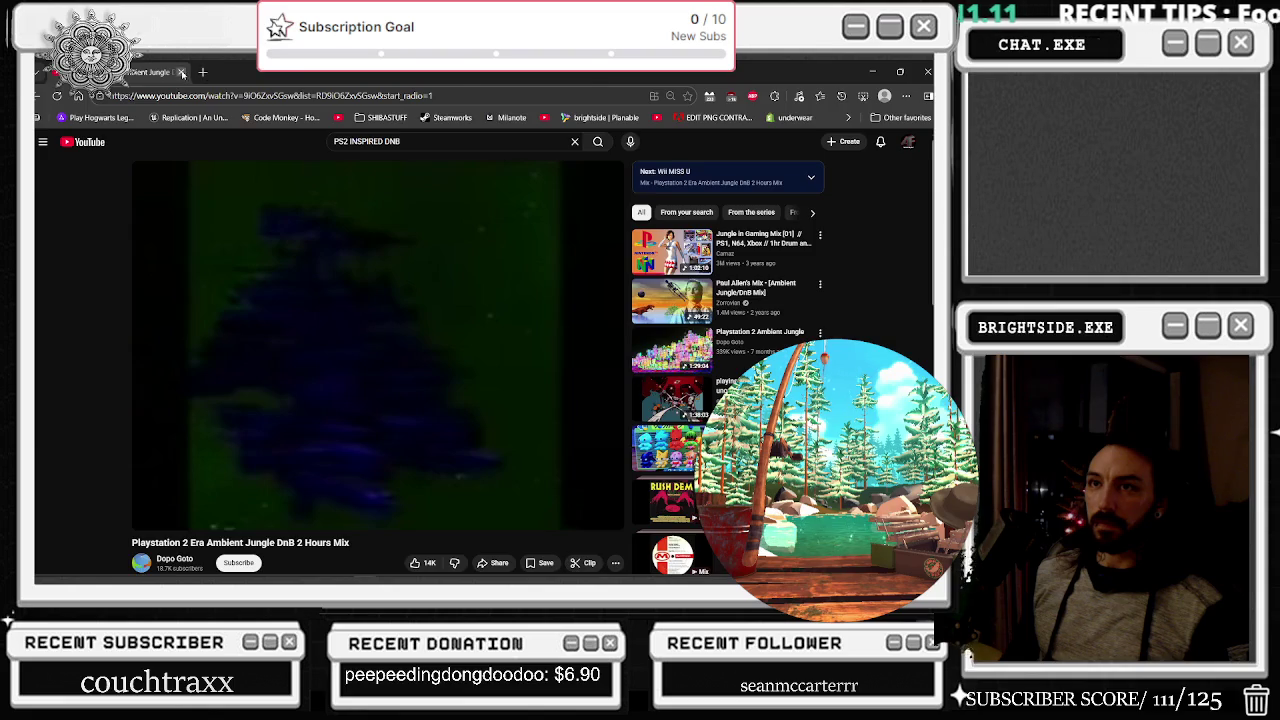
click(182, 73)
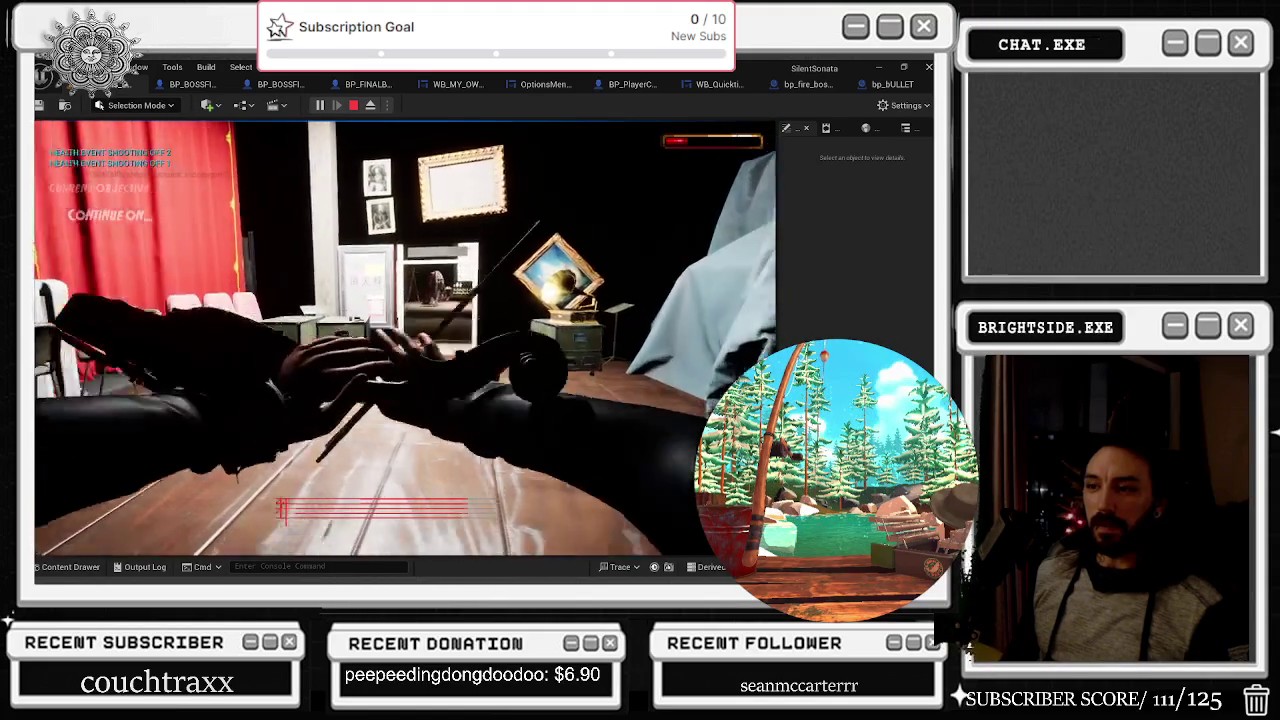
Stop the play-in-editor session and return to the BP_BOSSFIGHT_AI_FINAL_BOSS event graph
key(Escape)
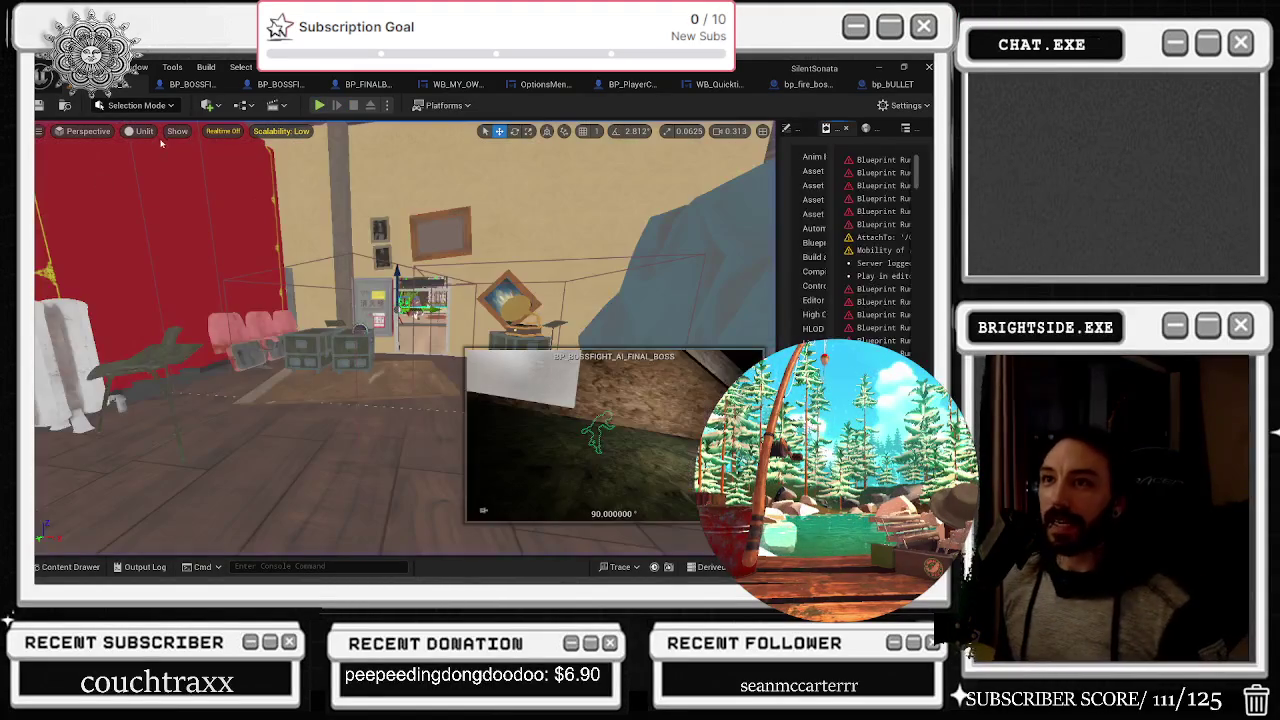
click(191, 84)
scroll(387, 377, down, 10)
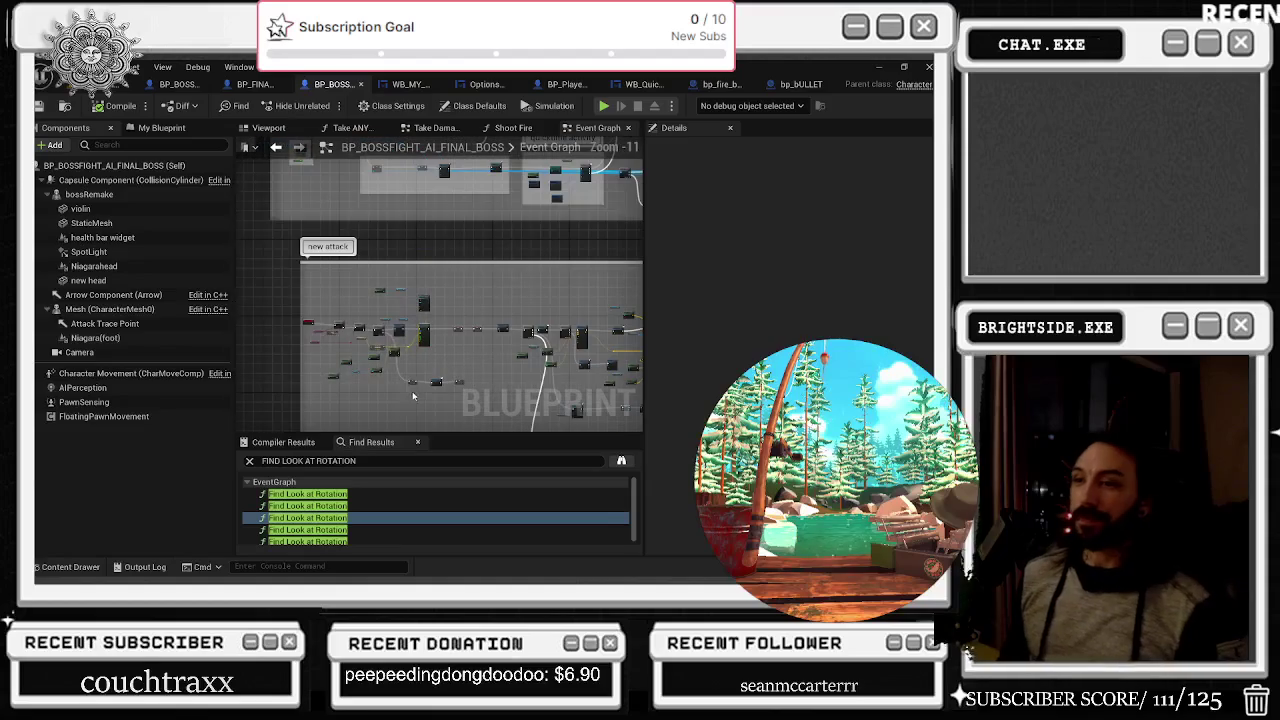
scroll(420, 375, down, 1)
click(358, 348)
drag(358, 348, 365, 256)
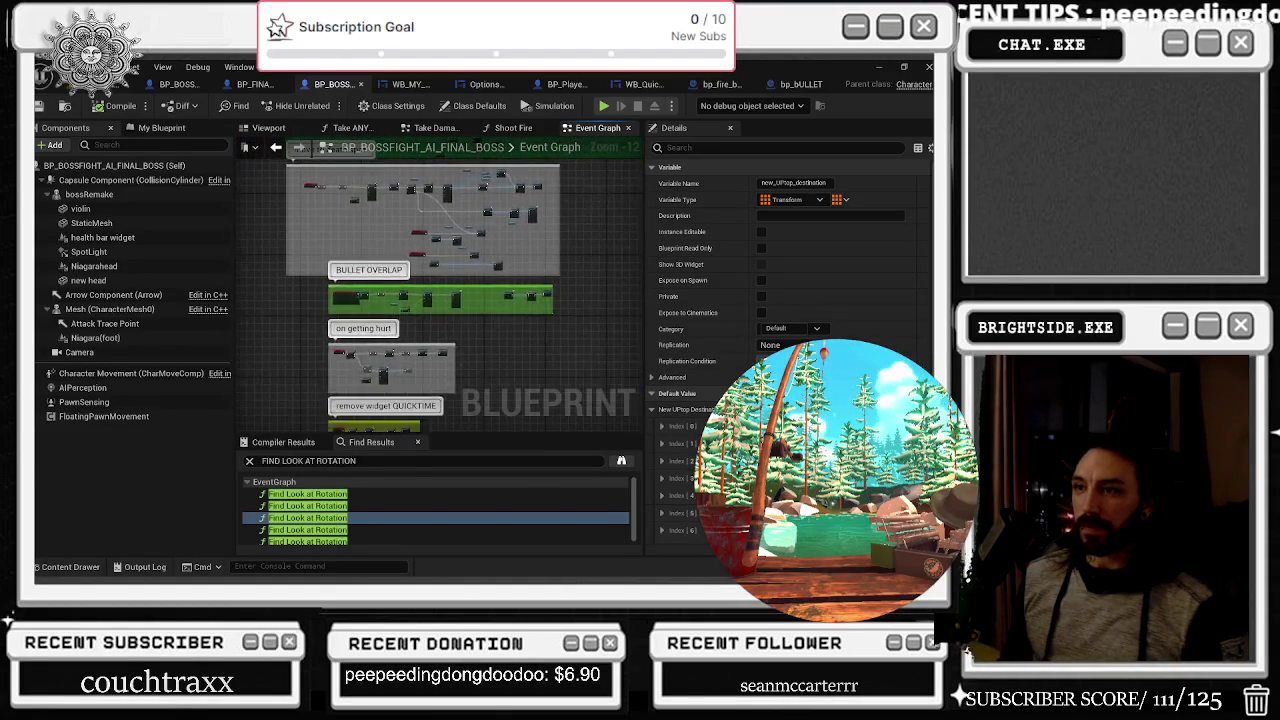
drag(434, 400, 434, 293)
scroll(434, 293, up, 9)
mouse_move(349, 303)
mouse_down()
mouse_move(475, 333)
mouse_move(385, 227)
mouse_up()
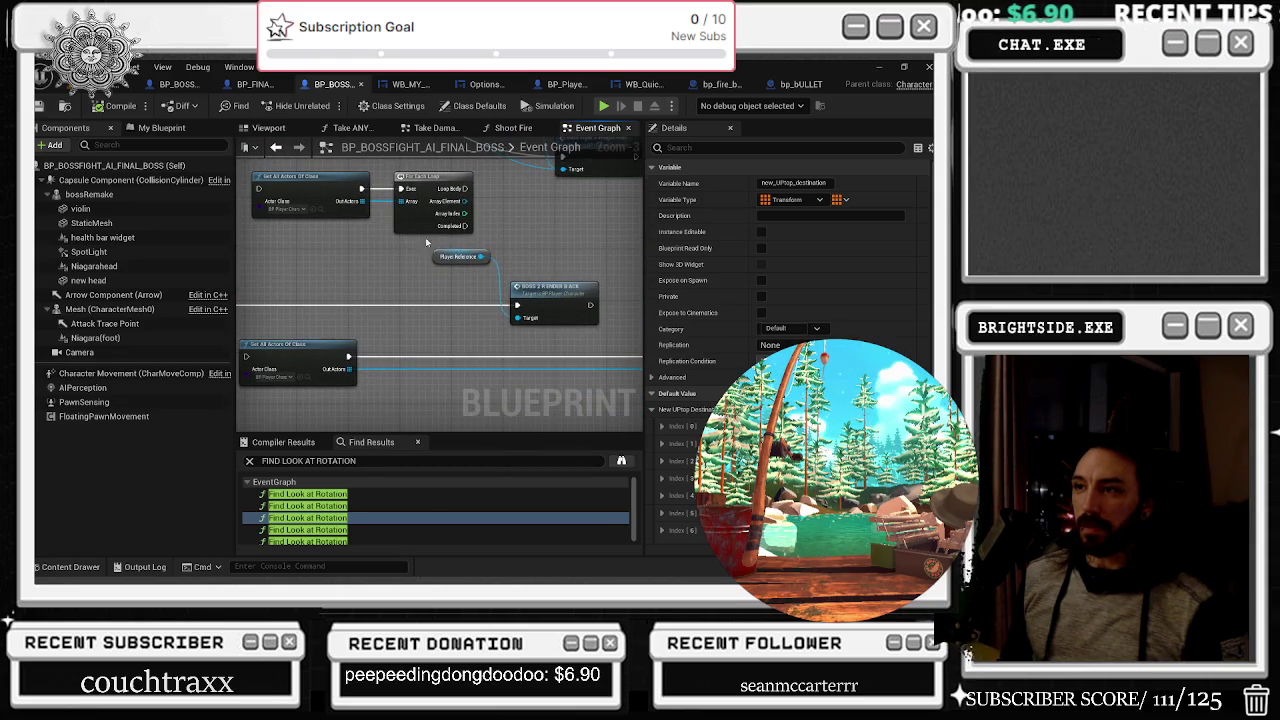
Shift Player Reference and BOSS right; place For Each Loop and Get All Actors beside HIDE THE BAR
mouse_move(455, 253)
mouse_down()
mouse_move(470, 300)
mouse_move(625, 305)
mouse_up()
click(399, 253)
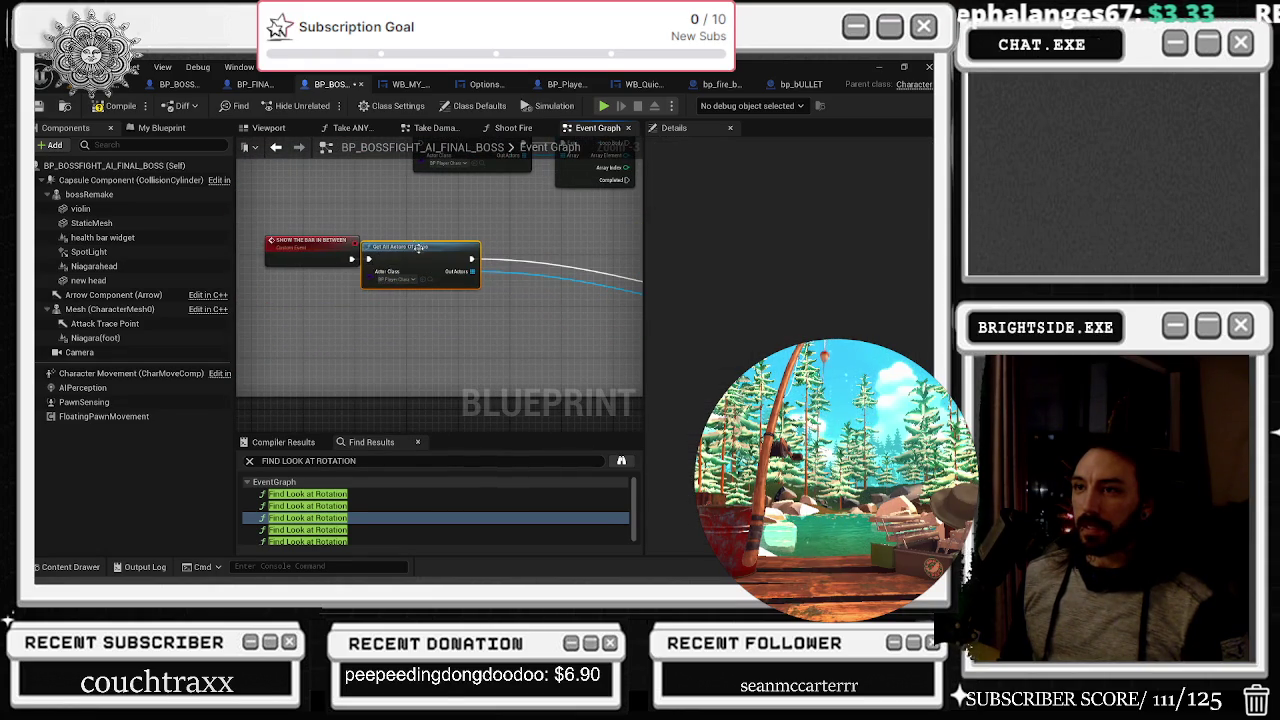
drag(418, 262, 506, 300)
mouse_move(592, 322)
mouse_down()
mouse_move(485, 272)
mouse_move(513, 370)
mouse_up()
drag(367, 329, 348, 296)
click(294, 302)
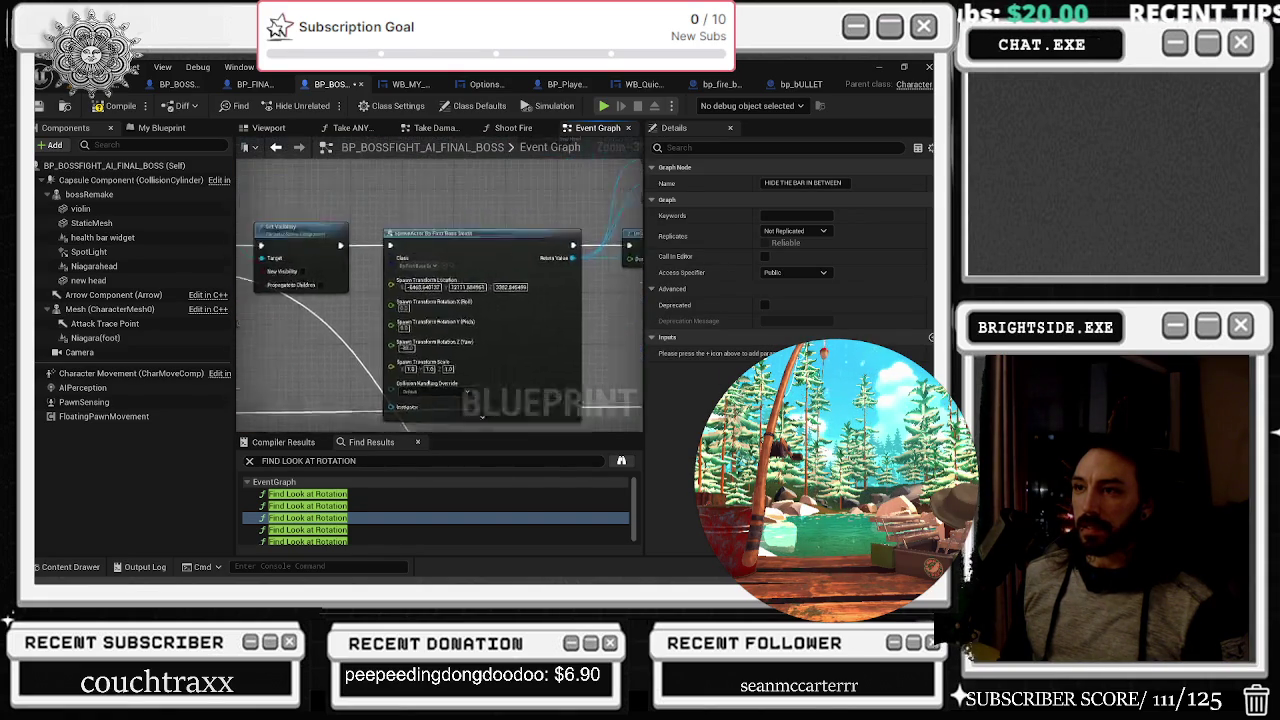
scroll(405, 312, down, 5)
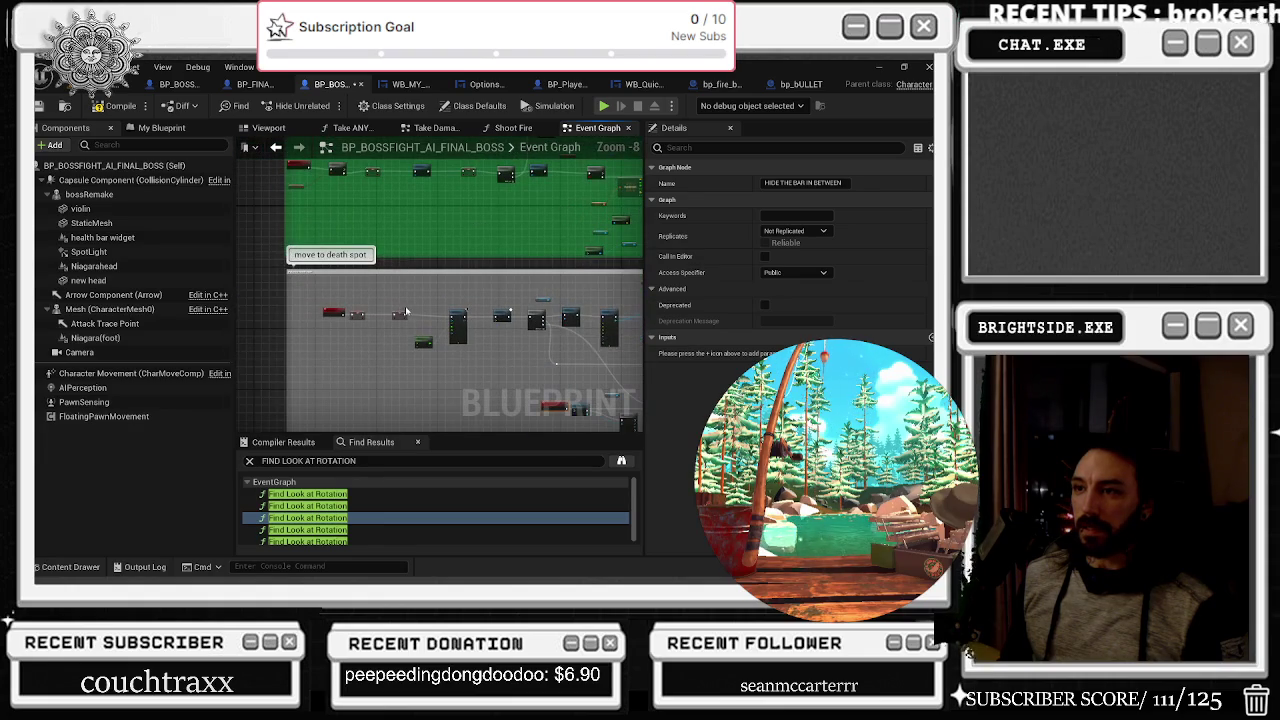
drag(505, 316, 437, 309)
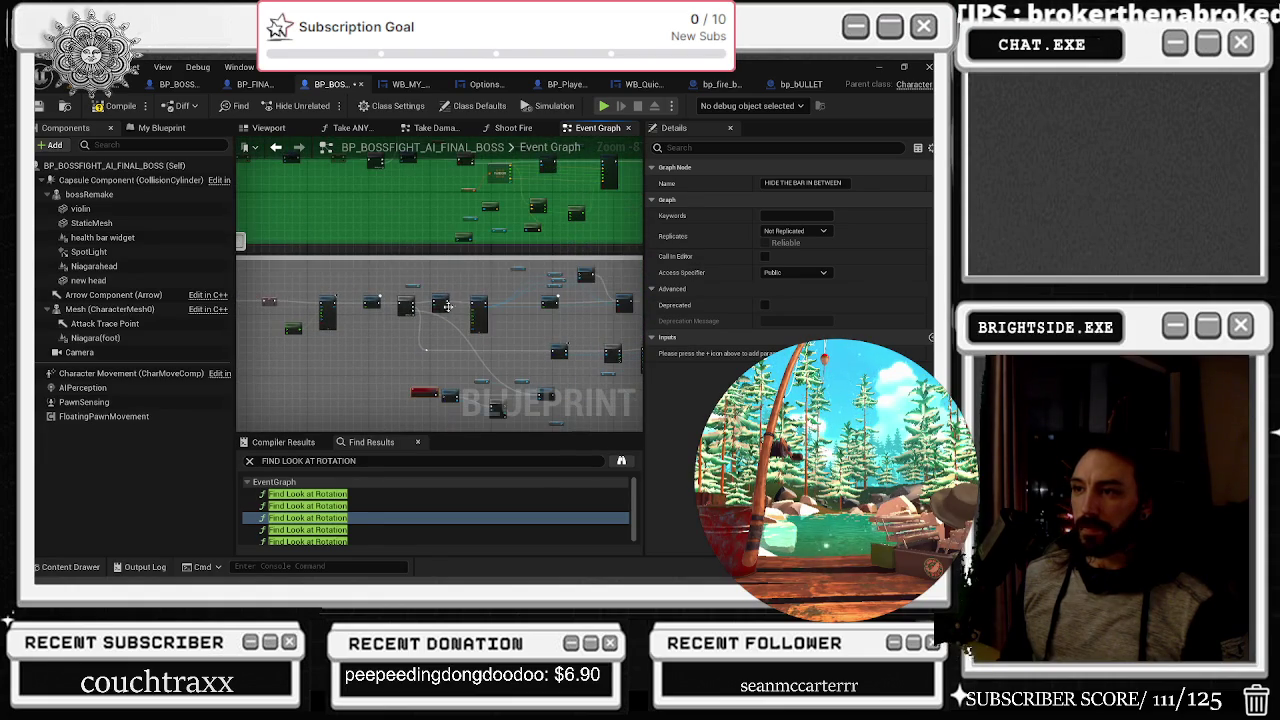
scroll(334, 326, up, 4)
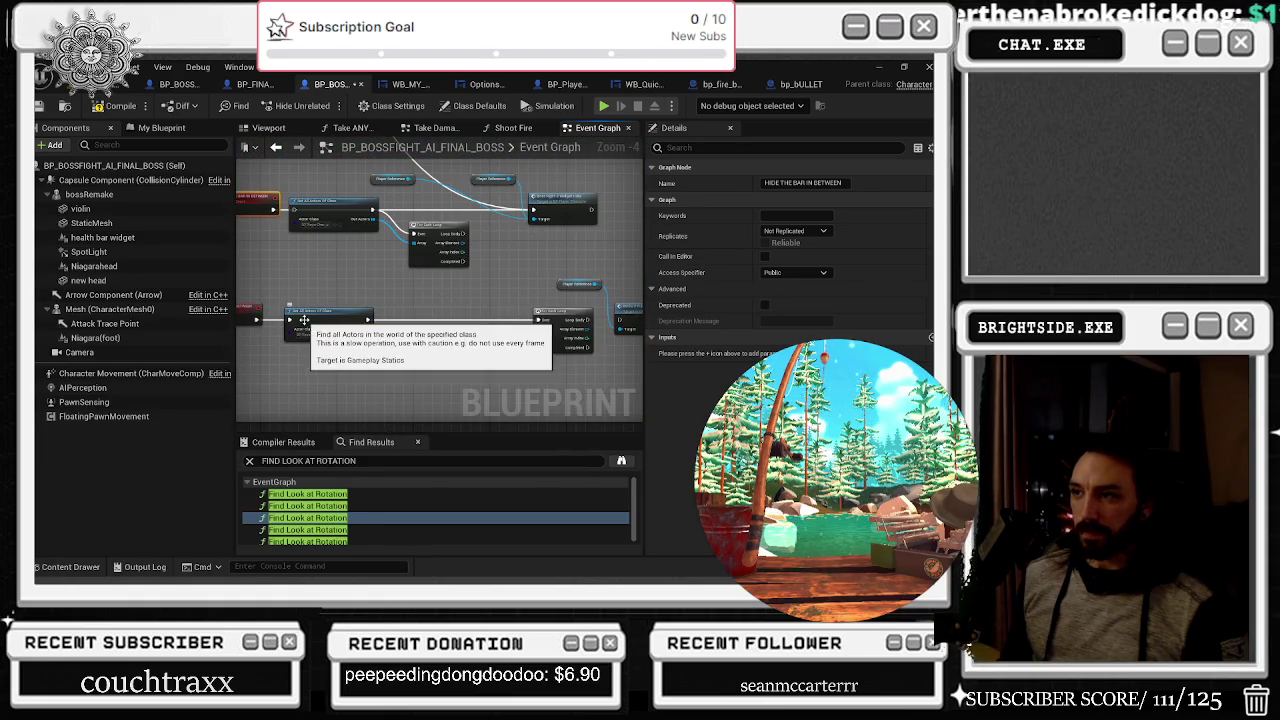
Move the Get All Actors Of Class and For Each Loop nodes further down
click(334, 326)
mouse_move(379, 320)
mouse_down()
mouse_move(632, 327)
mouse_move(551, 319)
mouse_up()
drag(320, 318, 320, 362)
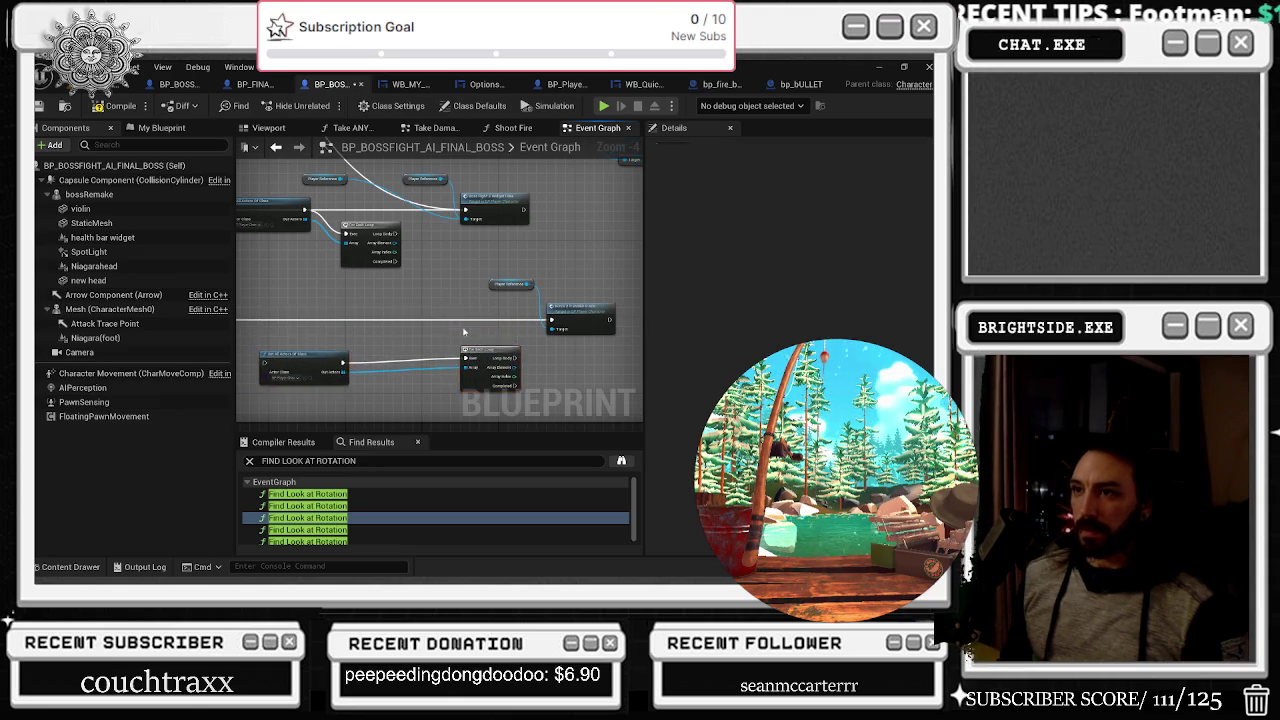
click(389, 295)
drag(461, 271, 446, 342)
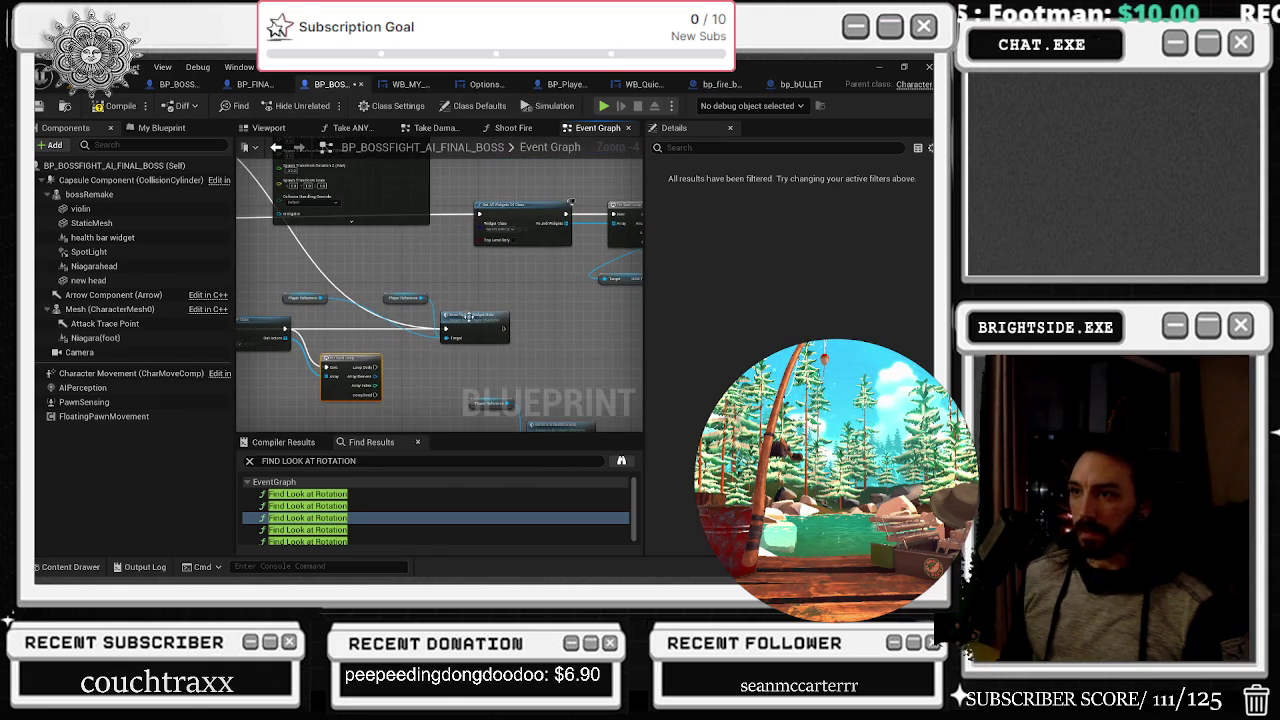
scroll(458, 326, up, 2)
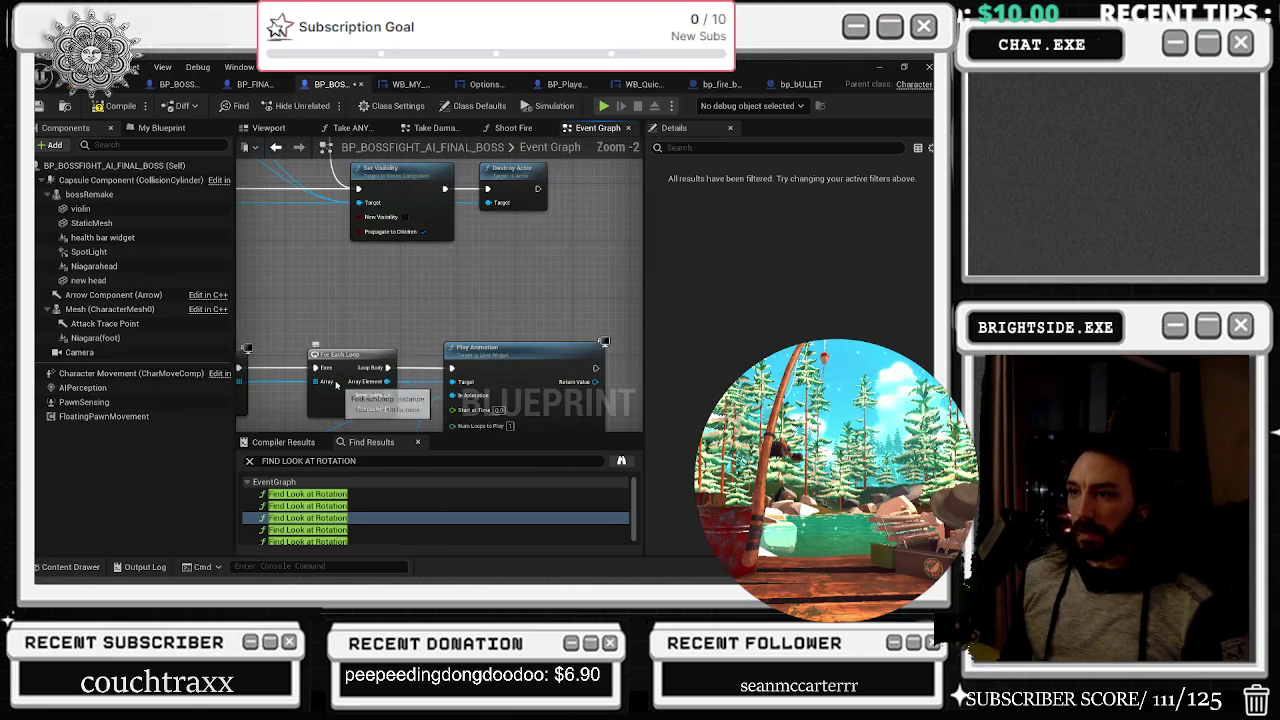
Locate the widget class asset, then move Play Animation right with the HIDE_THE_BAR getter above it
drag(340, 388, 479, 279)
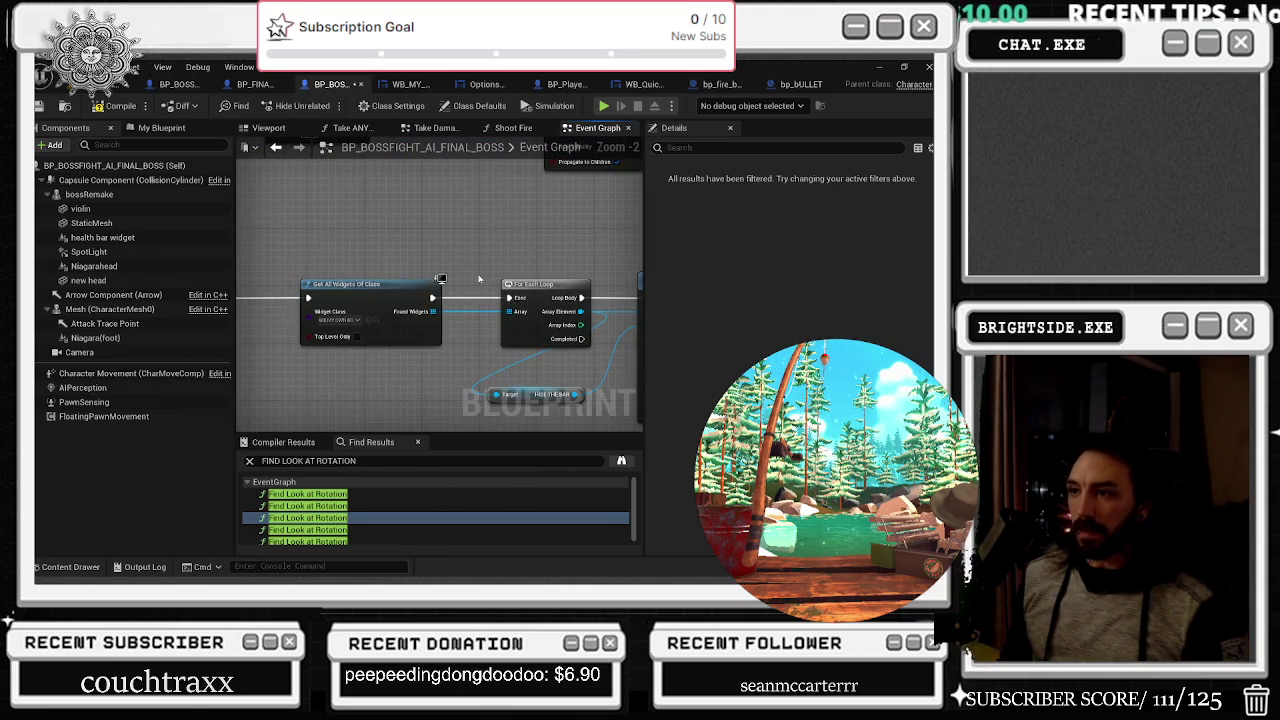
click(375, 320)
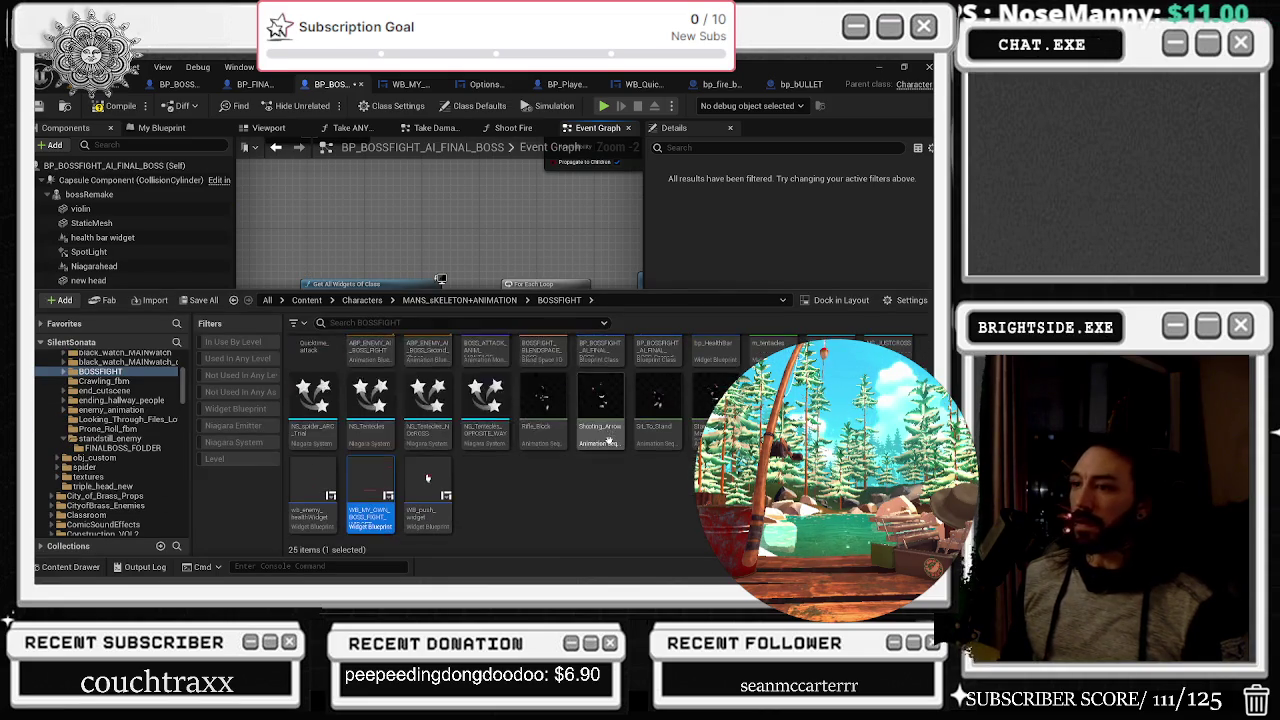
click(440, 250)
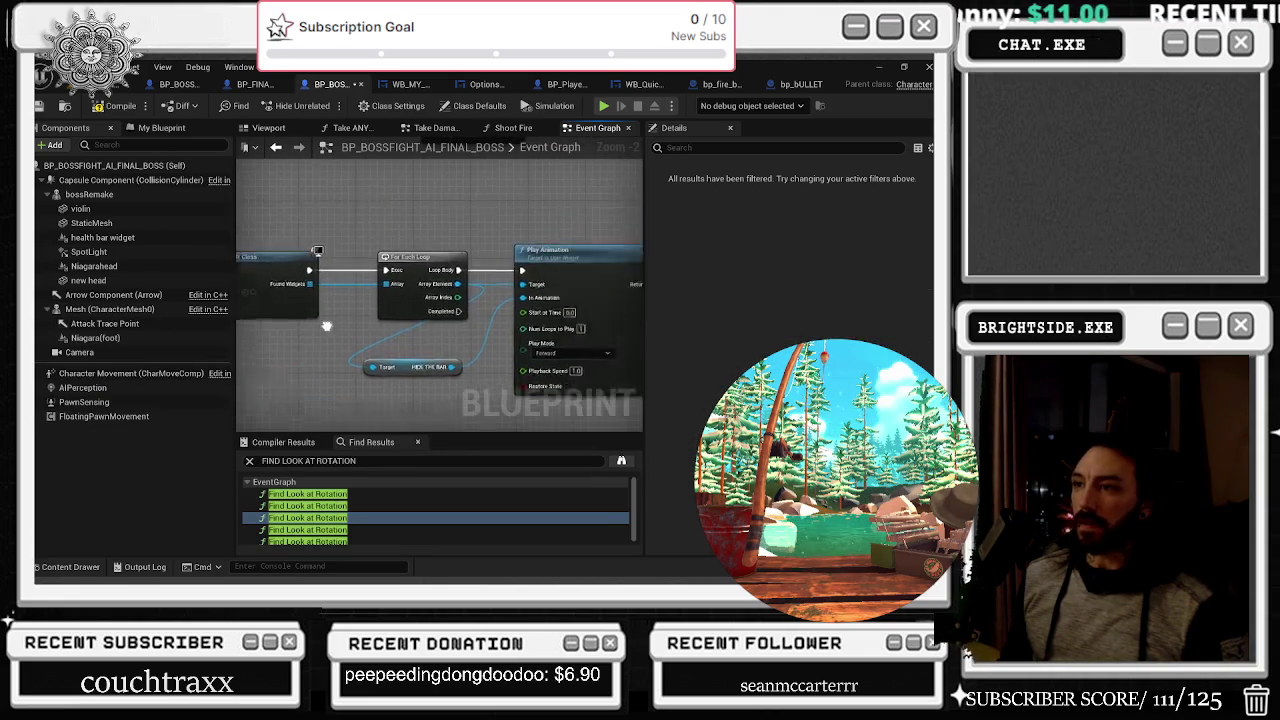
drag(446, 298, 516, 298)
drag(353, 392, 456, 344)
drag(309, 401, 548, 381)
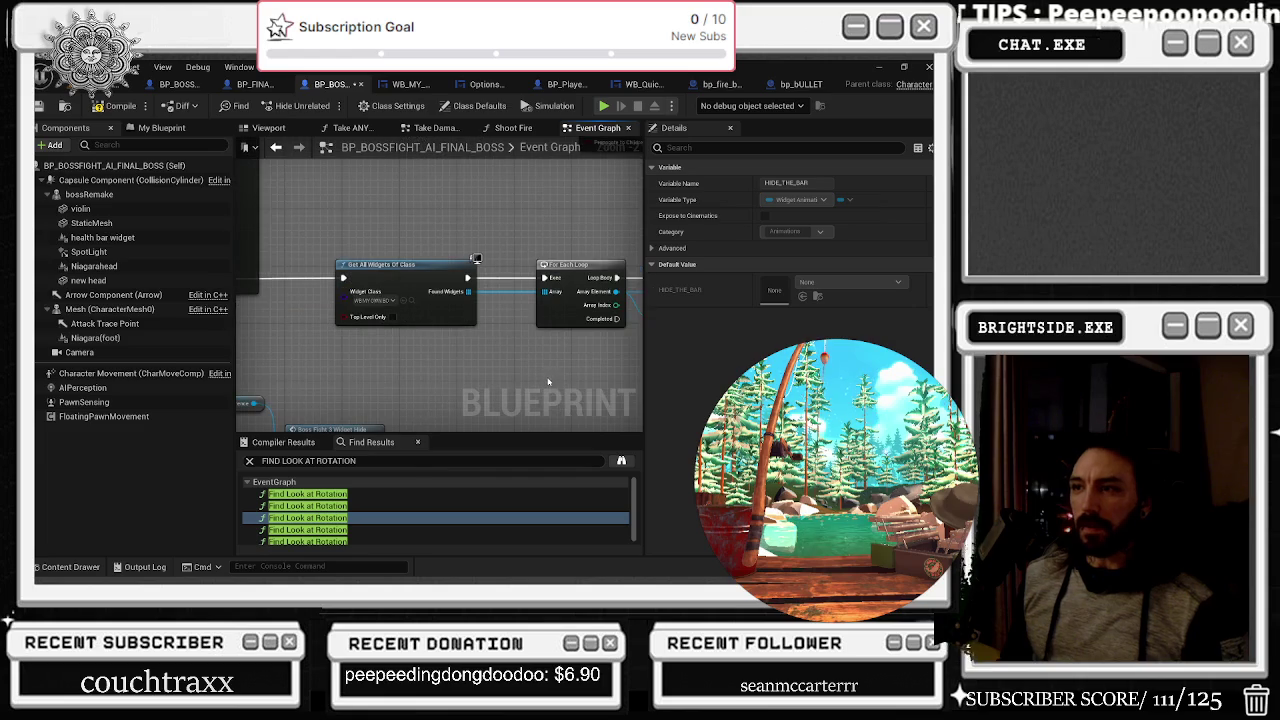
scroll(507, 373, down, 4)
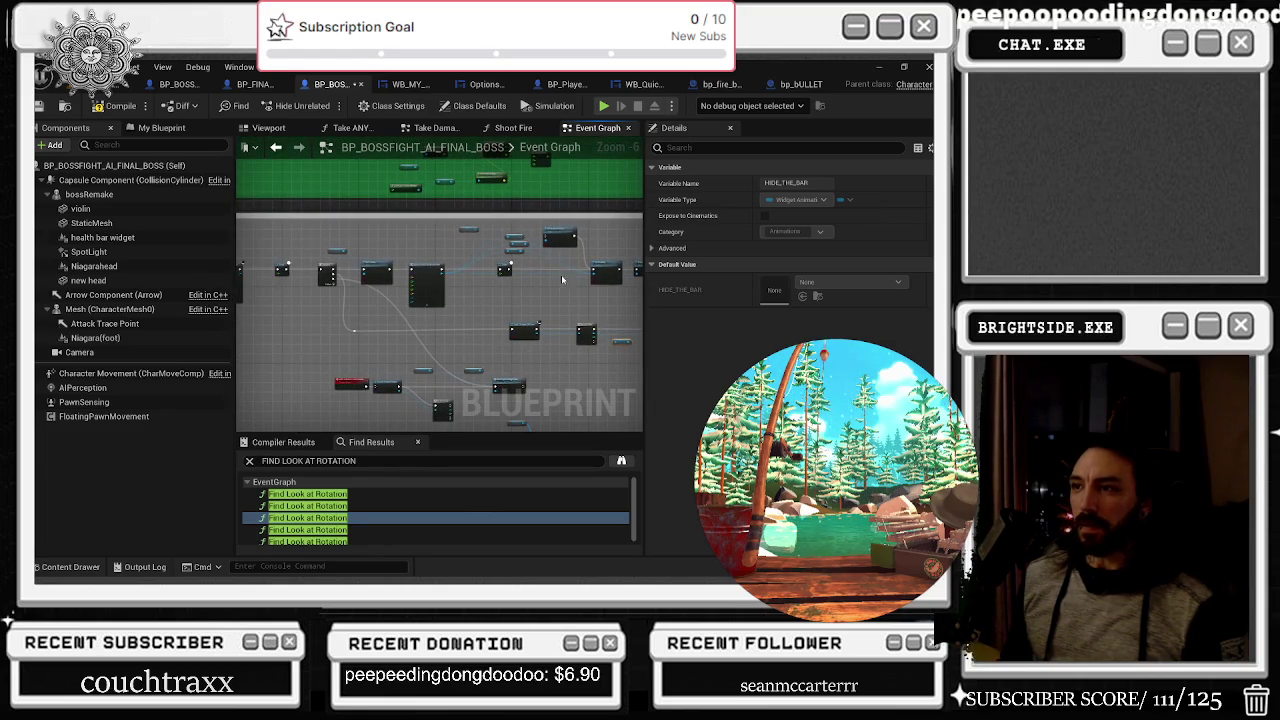
Pan past the Delay, Set Visibility and Sequence nodes, then jump to the NEW ATTACK 1 event
drag(561, 288, 519, 308)
scroll(490, 306, up, 3)
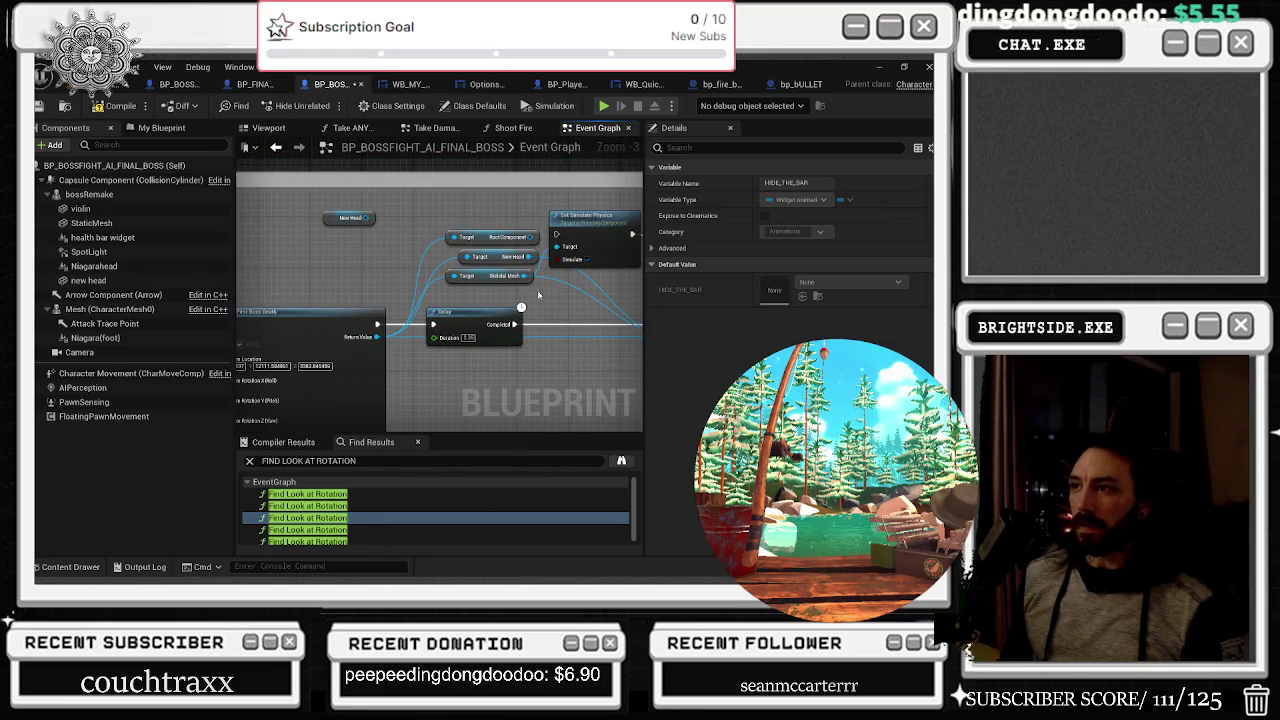
drag(585, 303, 322, 323)
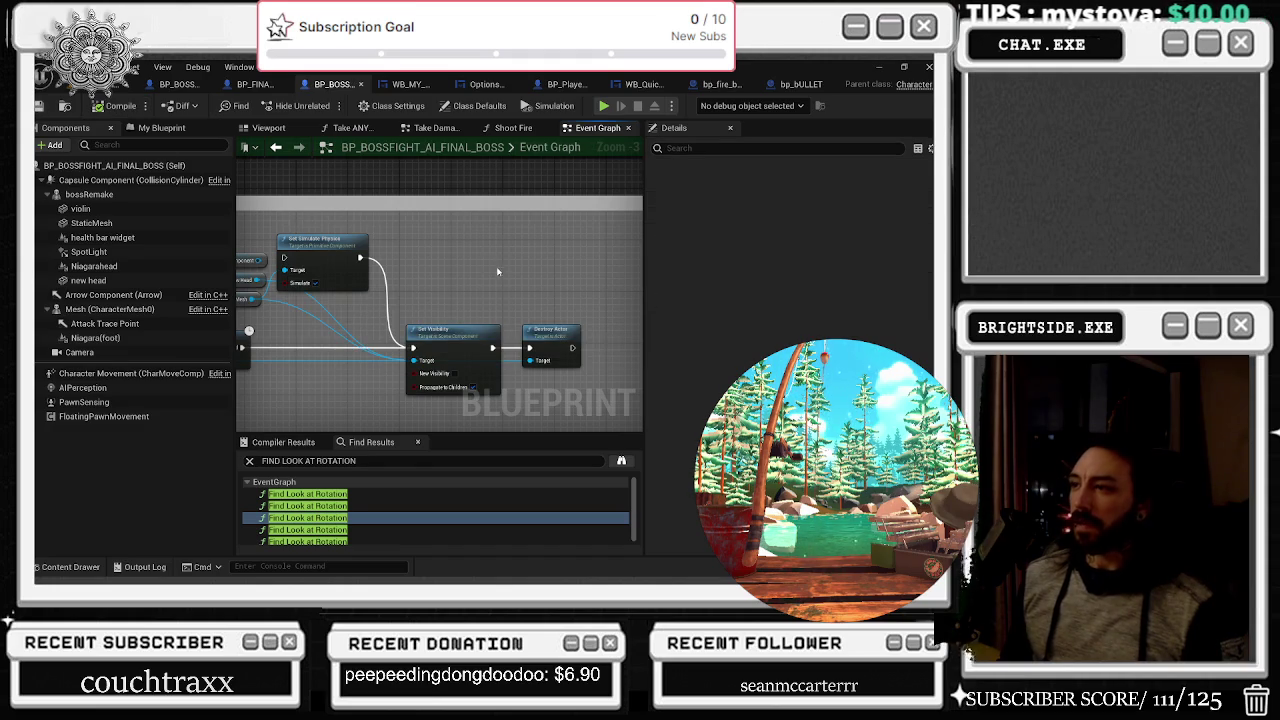
scroll(498, 272, down, 8)
scroll(520, 282, up, 2)
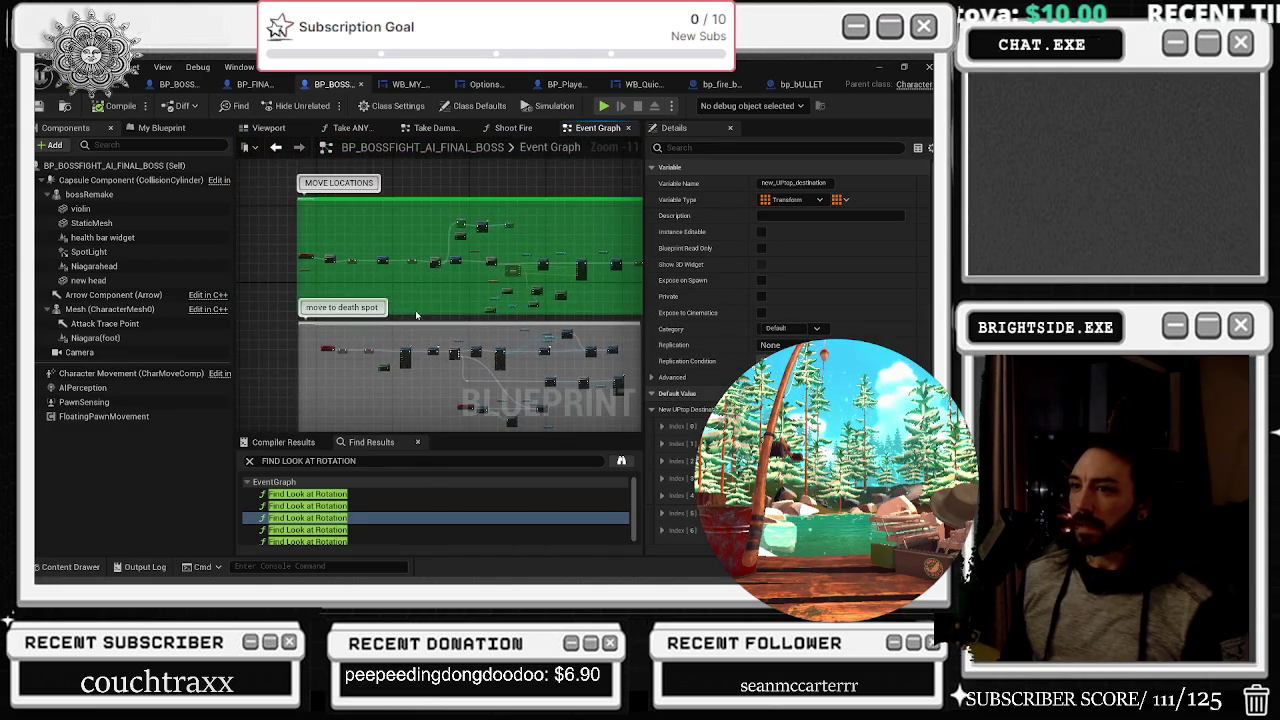
scroll(400, 282, down, 3)
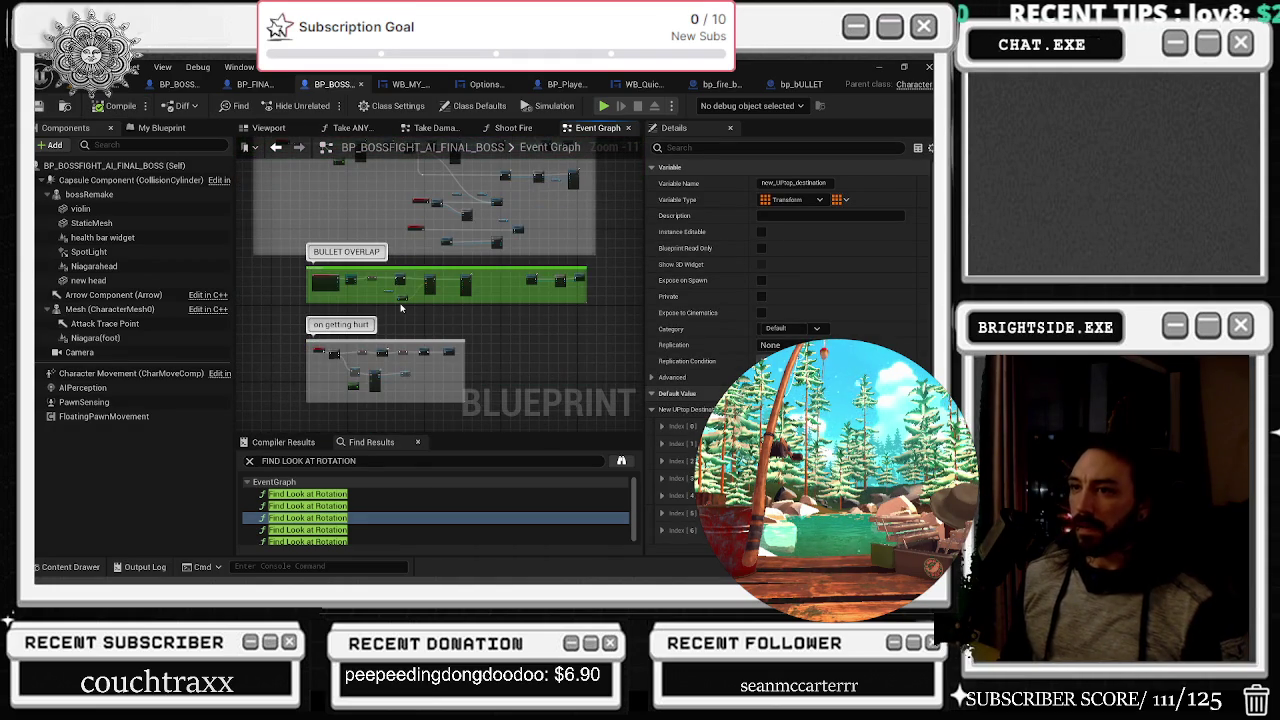
scroll(430, 350, up, 8)
mouse_move(490, 330)
mouse_down()
mouse_move(591, 400)
mouse_move(615, 383)
mouse_move(783, 367)
mouse_move(381, 280)
mouse_up()
double_click(290, 260)
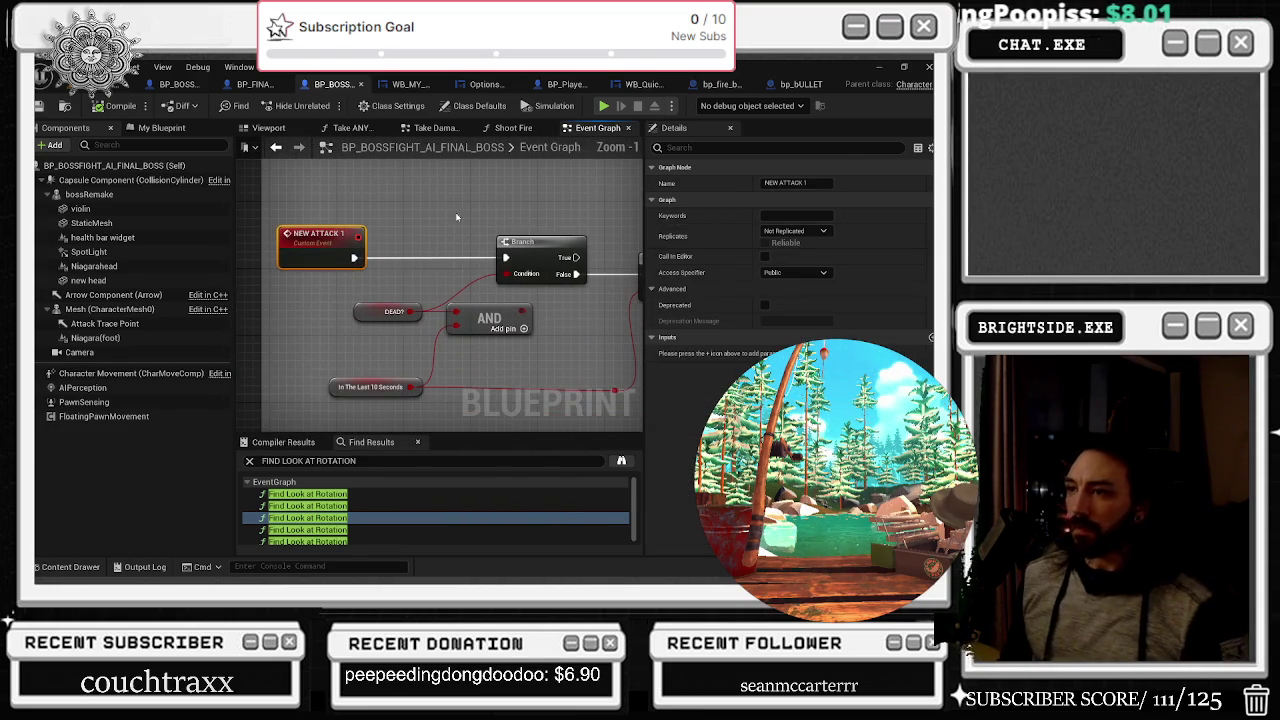
Add a bossRemake reference beside SET HurtSound and attach a Play Animation node targeting it
click(273, 149)
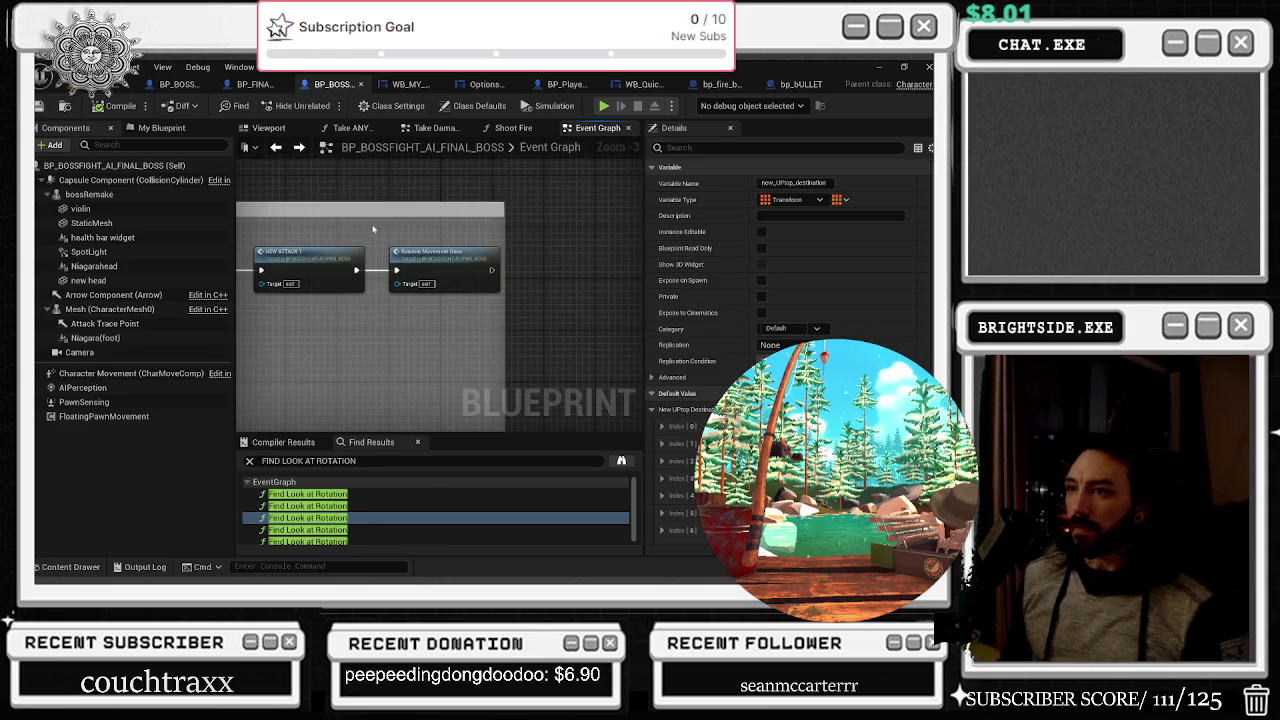
click(273, 149)
click(273, 149)
click(360, 317)
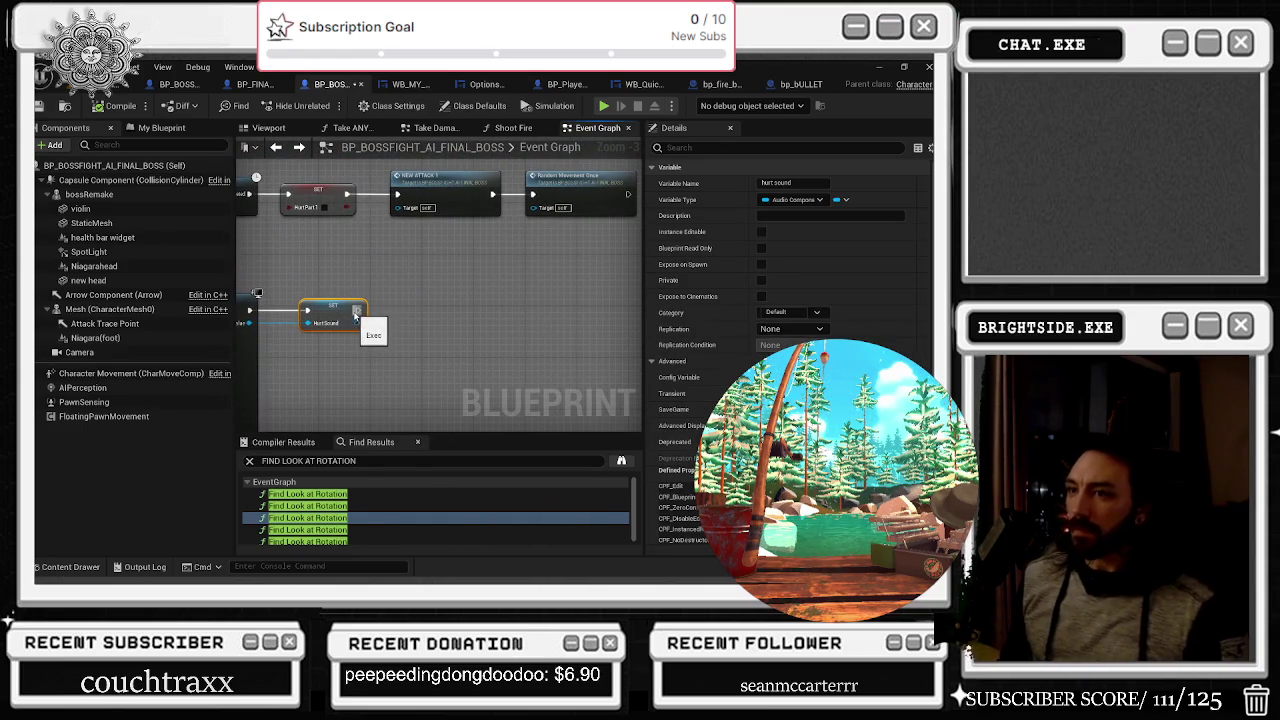
mouse_move(89, 194)
mouse_down()
mouse_move(370, 280)
mouse_move(411, 298)
mouse_move(432, 328)
mouse_up()
text(play animati)
key(Return)
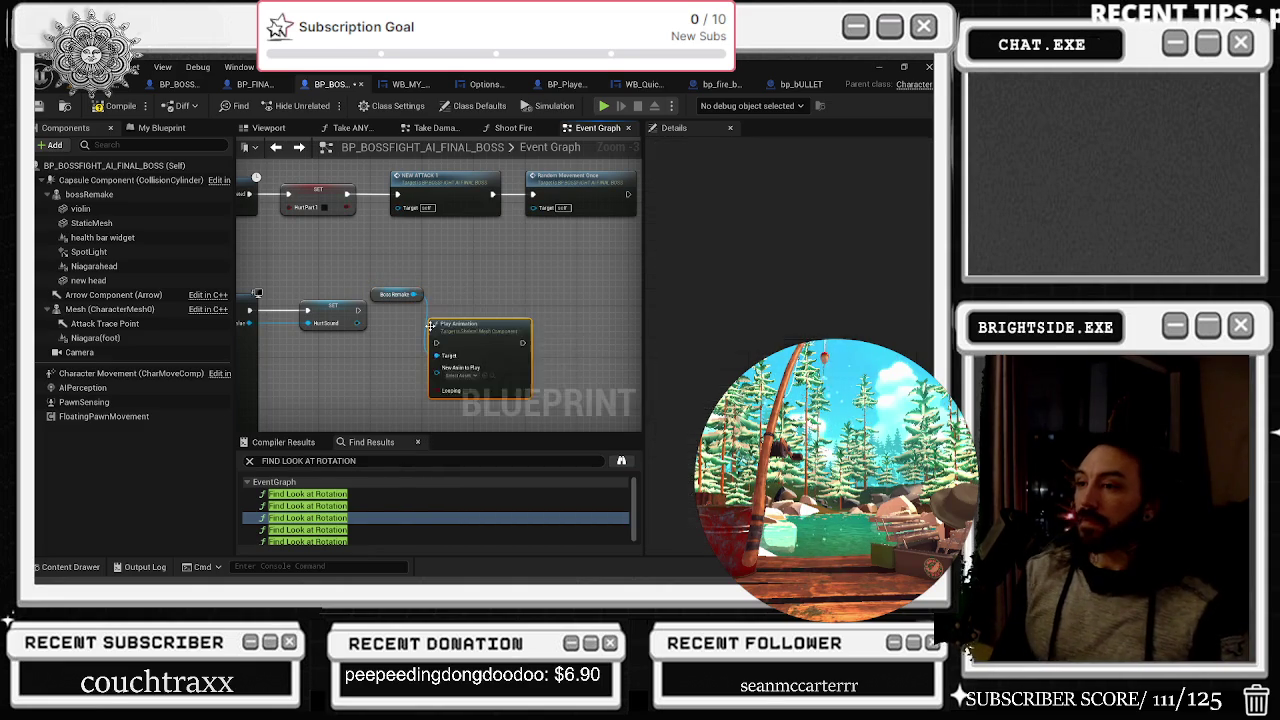
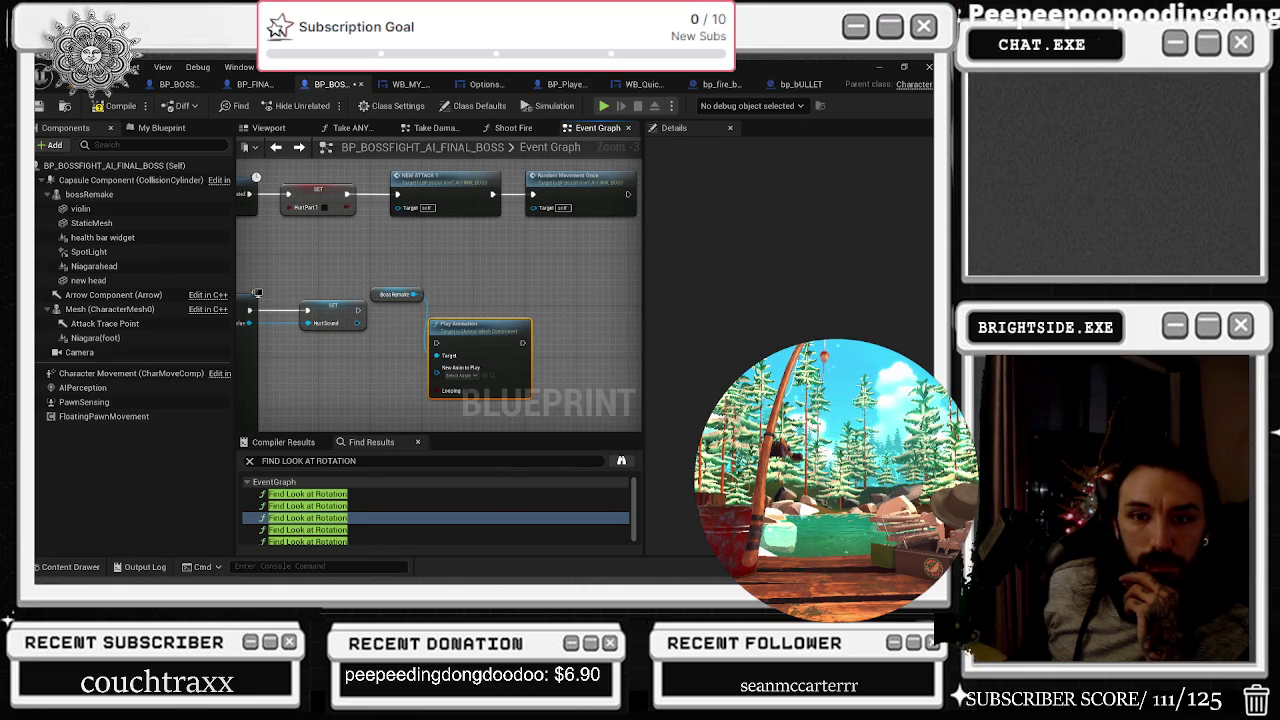
Bring the browser playing 'We Are The Teachers' to the front, maximize it, and scroll down the page
key(alt+Tab)
click(572, 164)
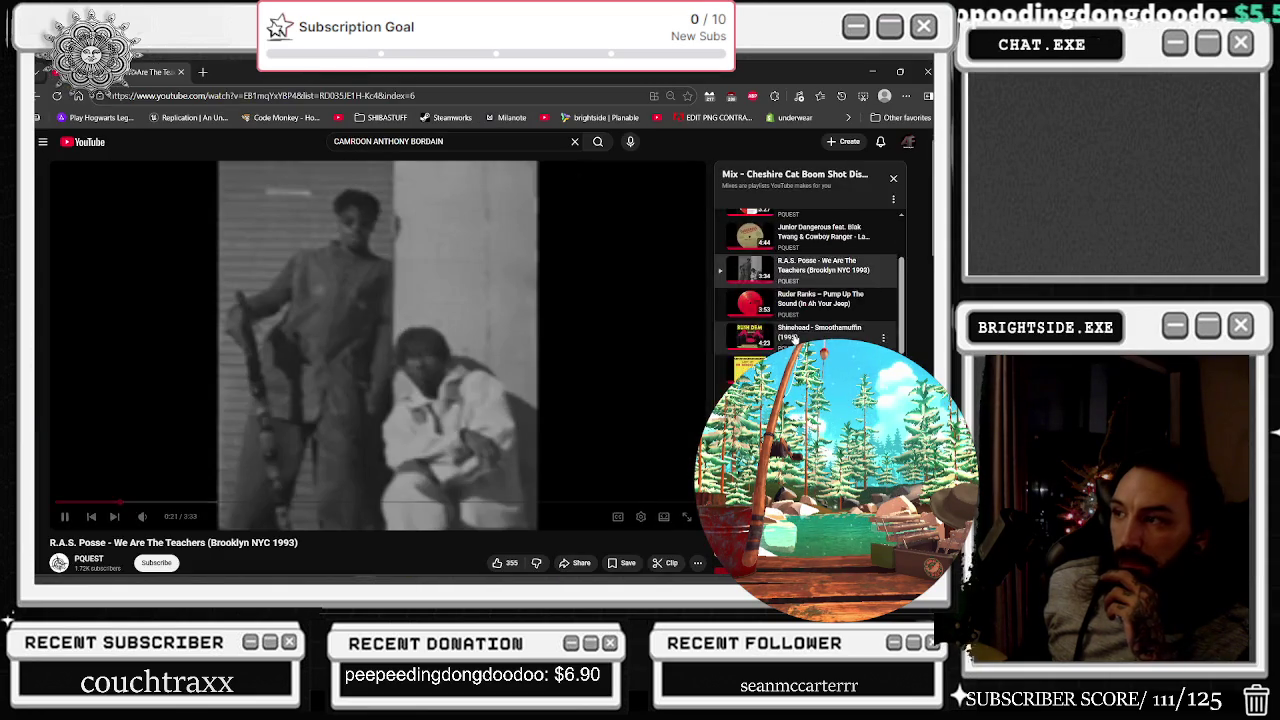
scroll(791, 340, down, 3)
scroll(760, 360, down, 2)
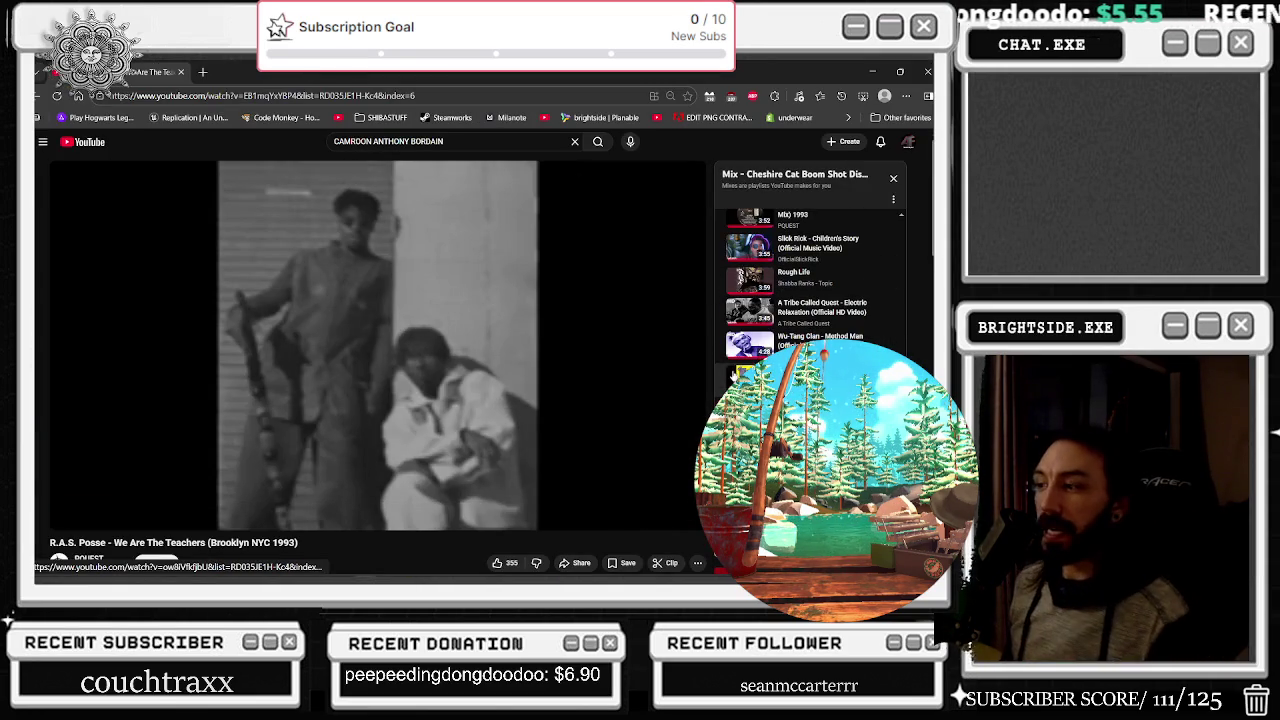
scroll(378, 343, down, 3)
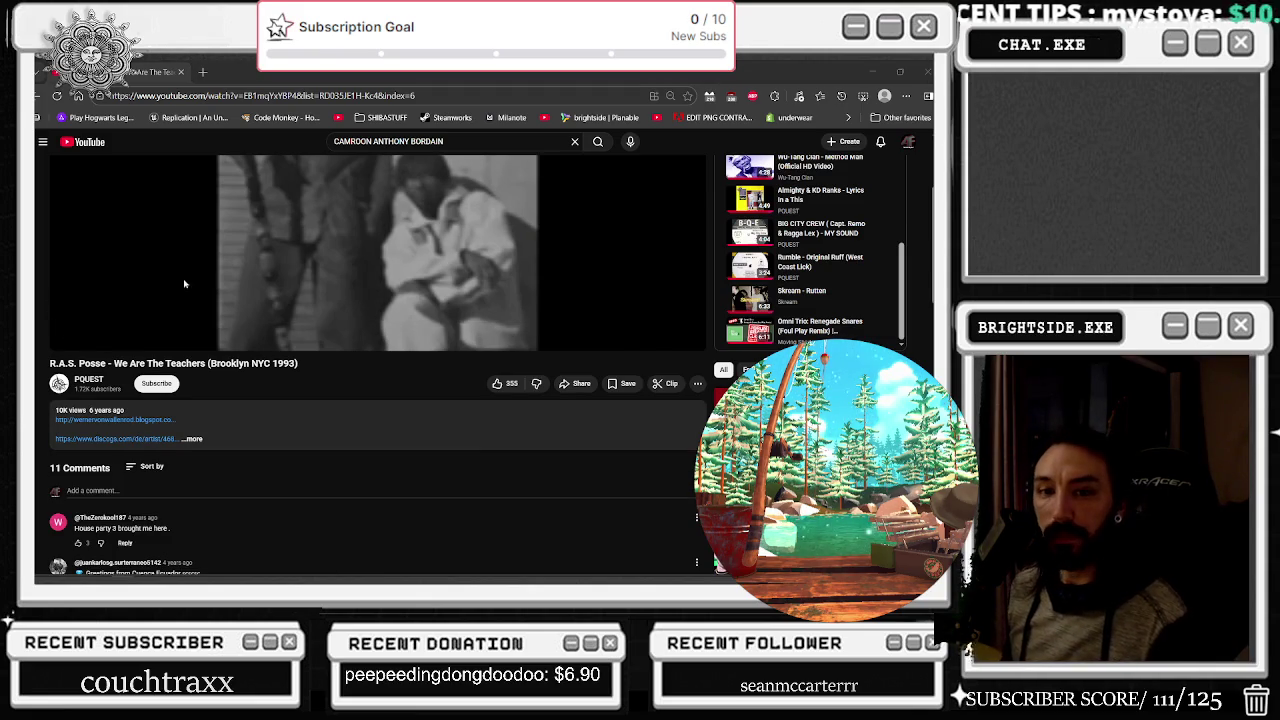
scroll(746, 273, down, 1)
scroll(746, 273, down, 1)
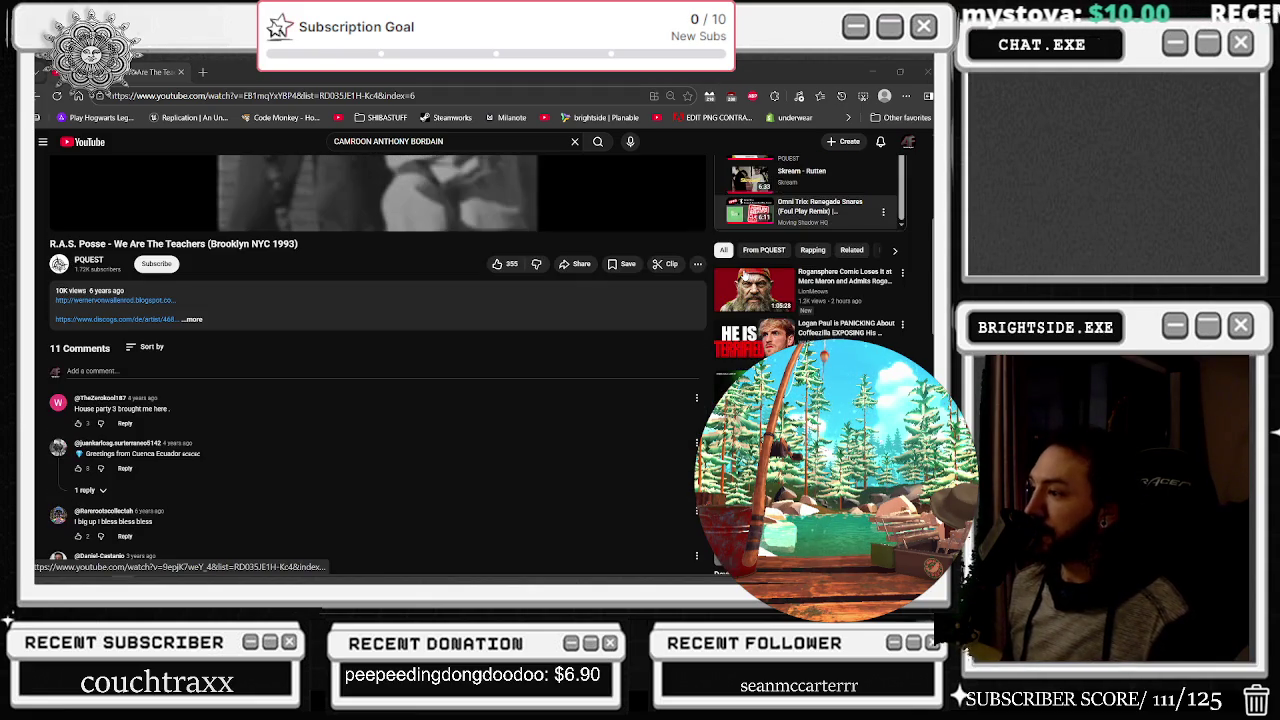
scroll(746, 273, down, 4)
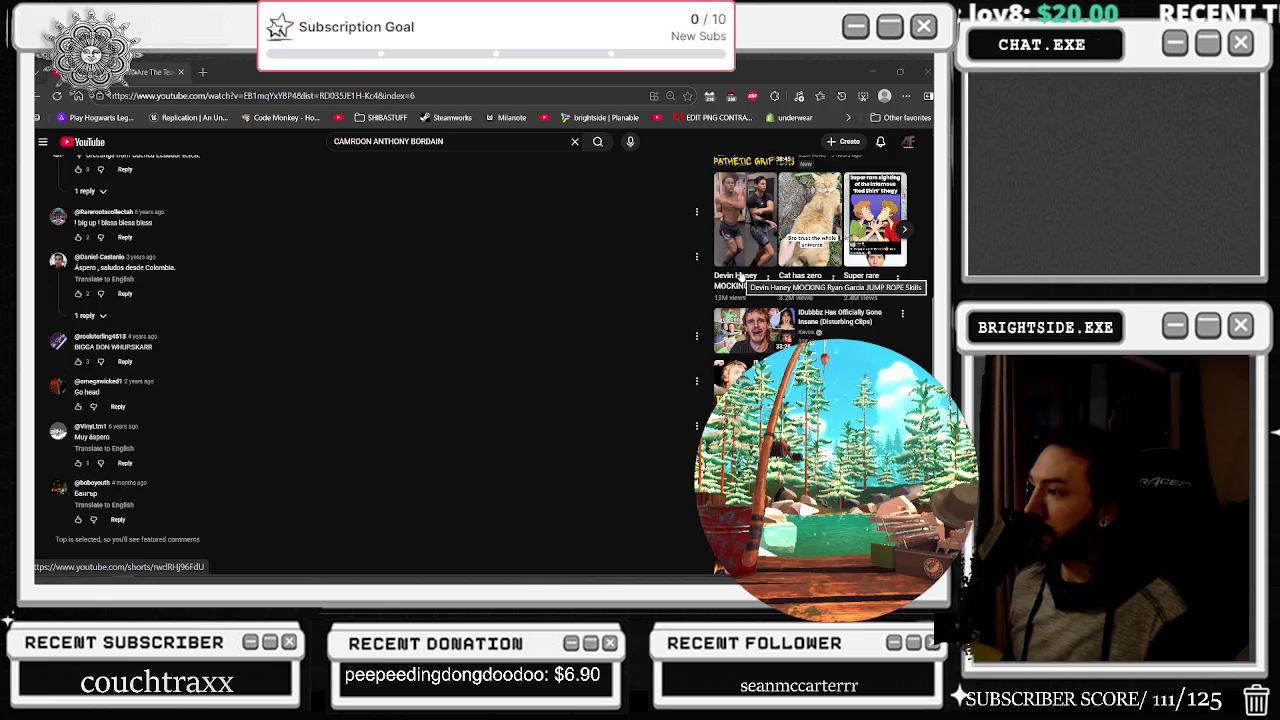
Scroll through the YouTube comments and suggested videos, then minimize the browser
scroll(743, 273, down, 2)
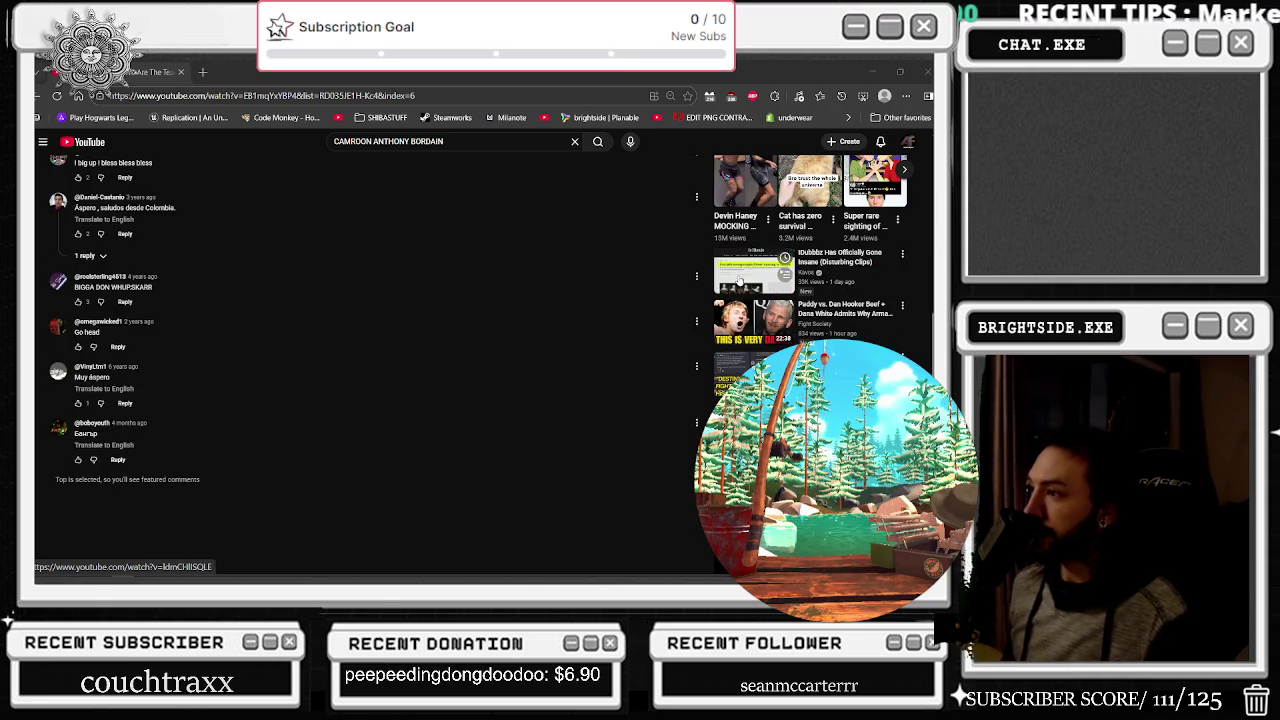
scroll(730, 292, down, 1)
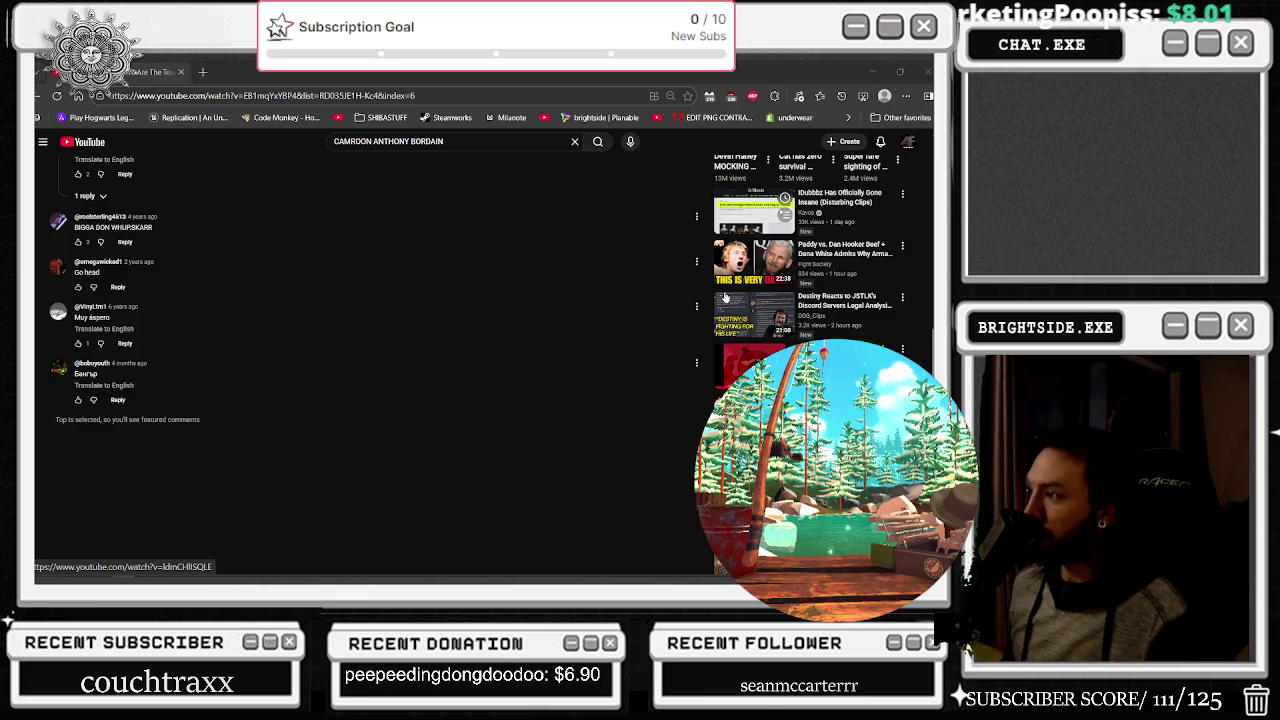
scroll(726, 298, down, 1)
scroll(724, 298, down, 2)
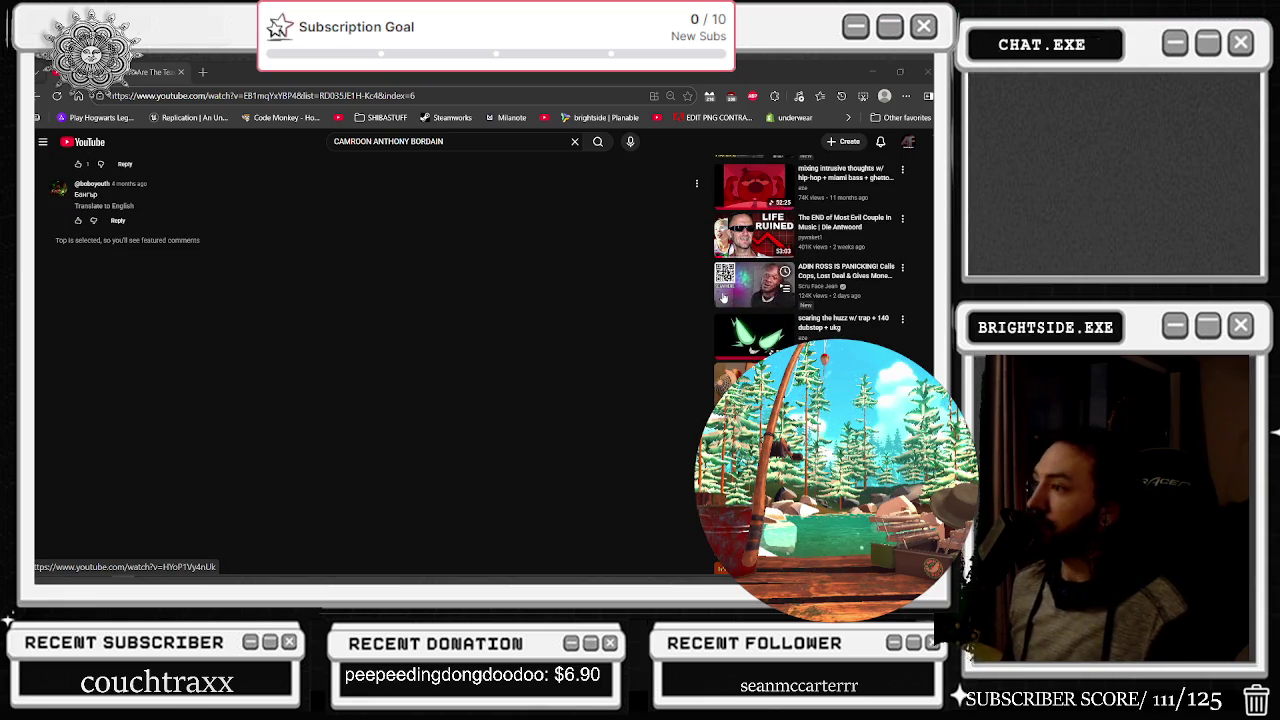
scroll(724, 298, down, 3)
scroll(715, 310, down, 1)
scroll(715, 310, down, 1)
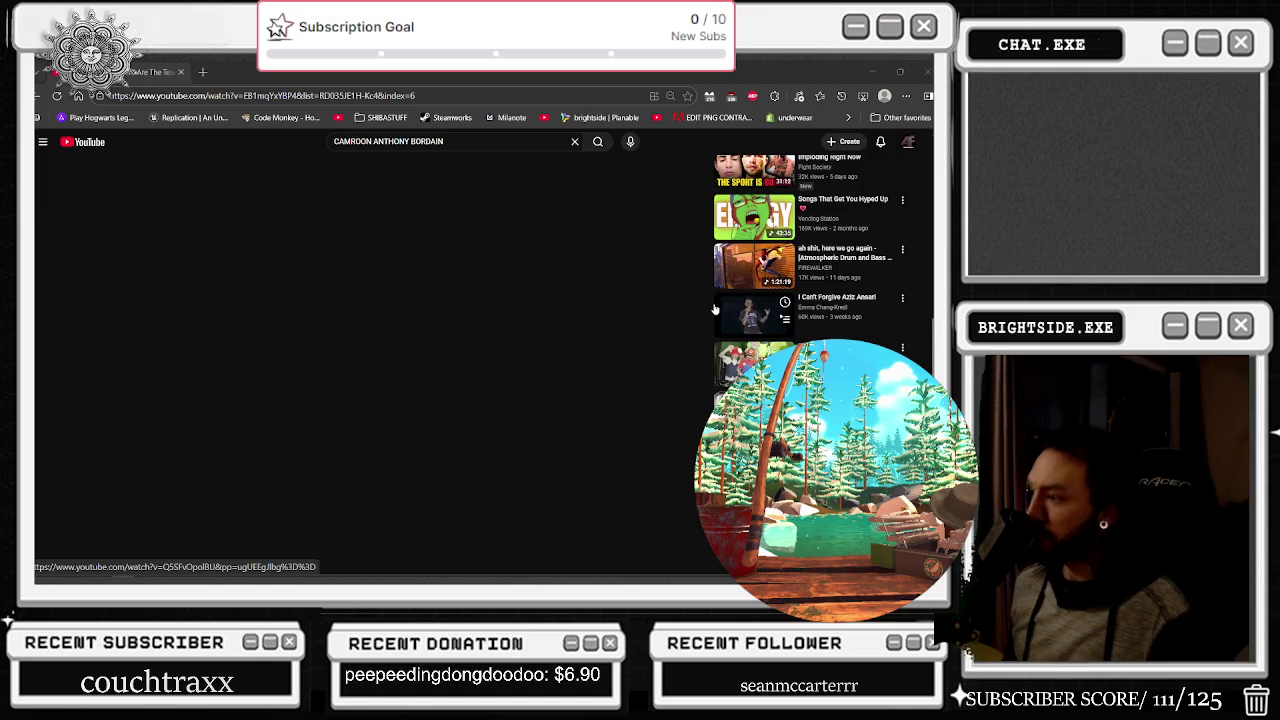
scroll(715, 310, down, 5)
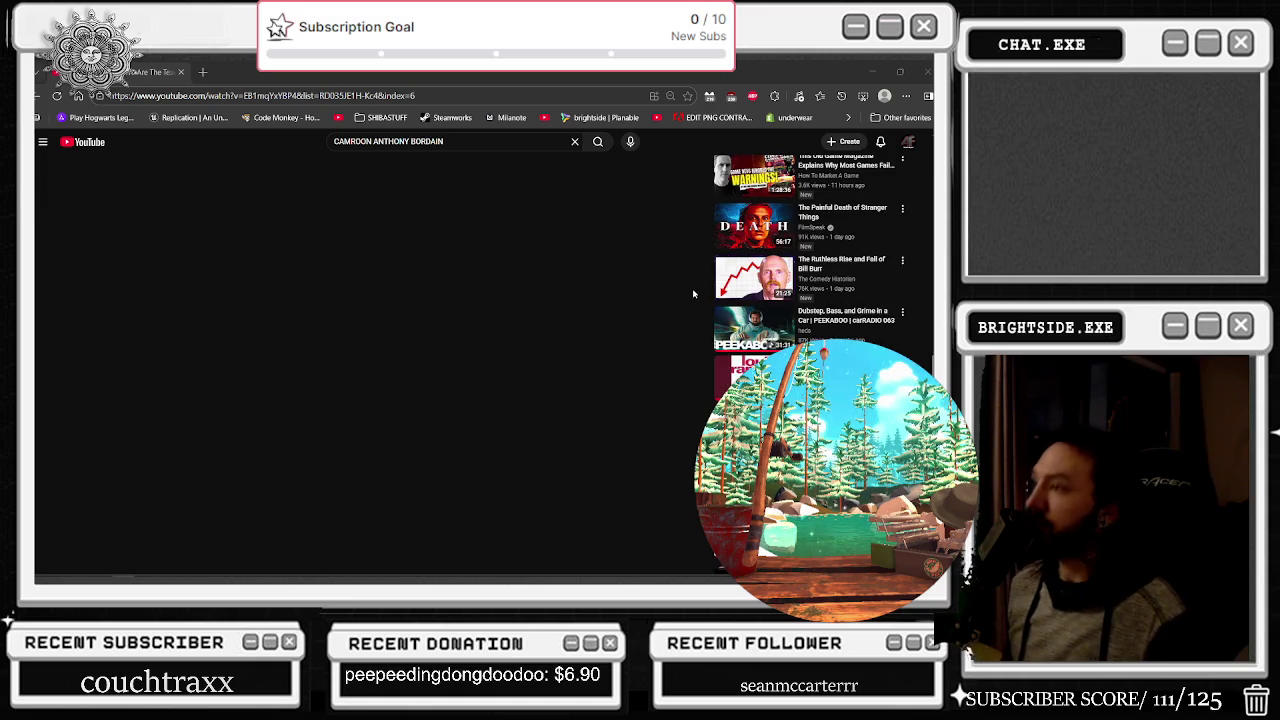
key(super+Down)
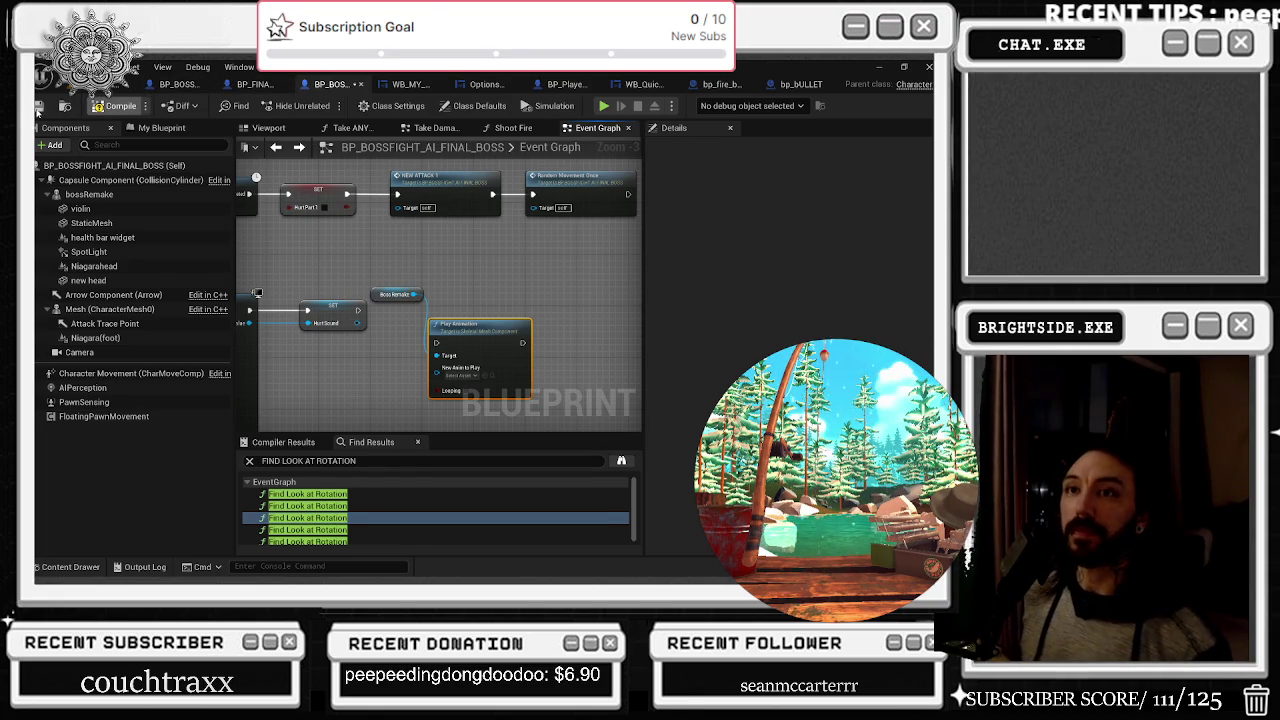
Marquee-select the Boss Remake and Play Animation nodes in the event graph
drag(372, 280, 445, 333)
Open the AM_Boss_hit animation asset and play its preview on the boss
double_click(445, 333)
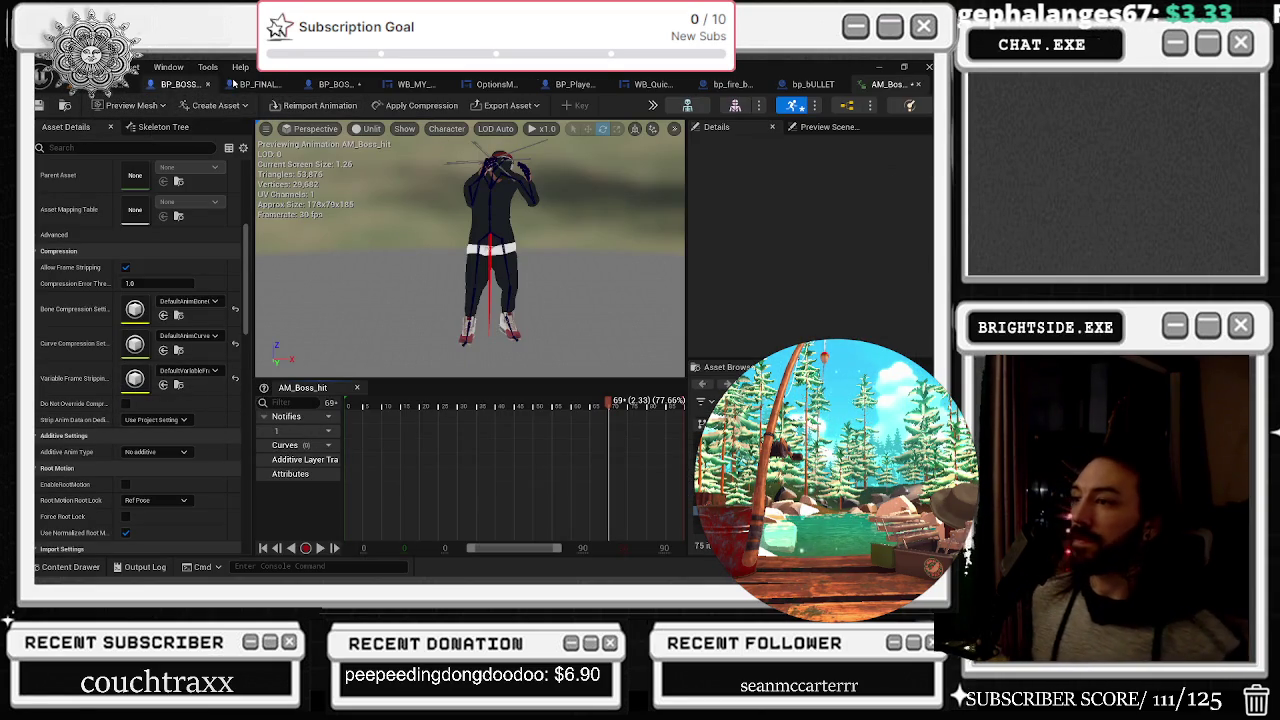
key(space)
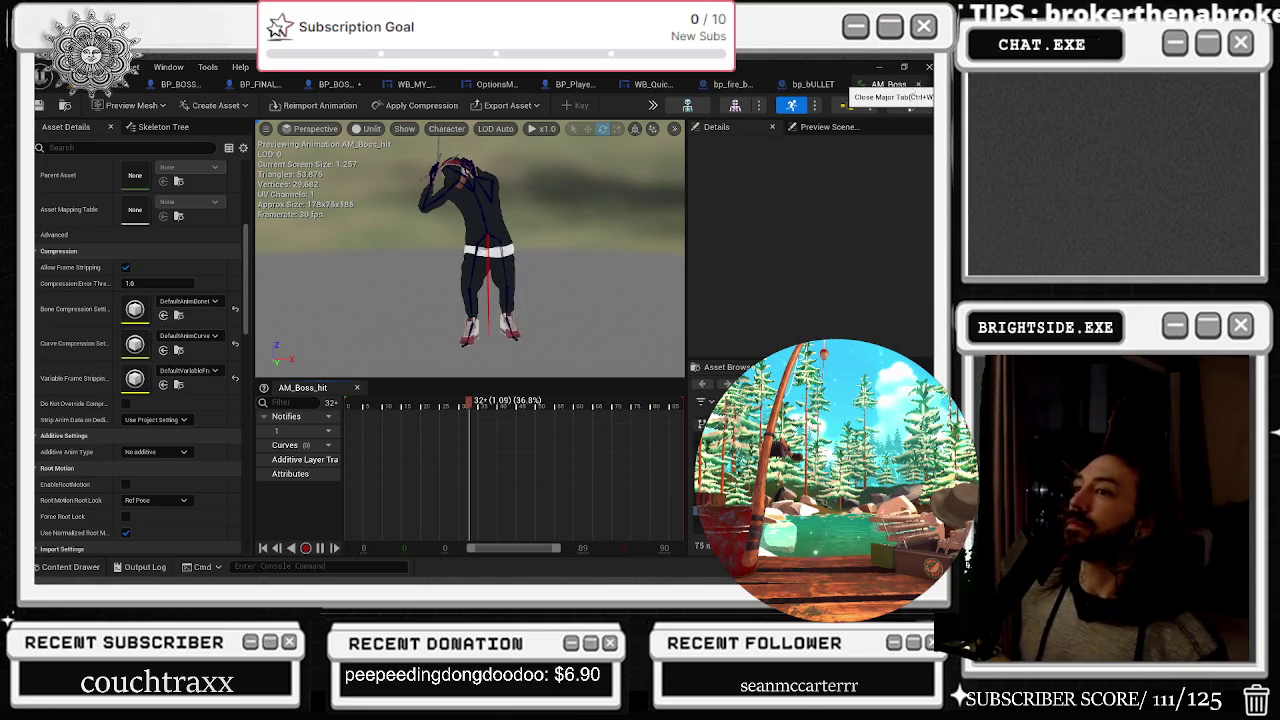
Close AM_Boss_hit and bring bp_bULLET's trace nodes into view
click(918, 84)
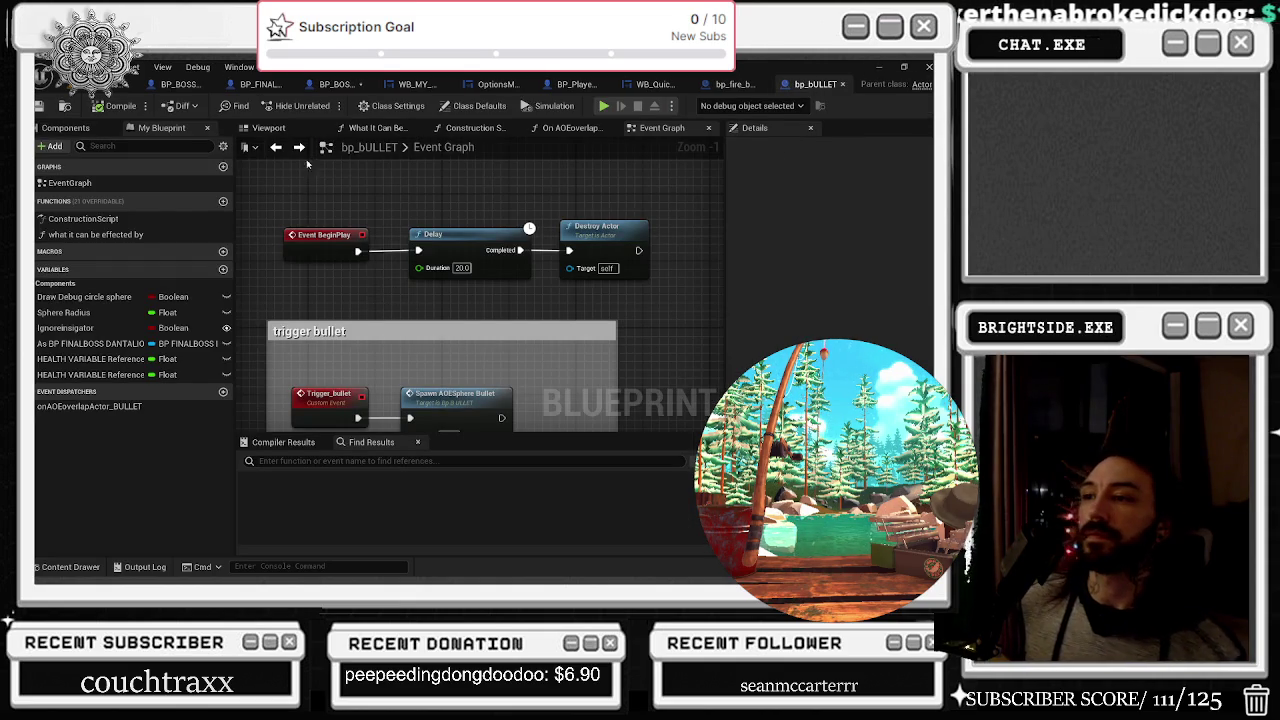
scroll(302, 220, down, 5)
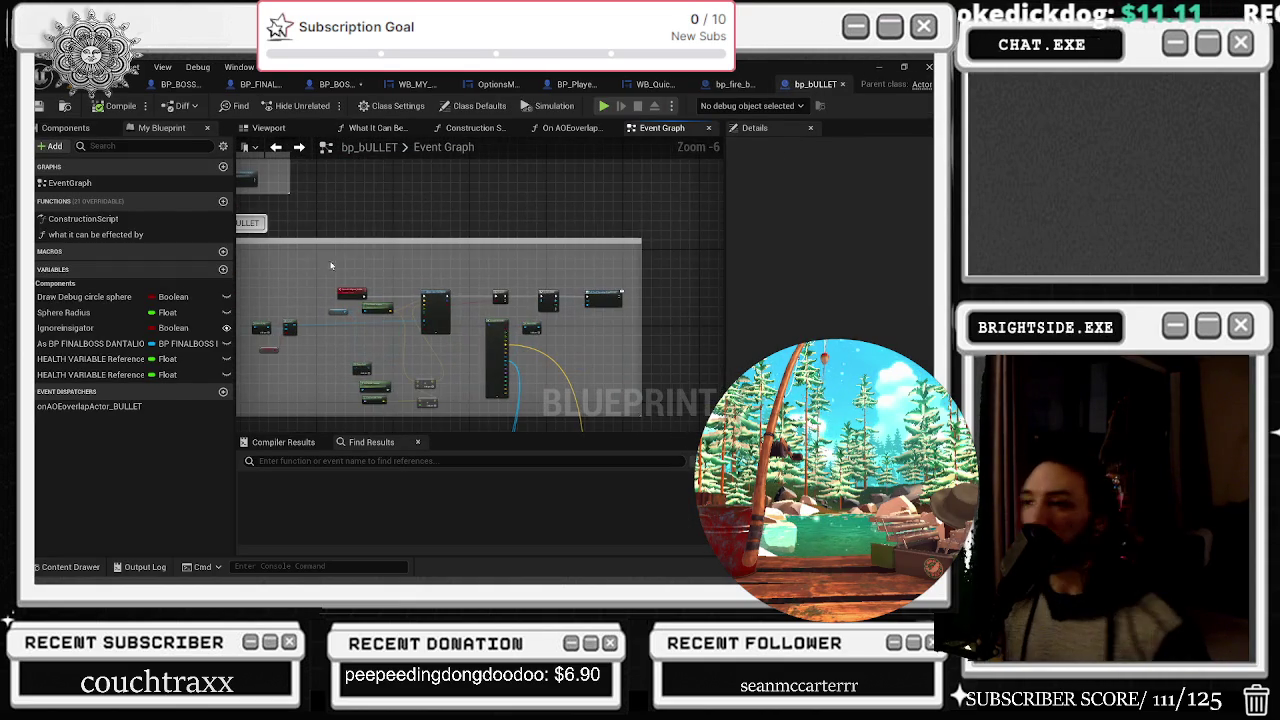
scroll(390, 400, up, 4)
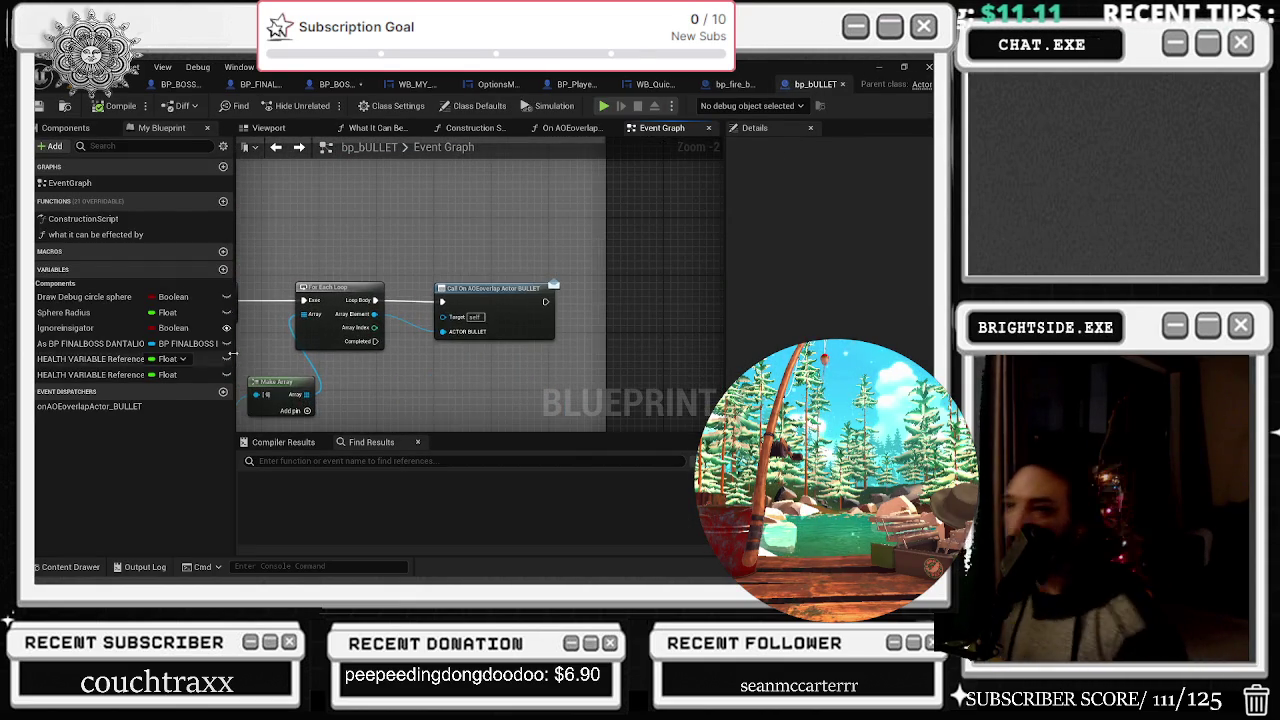
scroll(409, 329, down, 3)
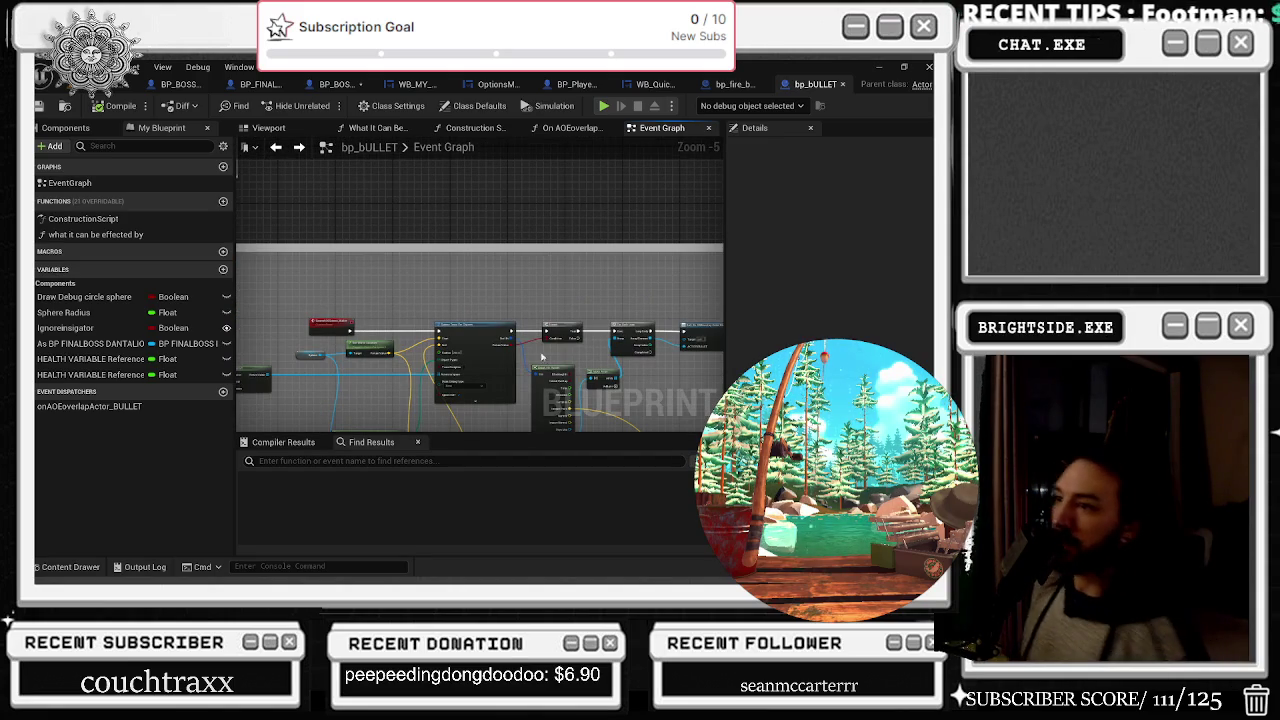
scroll(367, 339, up, 2)
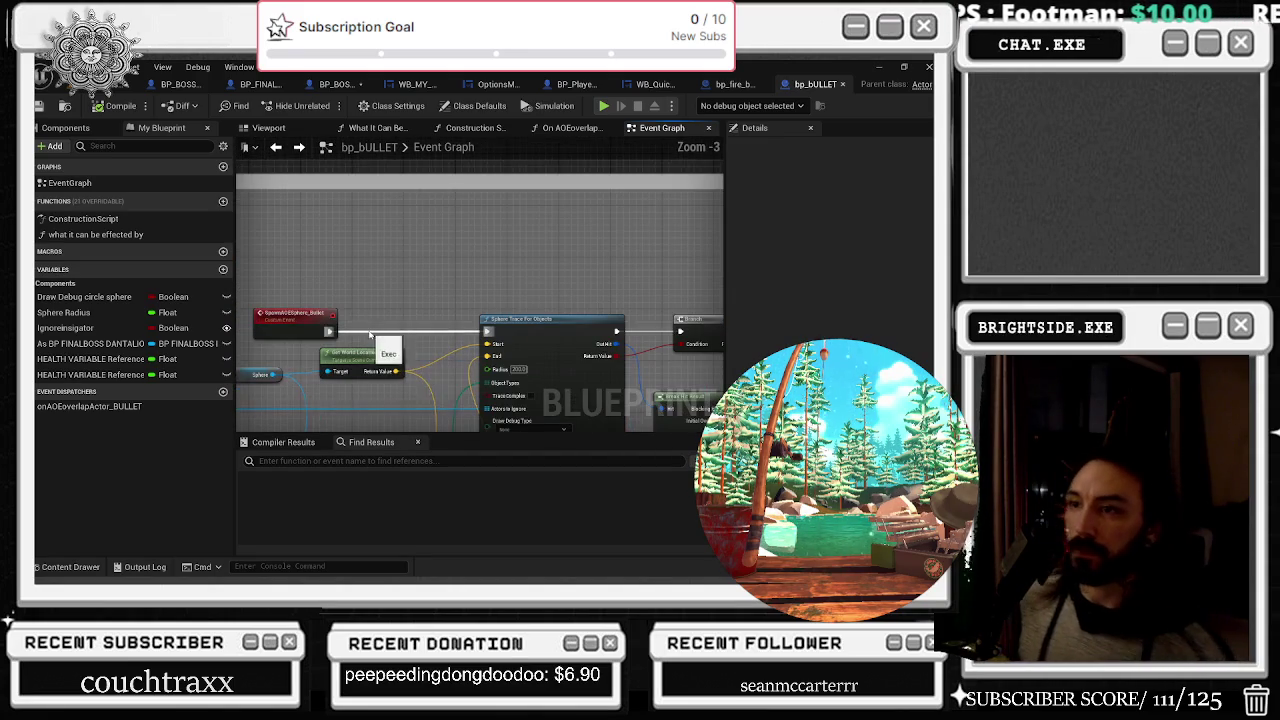
mouse_move(367, 334)
mouse_down()
mouse_move(330, 285)
mouse_move(600, 250)
mouse_move(478, 198)
mouse_up()
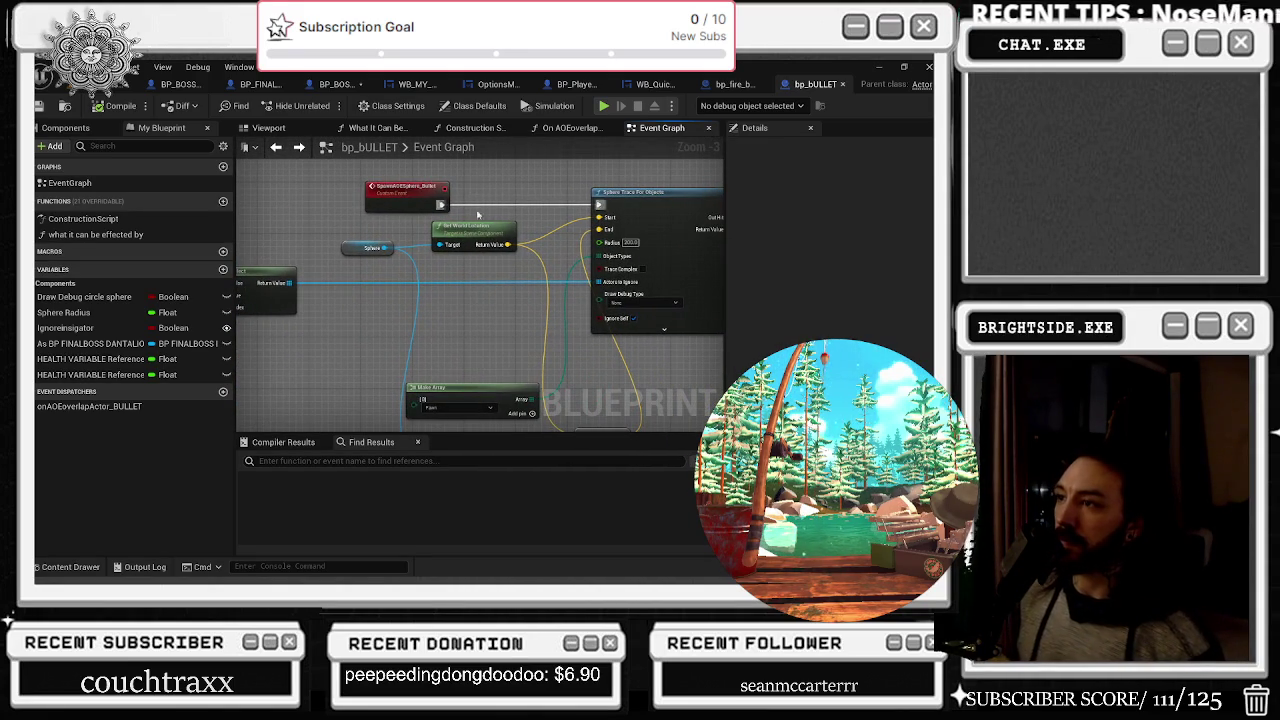
mouse_move(522, 291)
mouse_down()
mouse_move(466, 286)
mouse_move(420, 219)
mouse_move(447, 233)
mouse_up()
Move Get World Rotation beside Get Forward Vector and shift Make Array up-left
mouse_move(402, 360)
mouse_down()
mouse_move(338, 365)
mouse_move(292, 392)
mouse_up()
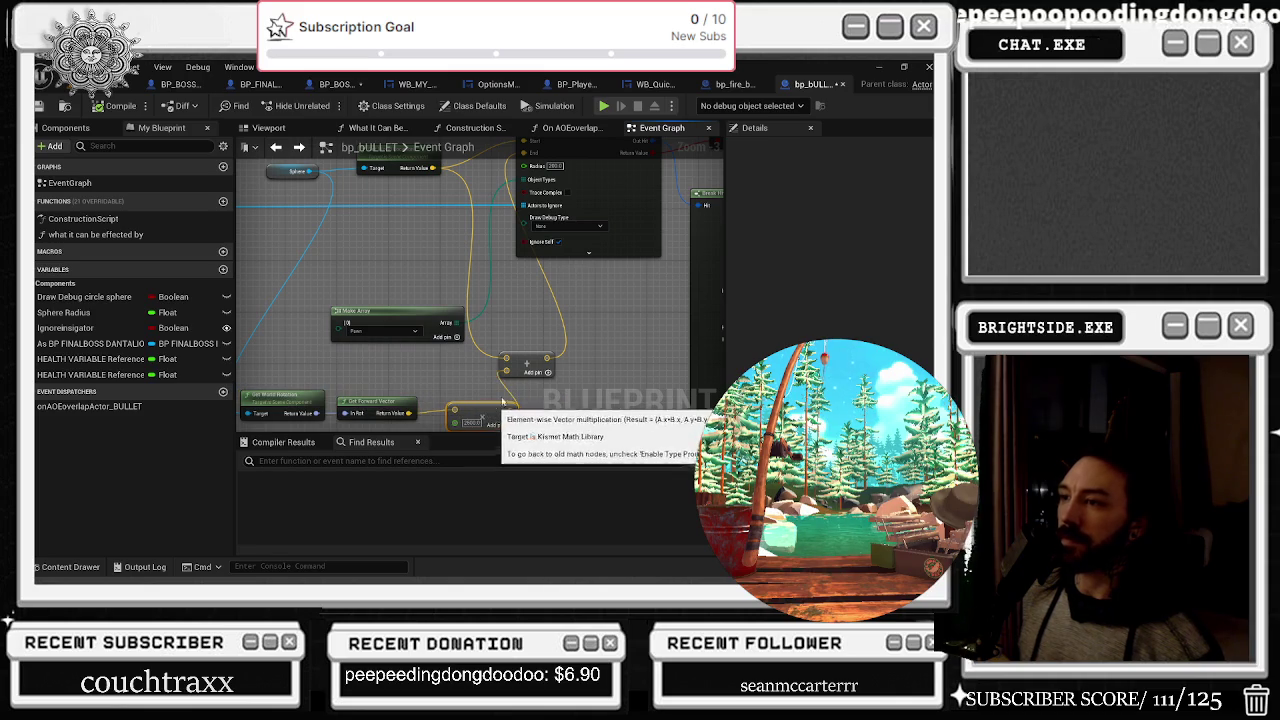
mouse_move(483, 318)
mouse_down()
mouse_move(531, 362)
mouse_move(480, 354)
mouse_move(455, 279)
mouse_up()
mouse_move(420, 212)
mouse_down()
mouse_move(502, 269)
mouse_move(495, 250)
mouse_move(534, 265)
mouse_move(337, 287)
mouse_up()
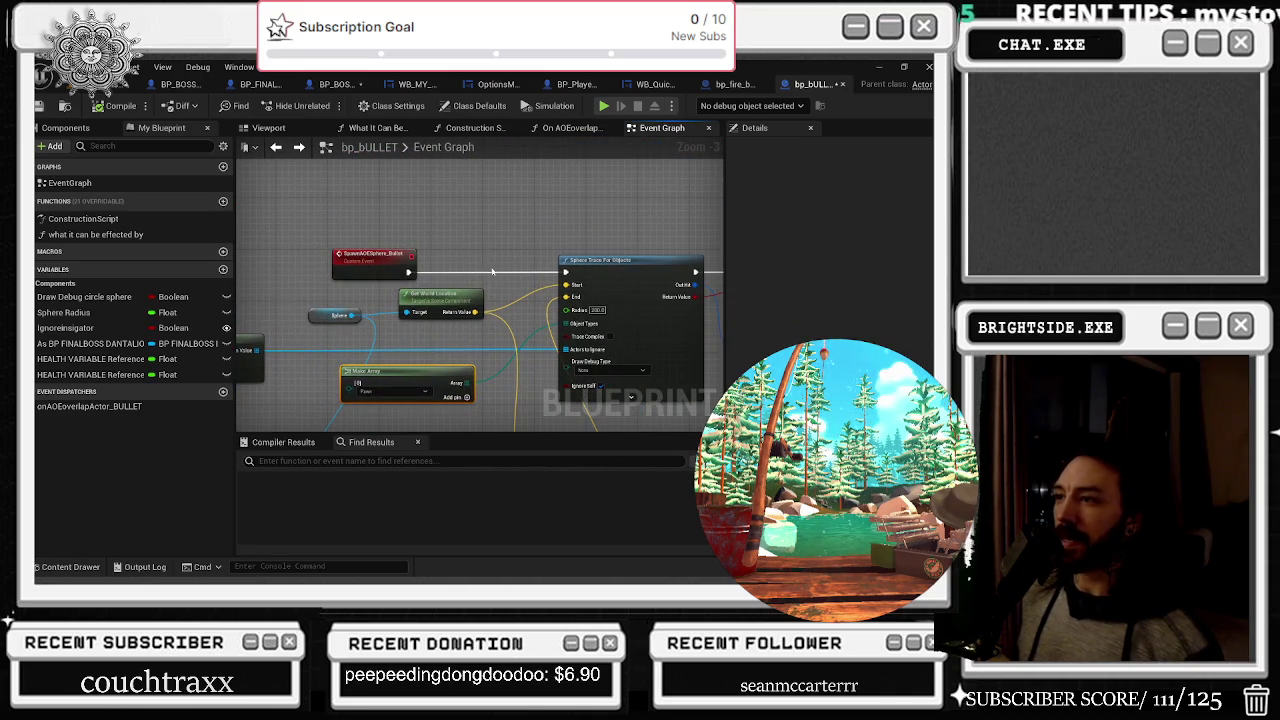
scroll(487, 271, down, 3)
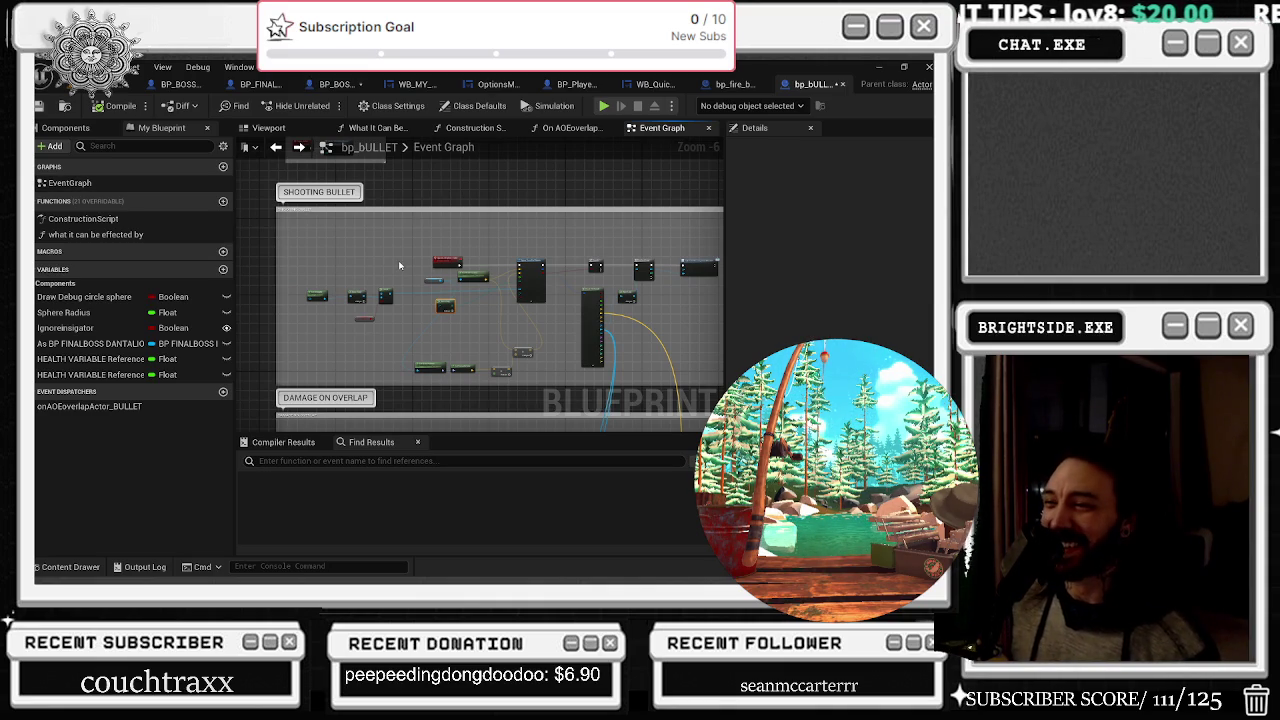
scroll(488, 266, up, 5)
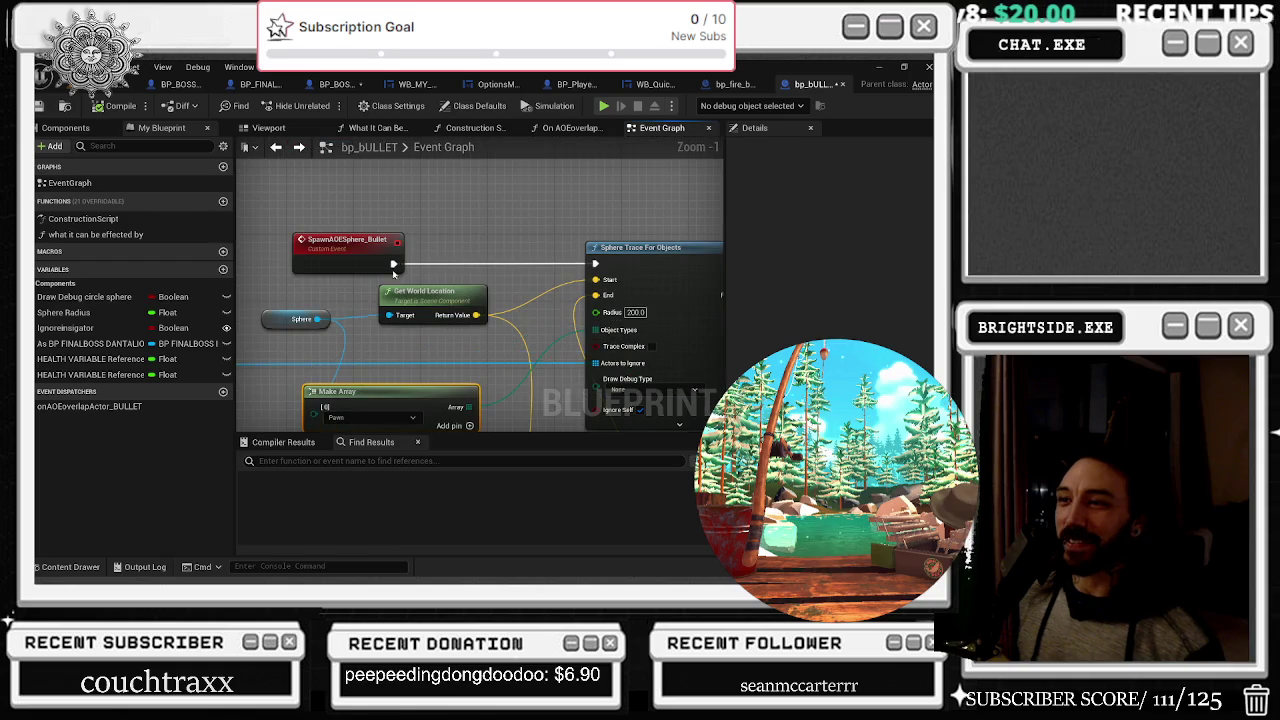
Follow SpawnAOESphere_Bullet's execution chain through Branch, For Each Loop and Call On AOEoverlap Actor BULLET
click(347, 240)
drag(479, 255, 321, 239)
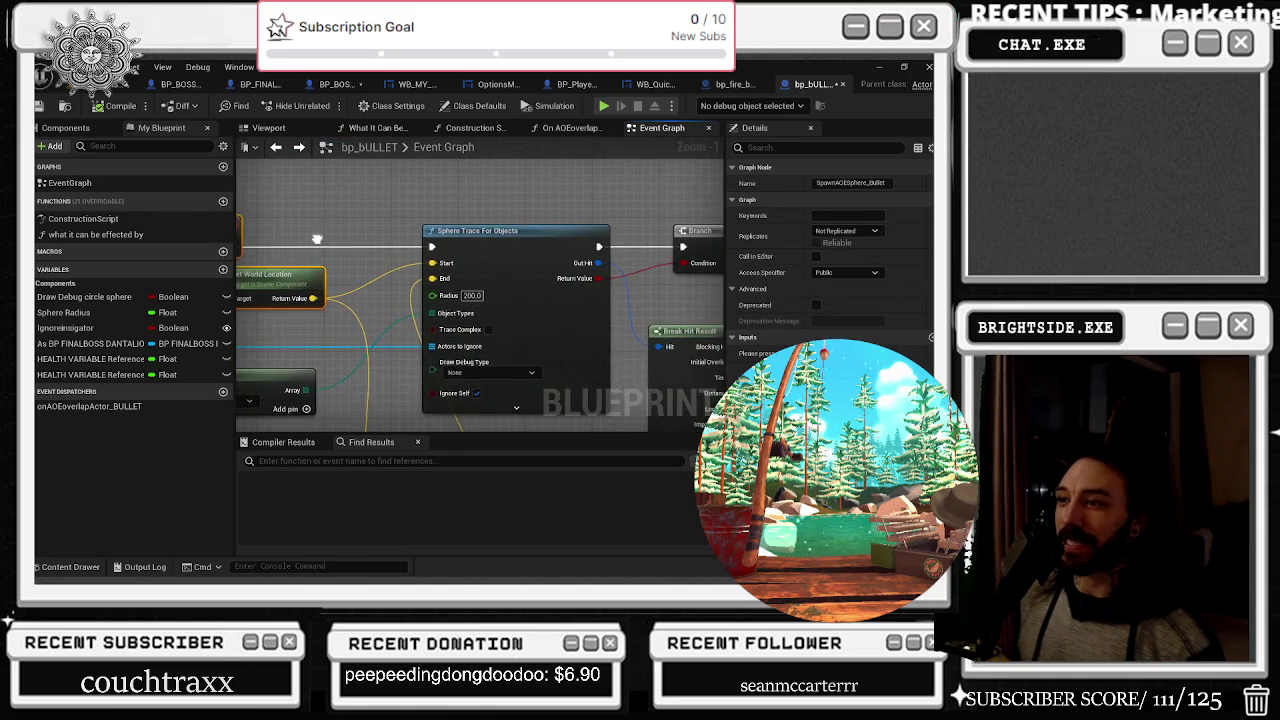
drag(621, 251, 321, 239)
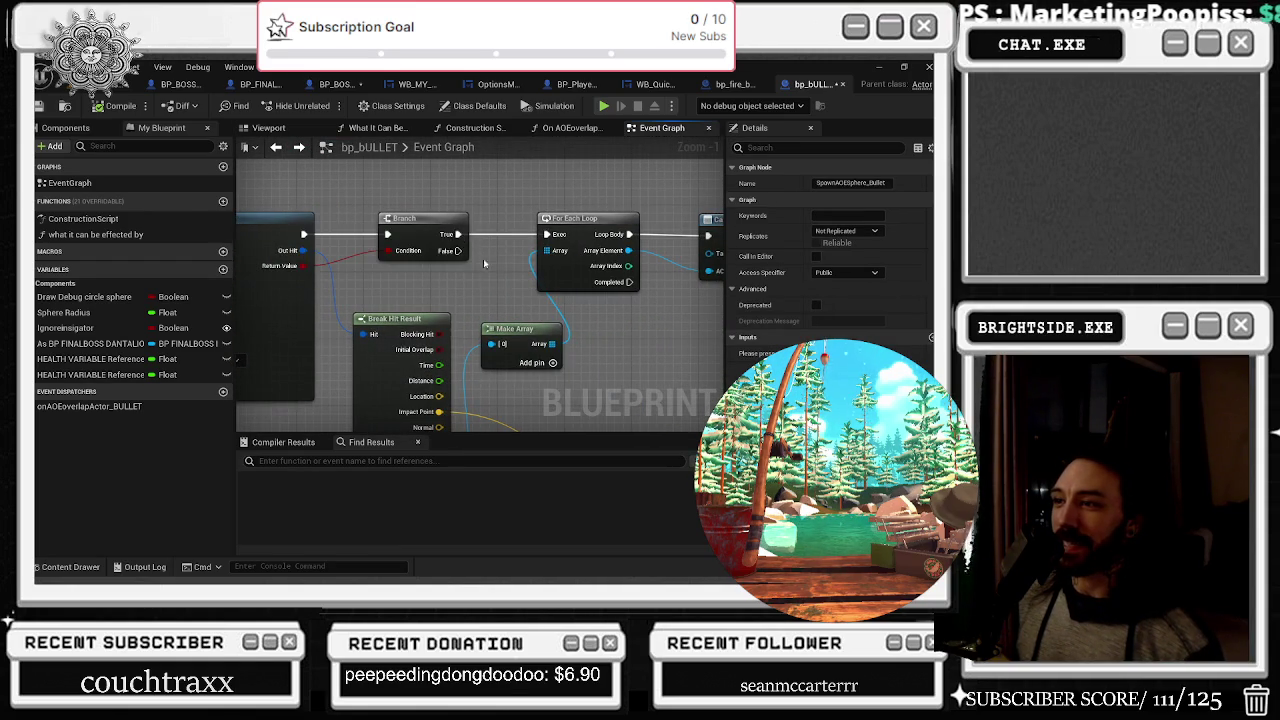
drag(510, 305, 210, 363)
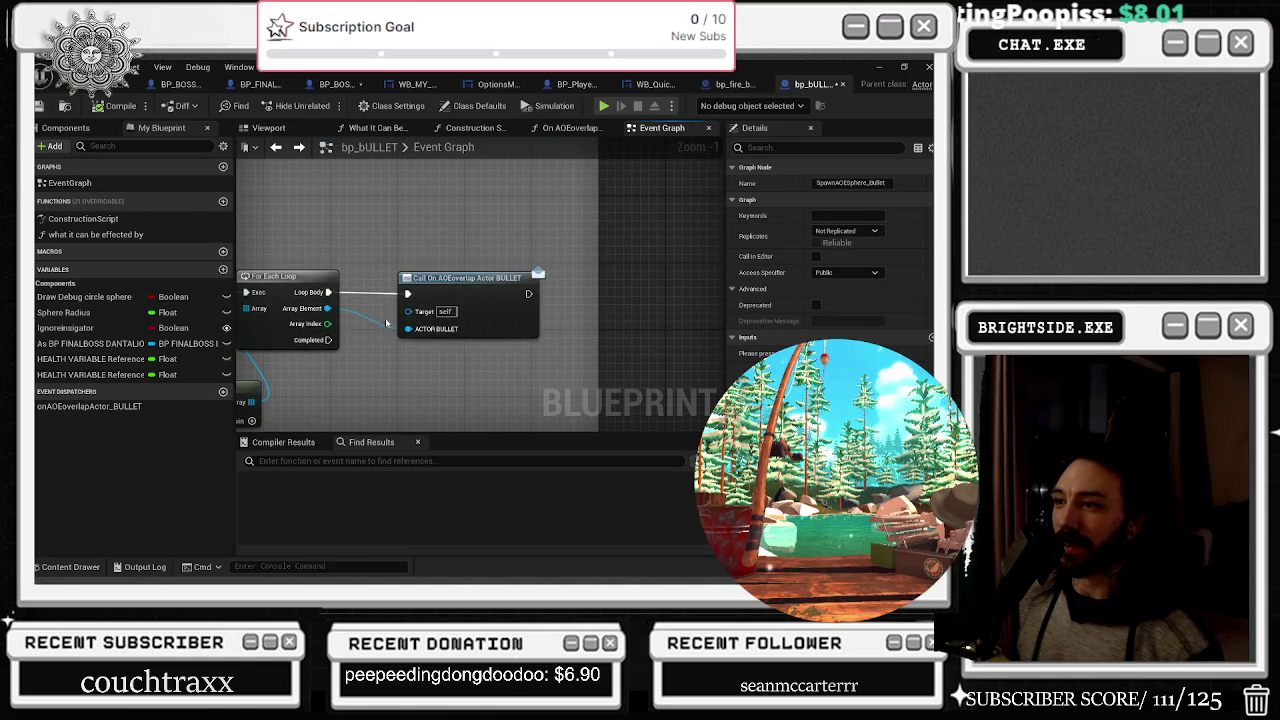
scroll(455, 297, down, 1)
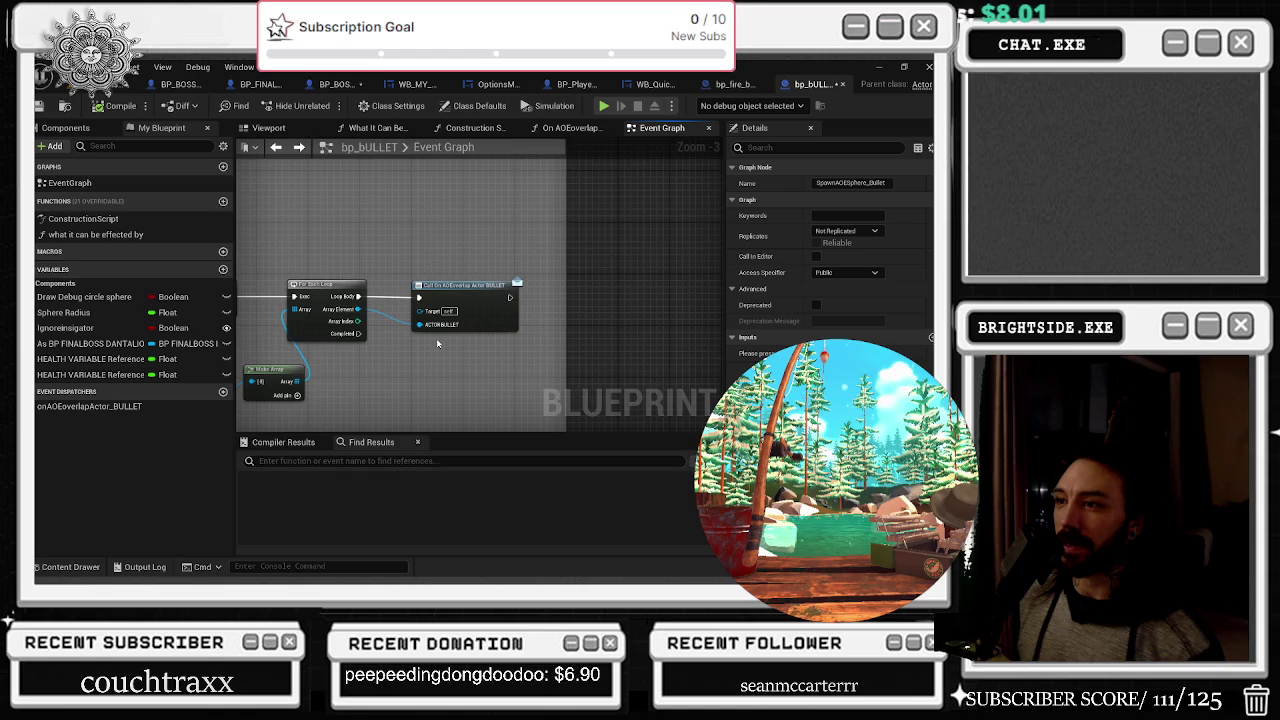
scroll(509, 340, down, 1)
scroll(509, 340, down, 6)
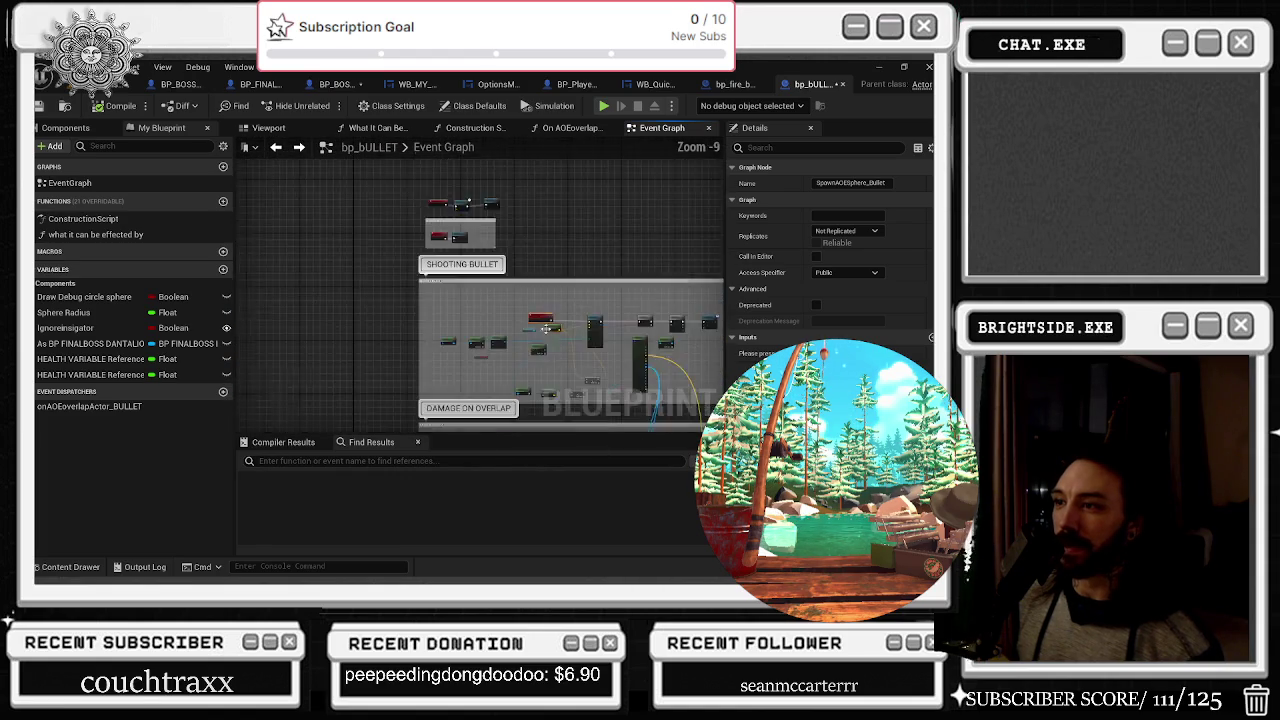
scroll(537, 231, up, 6)
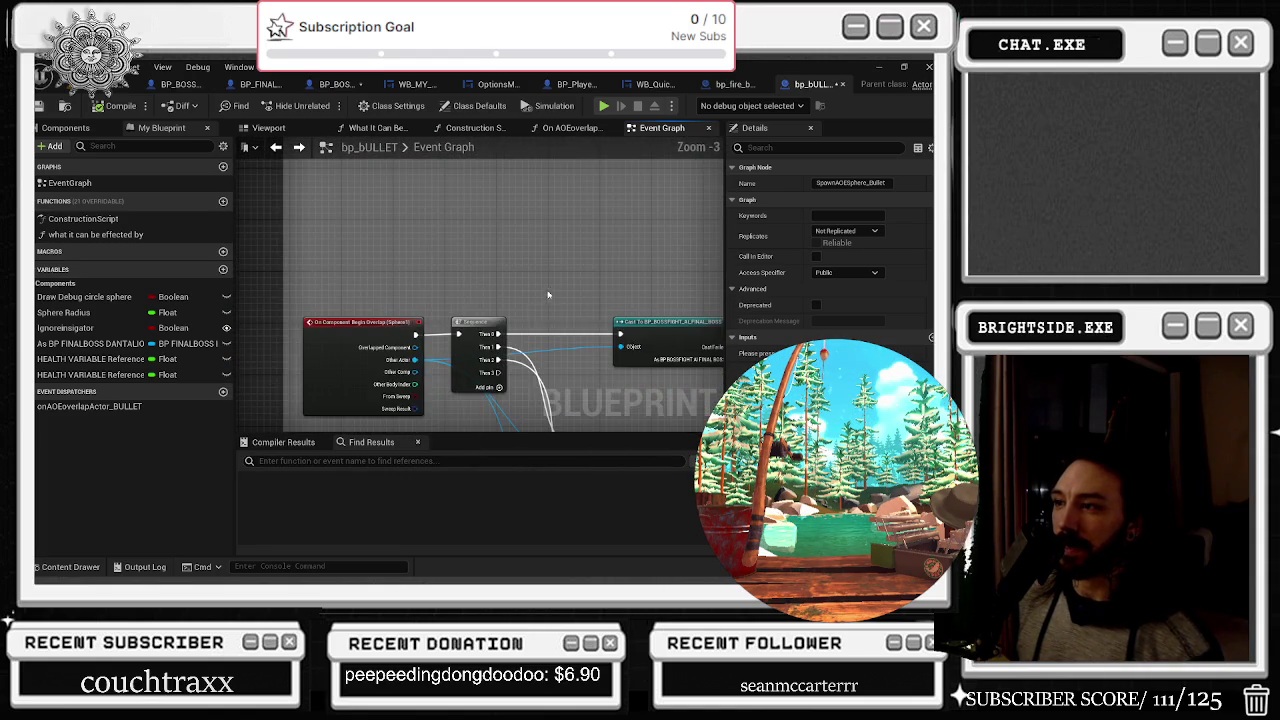
scroll(452, 282, down, 2)
scroll(491, 251, up, 1)
Break SpawnAOESphere_Bullet's link to Sphere Trace For Objects and compile the blueprint
mouse_move(491, 251)
mouse_down()
mouse_move(241, 225)
mouse_move(414, 215)
mouse_move(496, 284)
mouse_move(477, 295)
mouse_move(440, 275)
mouse_move(556, 331)
mouse_move(500, 270)
mouse_move(407, 251)
mouse_move(568, 220)
mouse_up()
scroll(407, 251, up, 2)
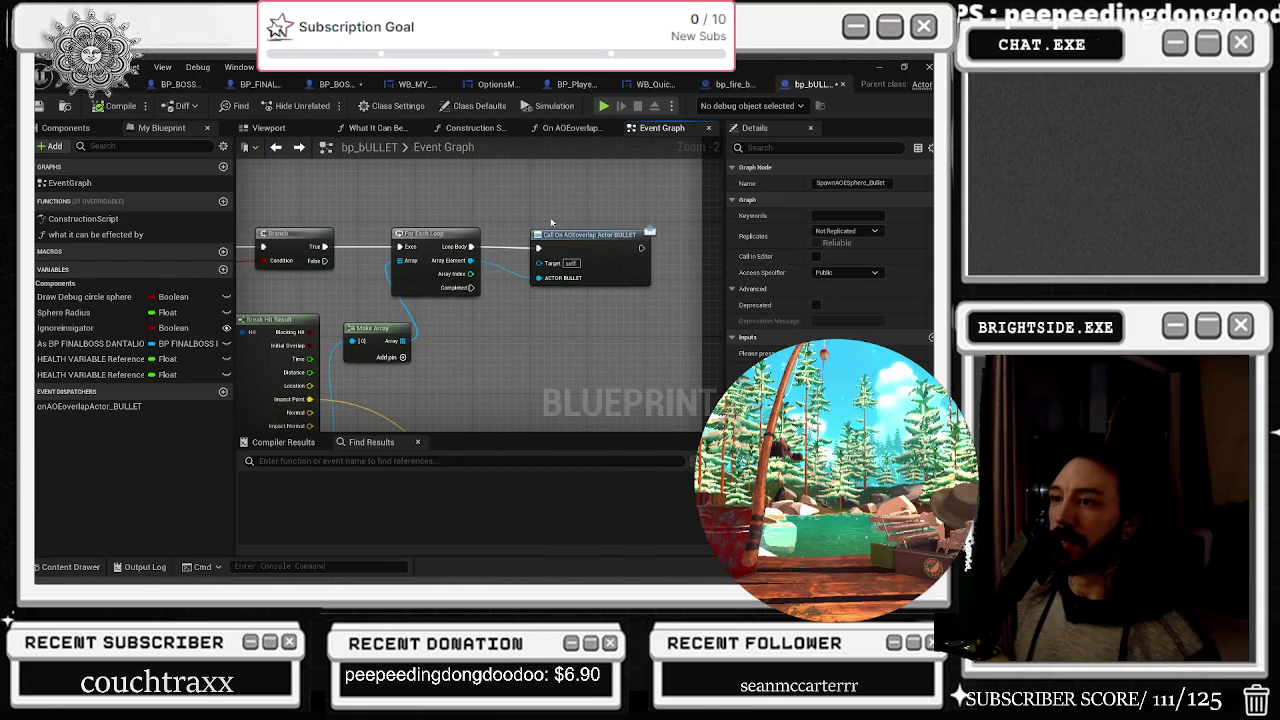
scroll(600, 250, down, 2)
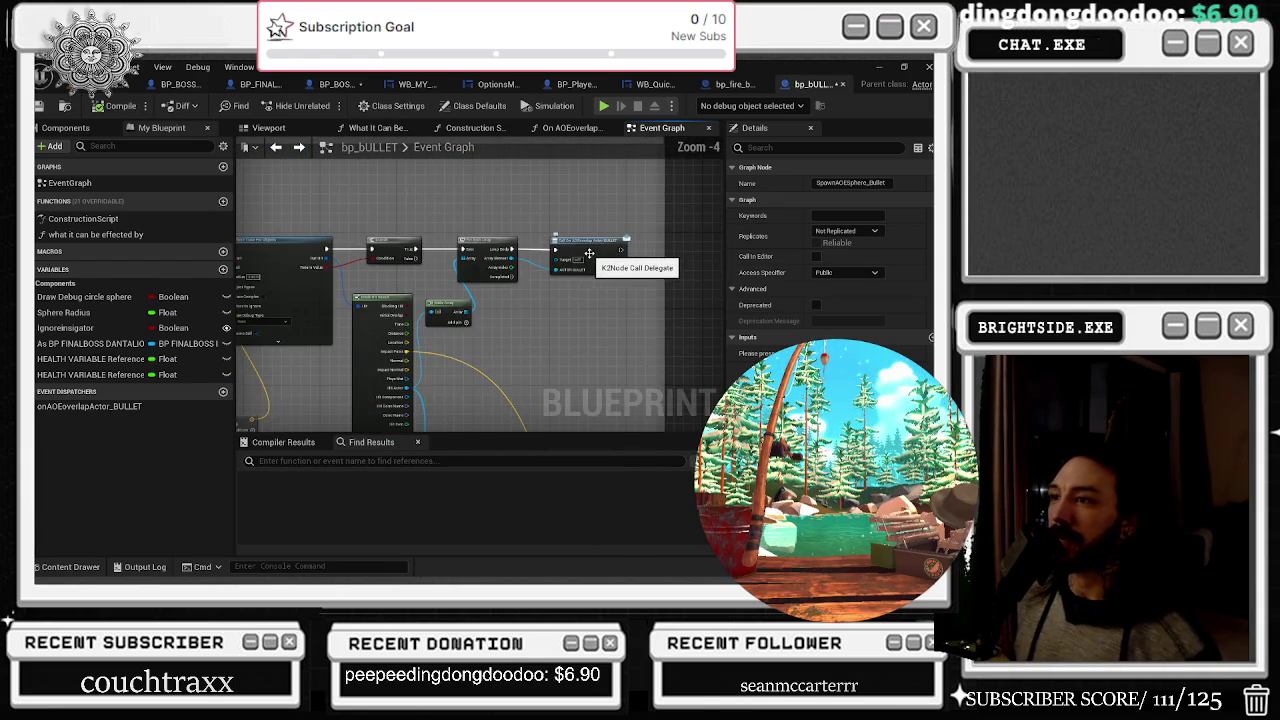
mouse_move(536, 218)
mouse_down()
mouse_move(600, 330)
mouse_move(494, 228)
mouse_move(471, 287)
mouse_up()
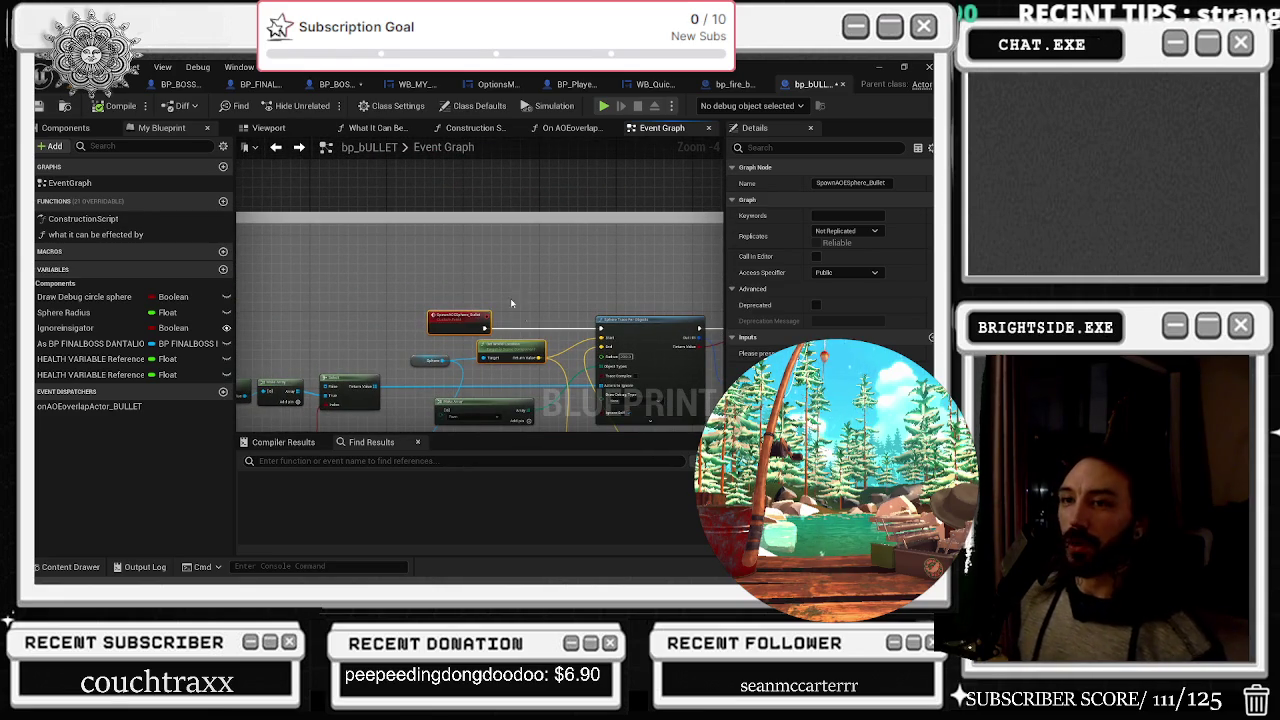
scroll(533, 322, up, 3)
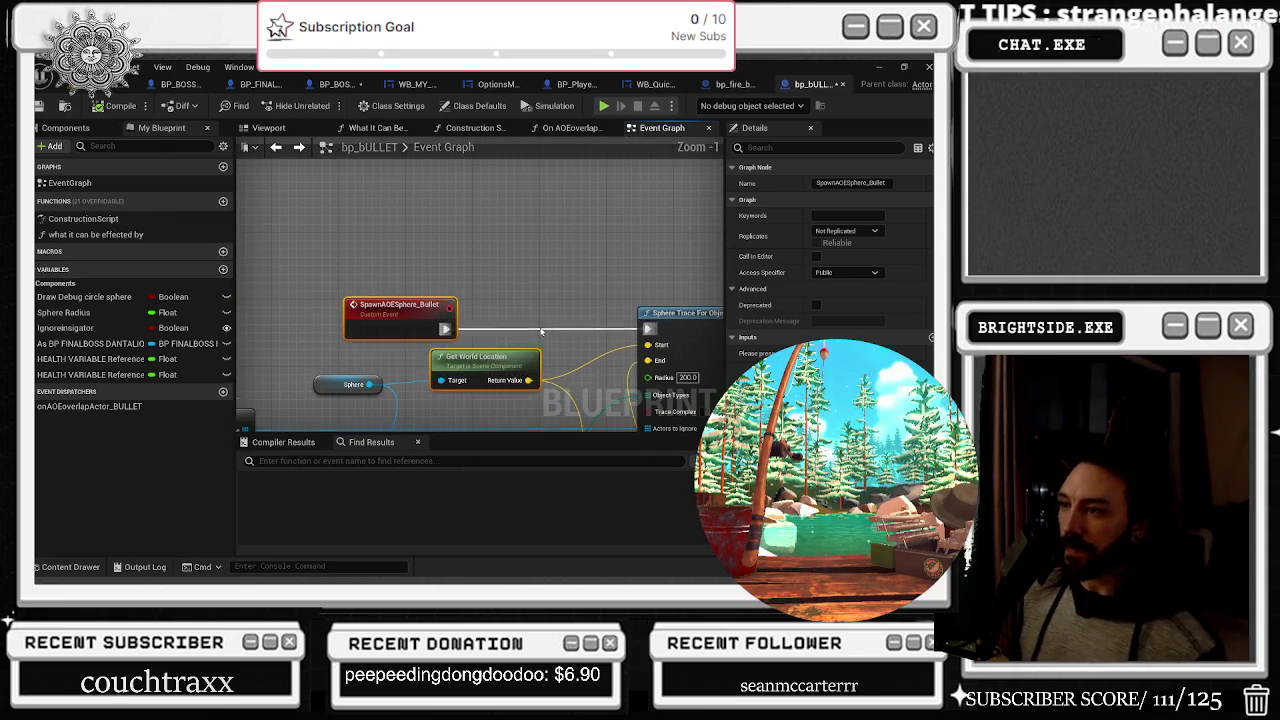
alt+click(445, 329)
click(472, 283)
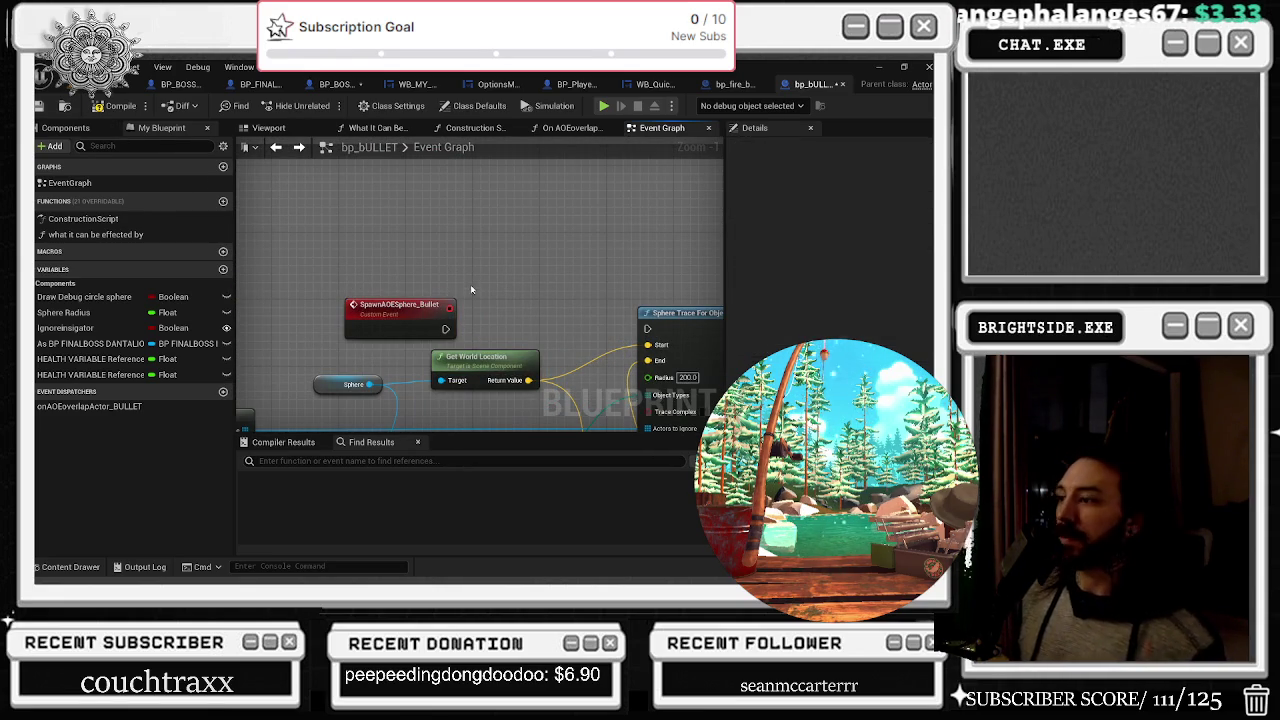
click(118, 91)
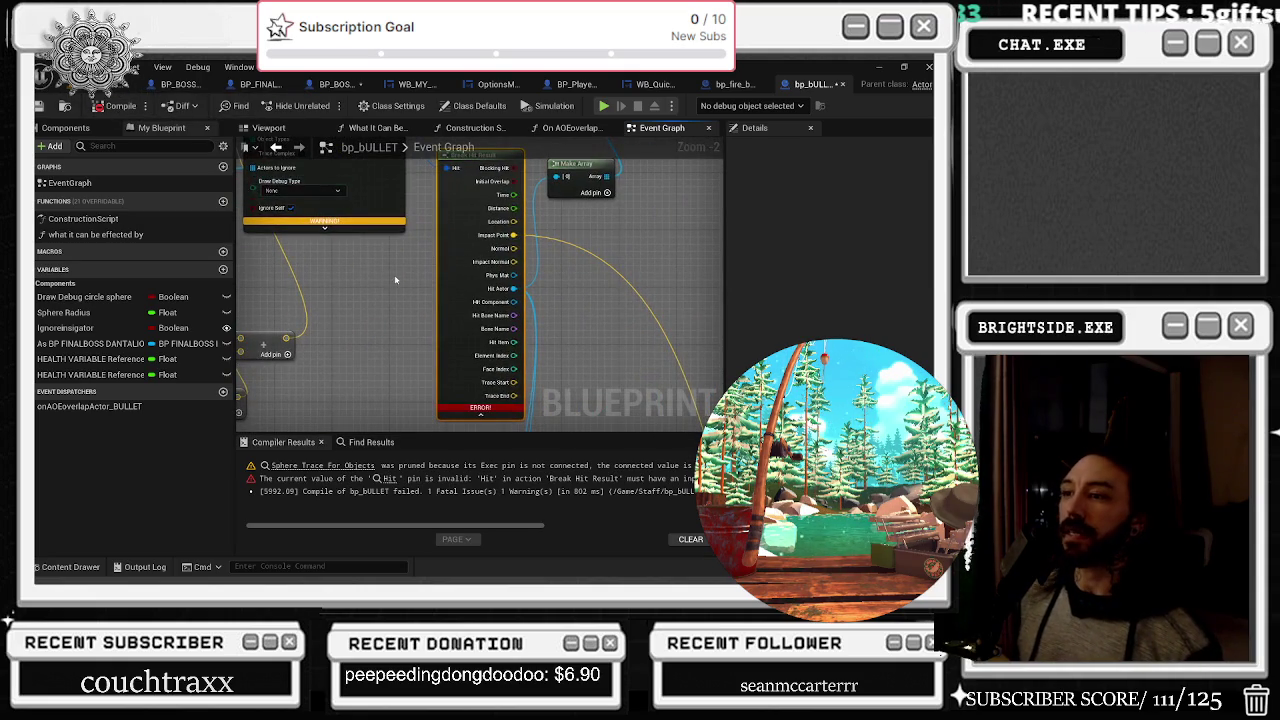
Move Spawn Emitter at Location's execution wires onto the Play Sound node and recompile
scroll(420, 280, down, 5)
scroll(437, 285, up, 5)
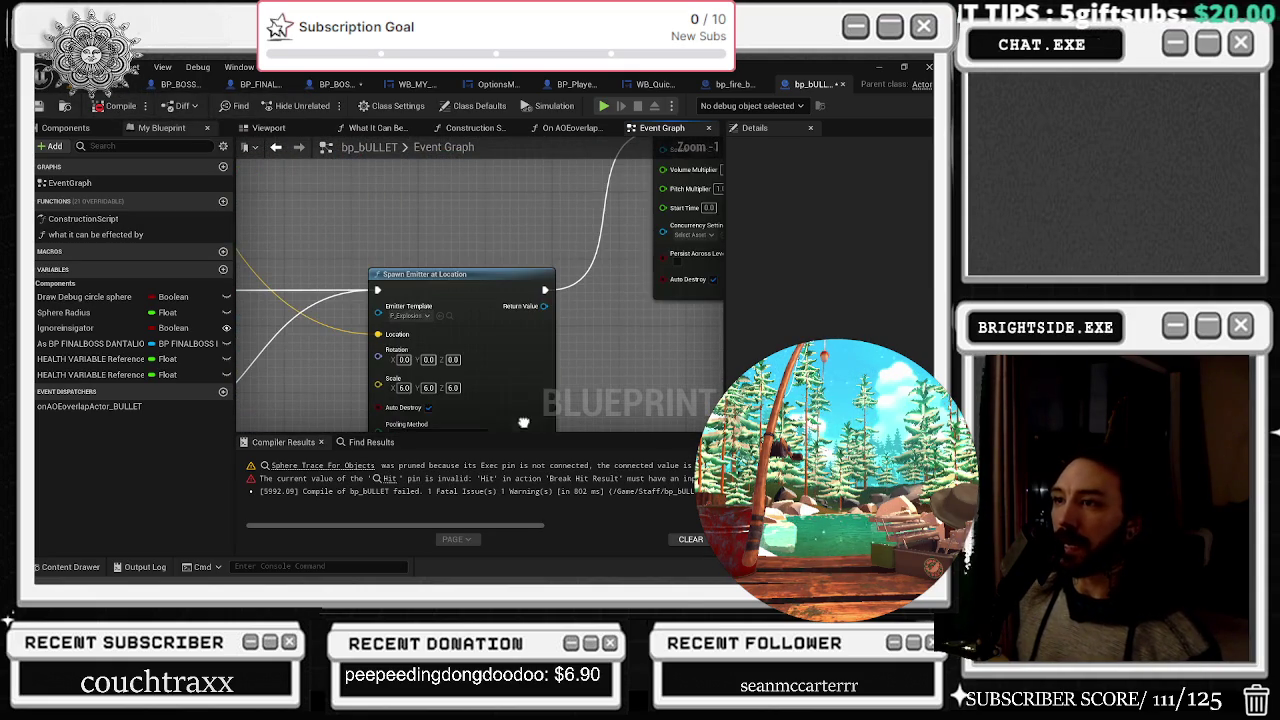
mouse_move(503, 388)
mouse_down()
mouse_move(640, 250)
mouse_move(520, 330)
mouse_up()
scroll(418, 297, down, 2)
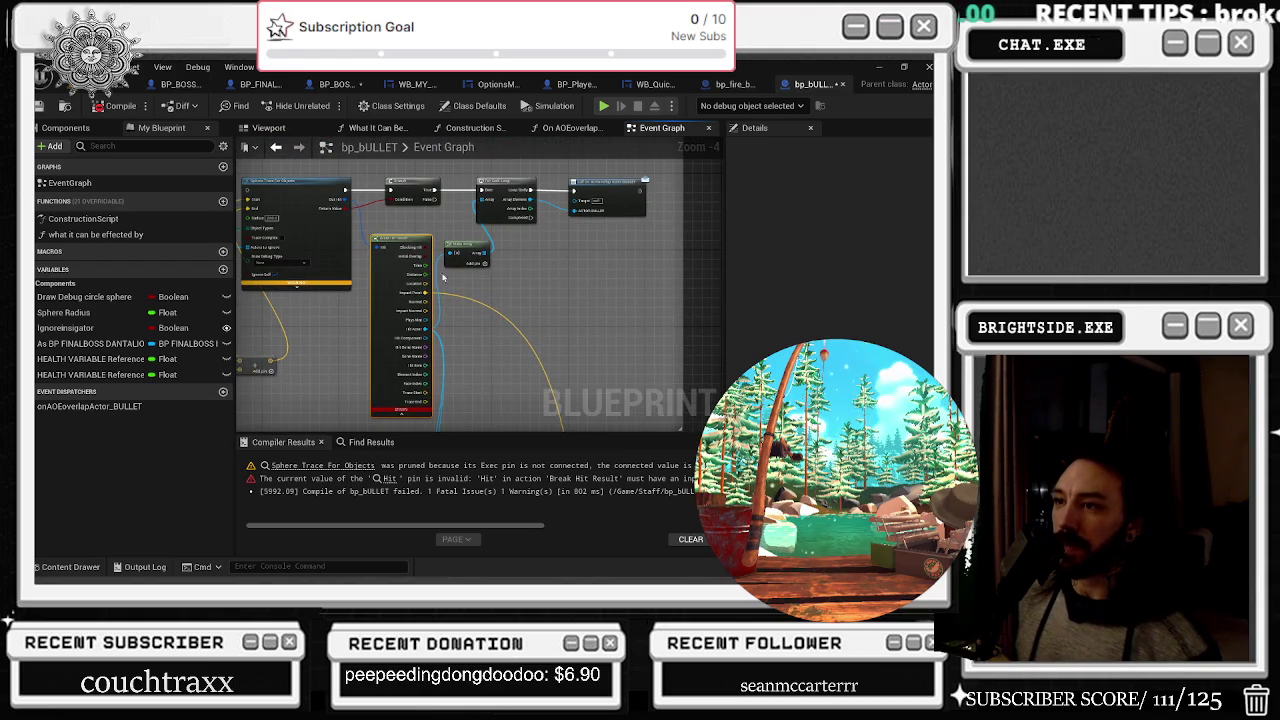
mouse_move(418, 297)
mouse_down()
mouse_move(614, 363)
mouse_move(657, 410)
mouse_up()
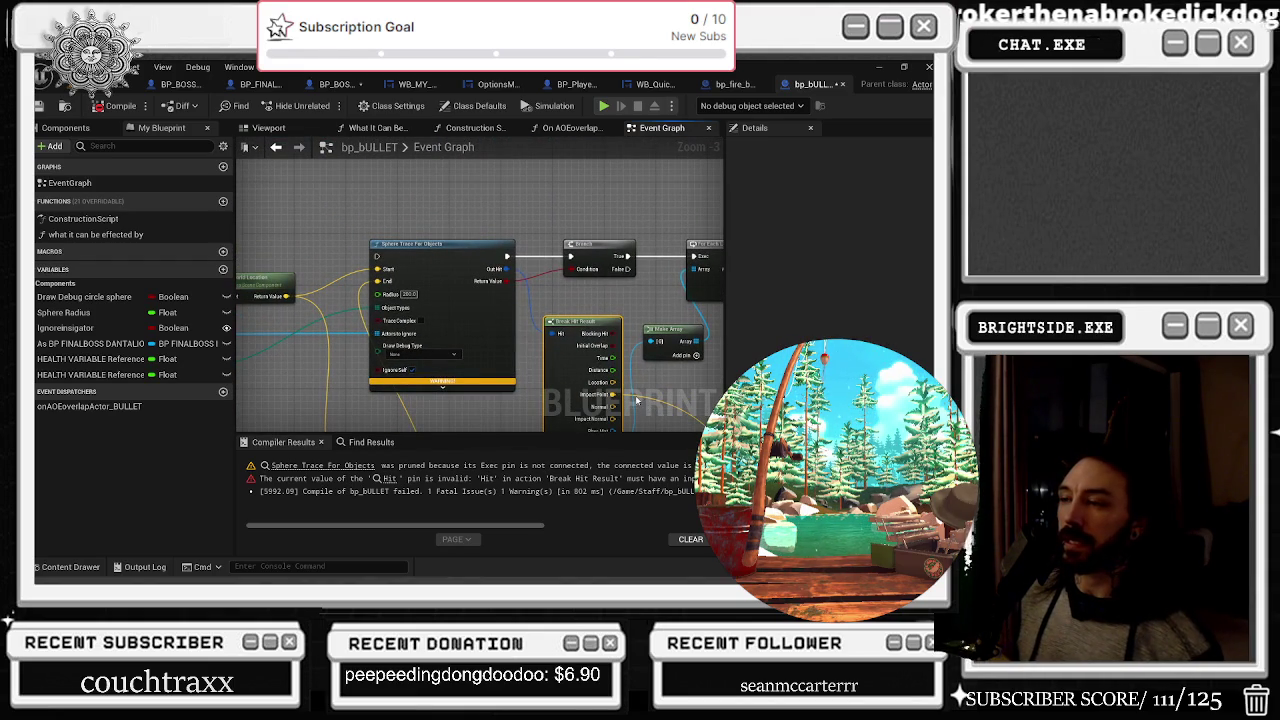
mouse_move(636, 400)
mouse_down()
mouse_move(450, 343)
mouse_move(437, 183)
mouse_move(434, 415)
mouse_up()
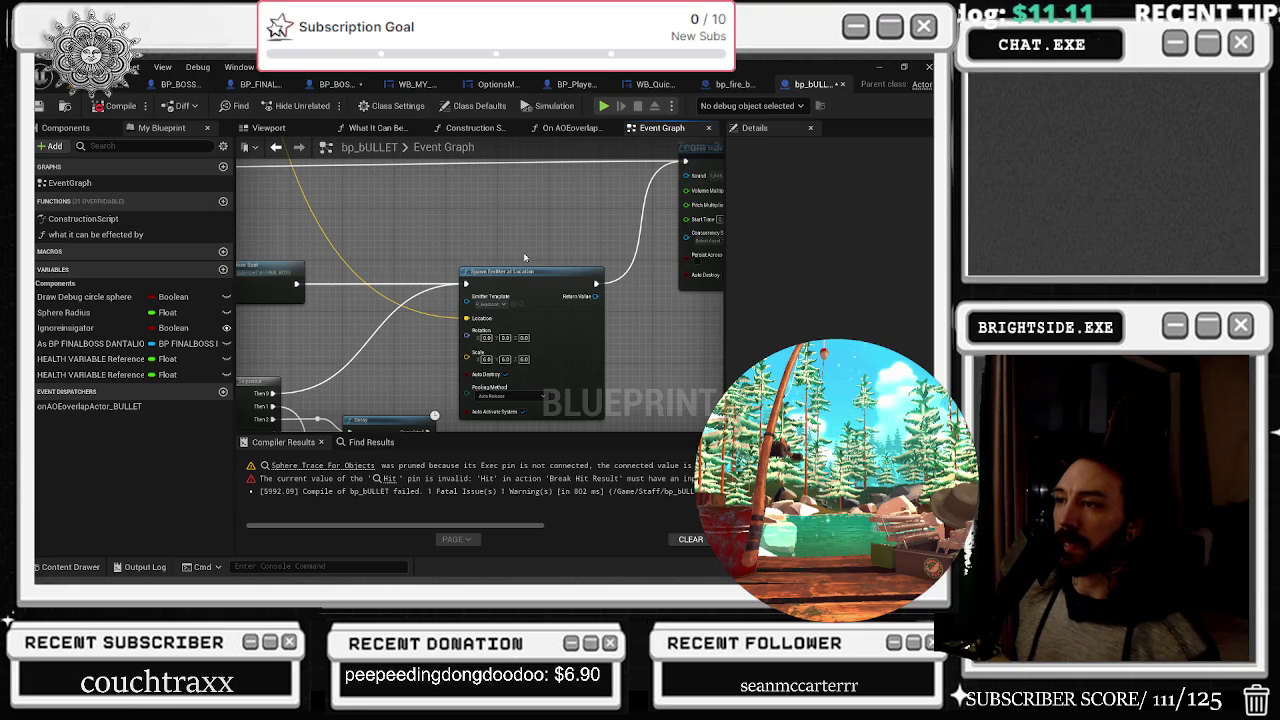
drag(465, 284, 685, 161)
drag(596, 284, 685, 161)
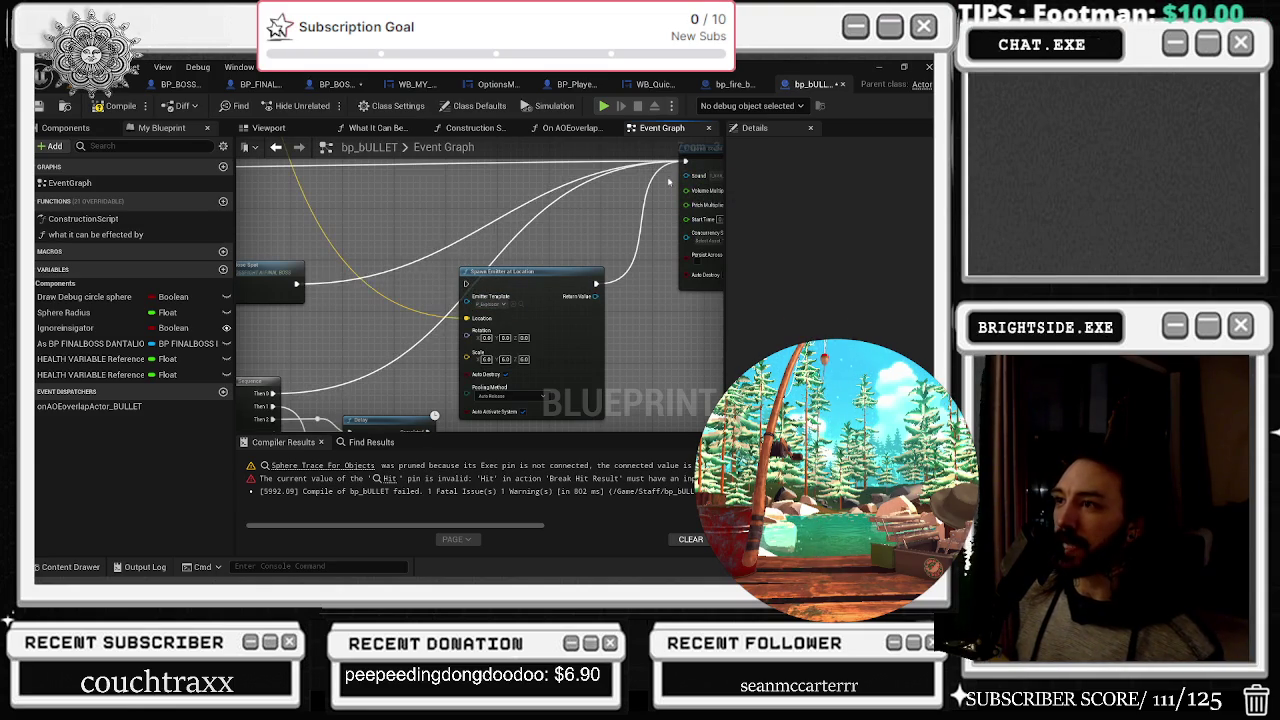
drag(519, 274, 484, 268)
click(115, 106)
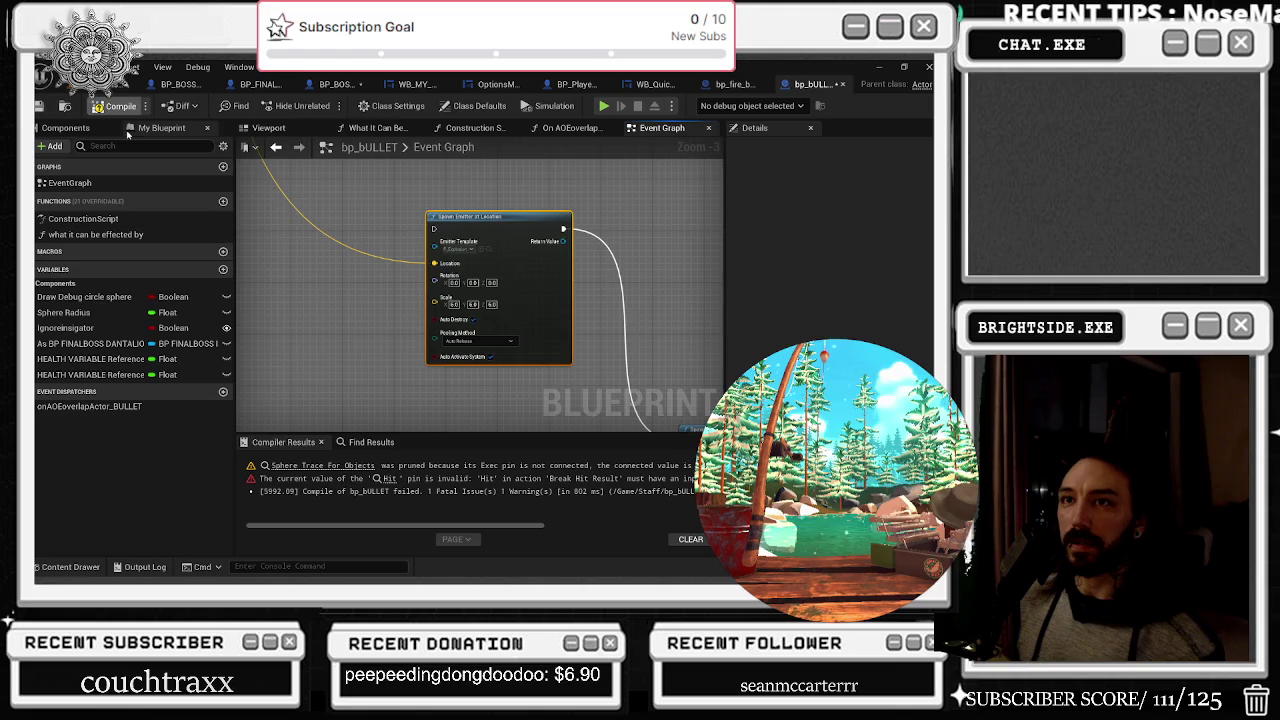
Check the Break Hit Result area and move the Spawn Emitter at Location node aside
scroll(439, 285, up, 1)
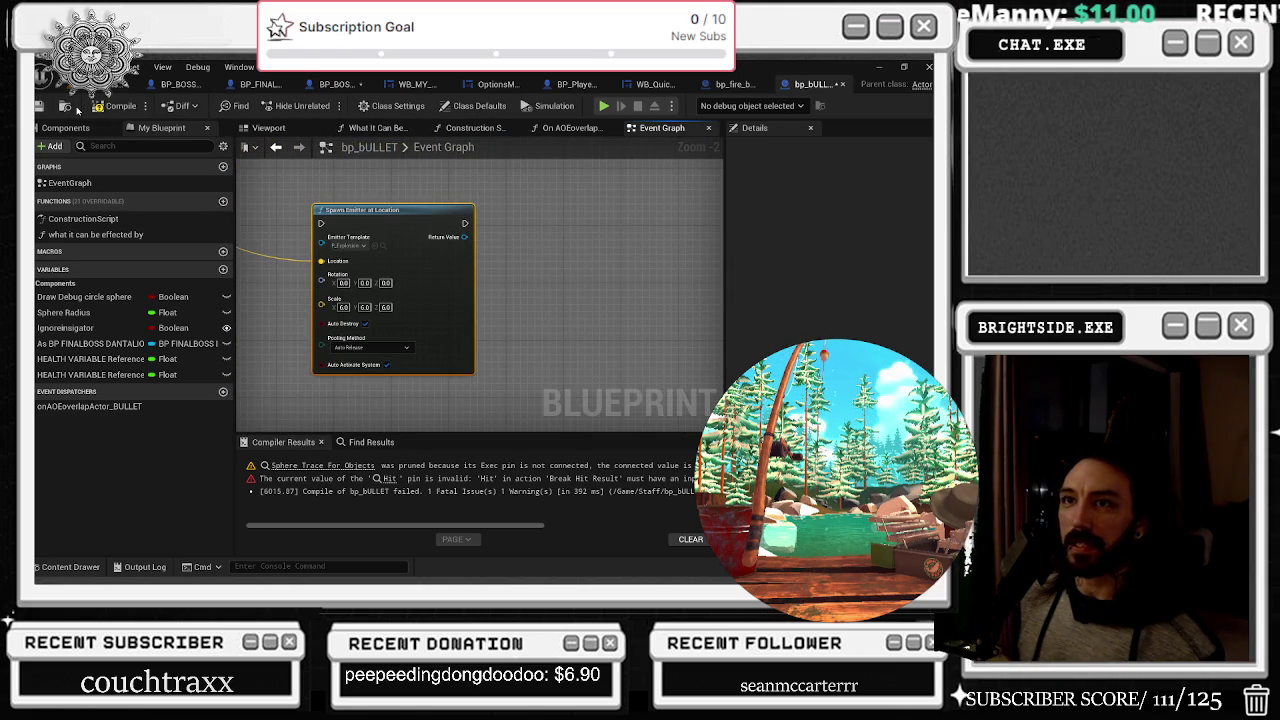
mouse_move(463, 237)
mouse_down()
mouse_move(285, 195)
mouse_move(307, 211)
mouse_up()
scroll(307, 211, down, 2)
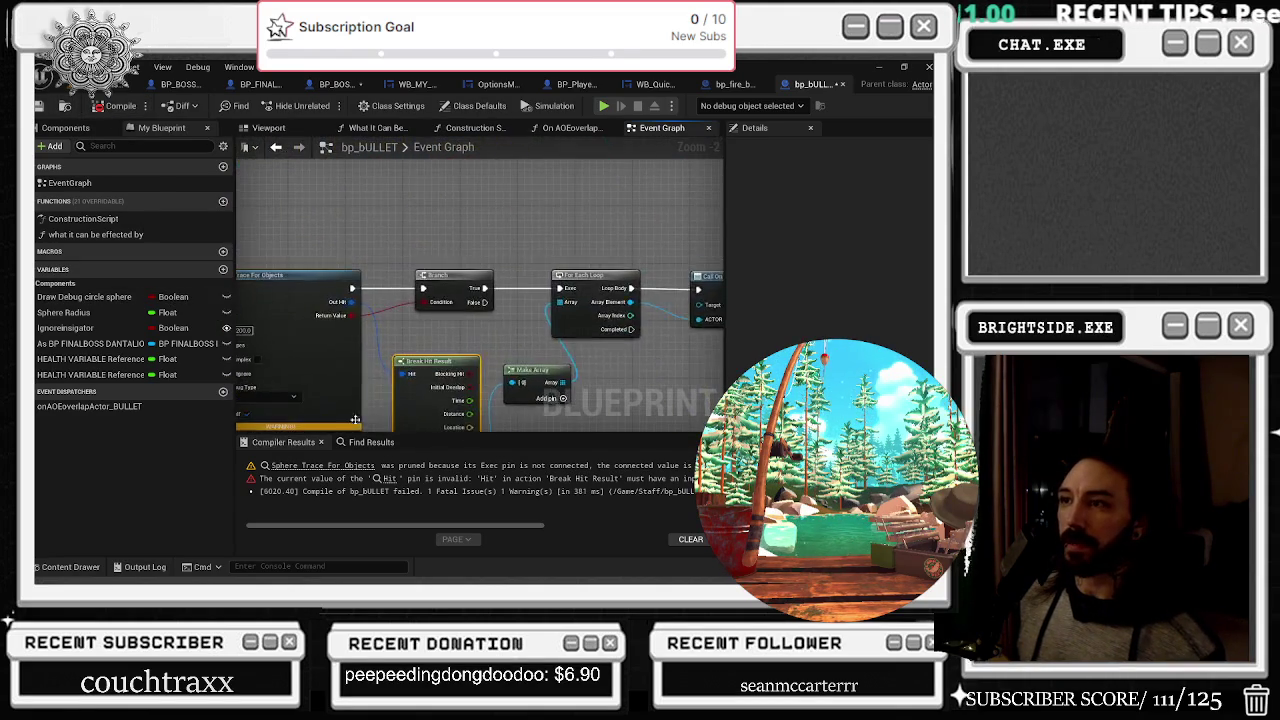
drag(430, 420, 469, 344)
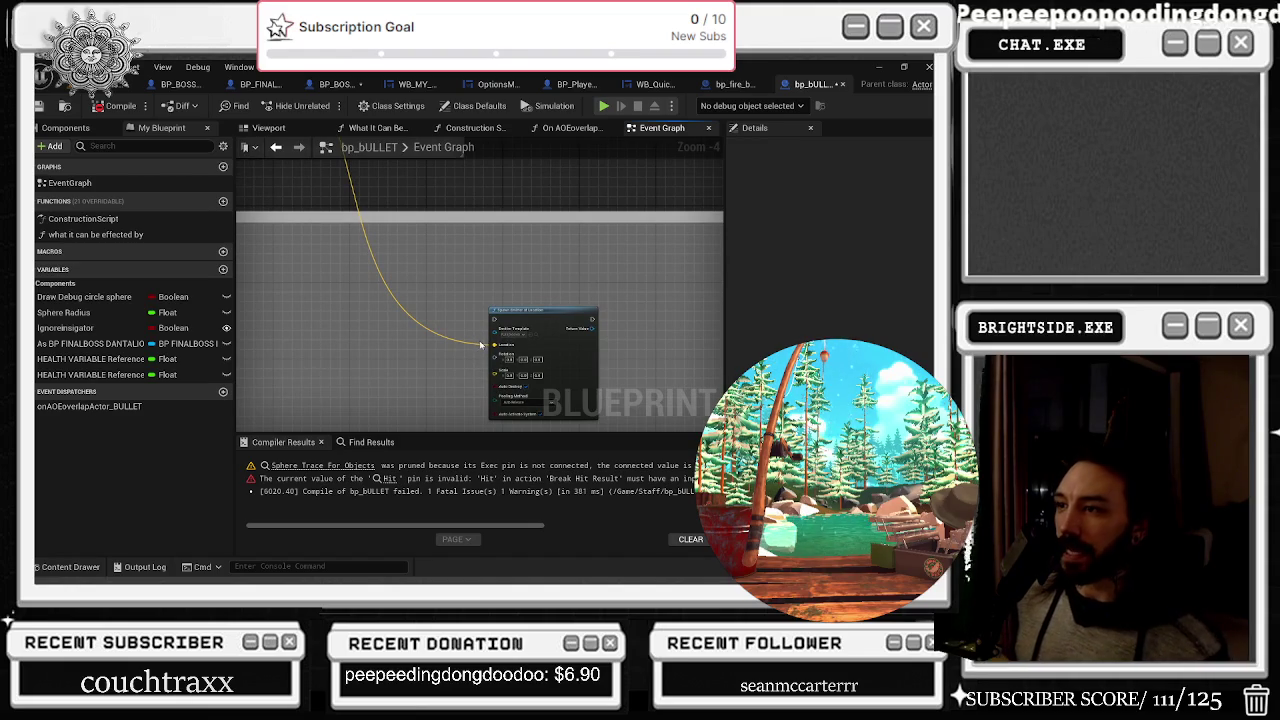
alt+click(477, 348)
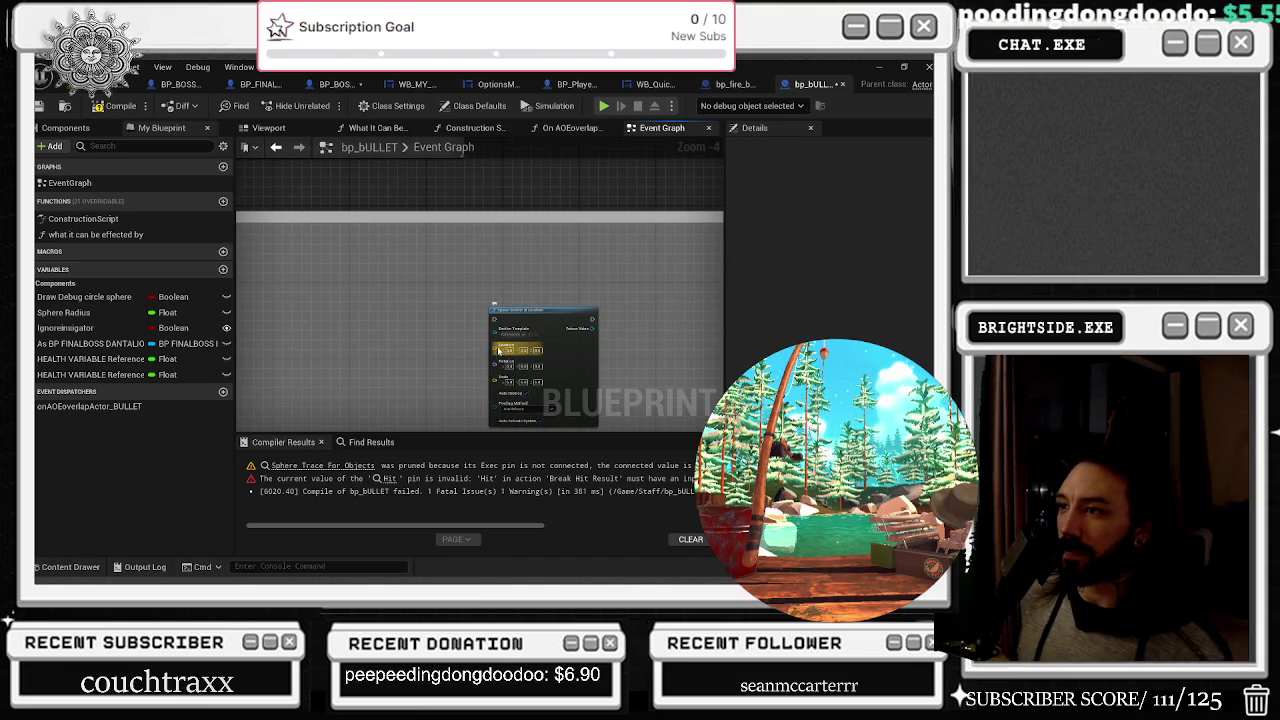
mouse_move(527, 318)
mouse_down()
mouse_move(489, 258)
mouse_move(475, 323)
mouse_up()
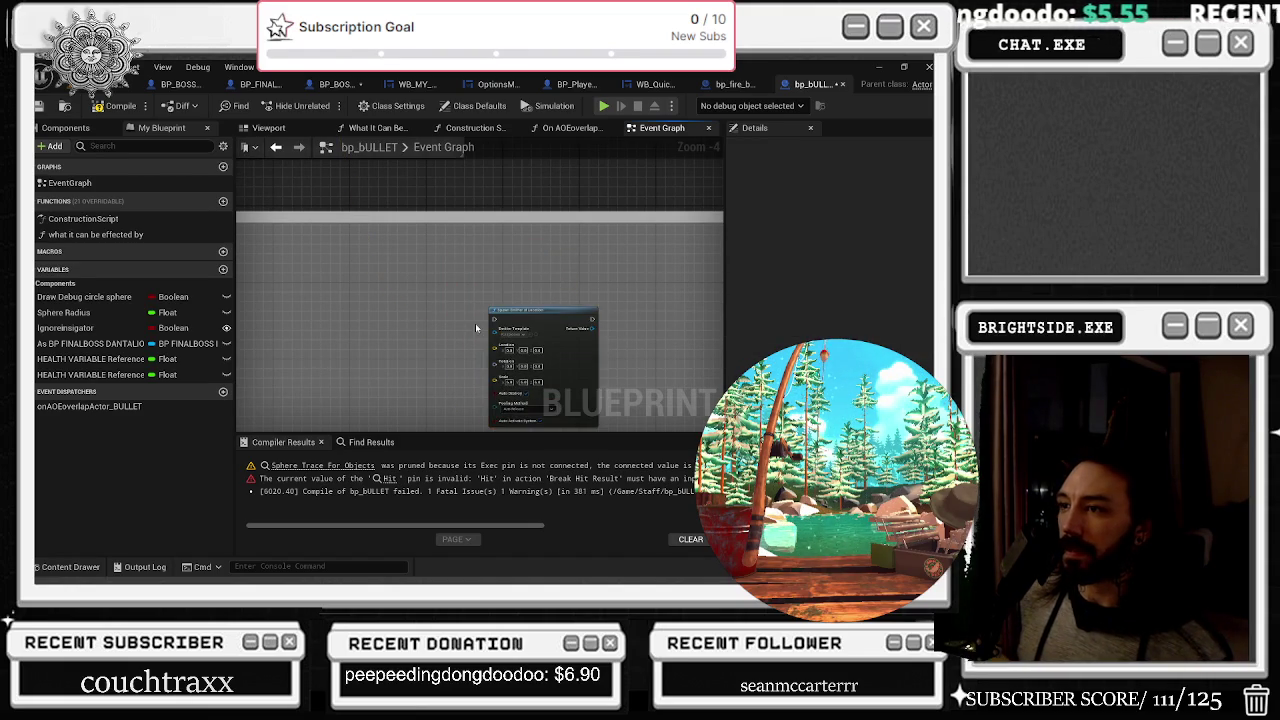
Detach the wire from Spawn Emitter's Location pin and recompile with F7
scroll(475, 323, up, 4)
double_click(443, 313)
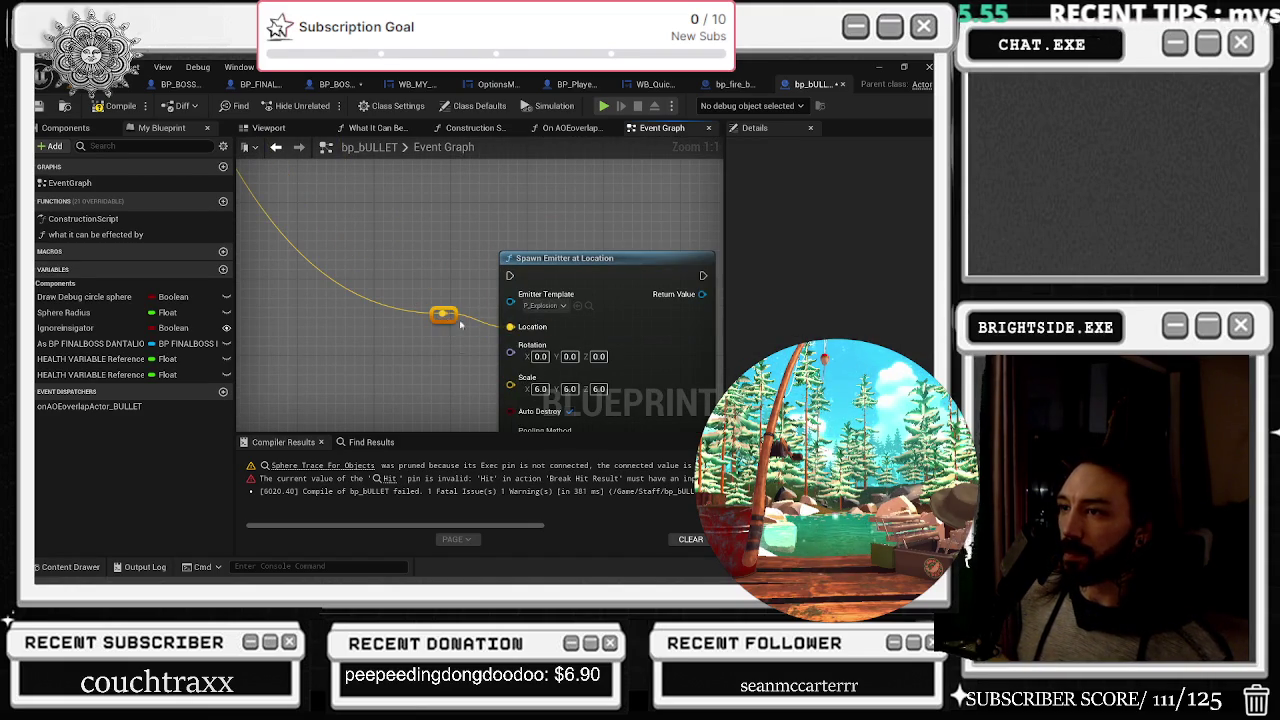
alt+click(510, 326)
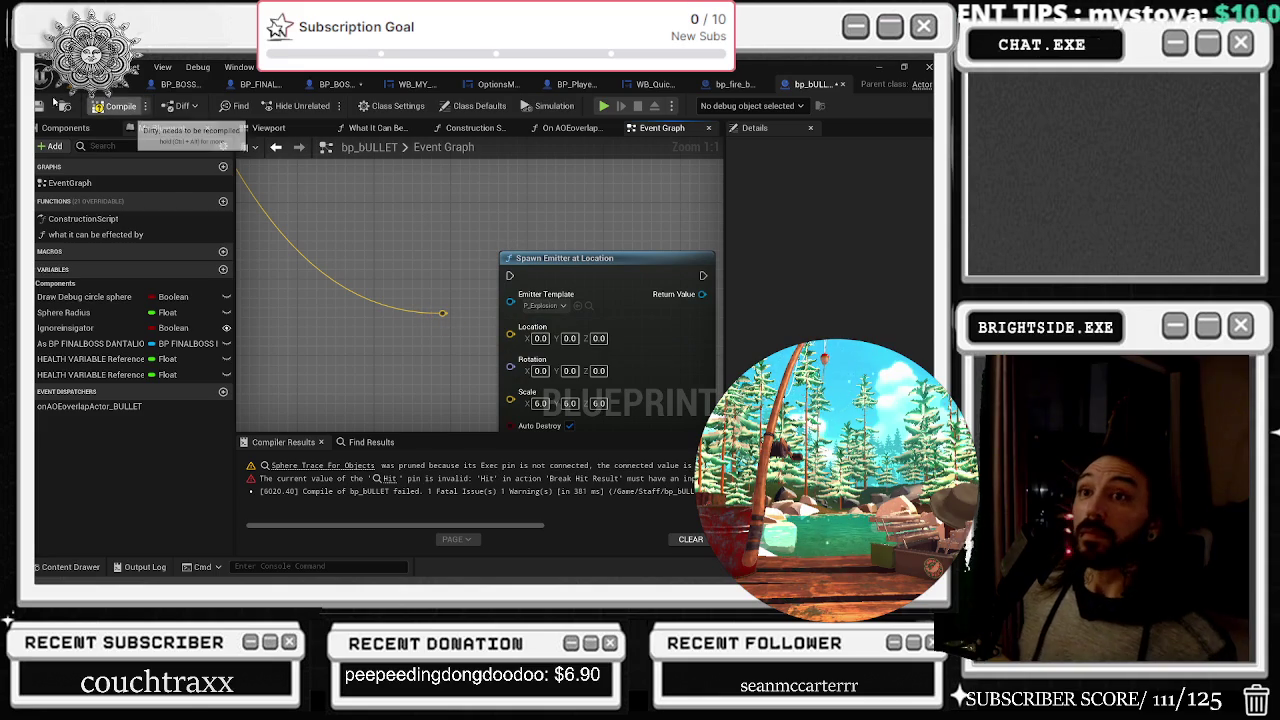
click(121, 106)
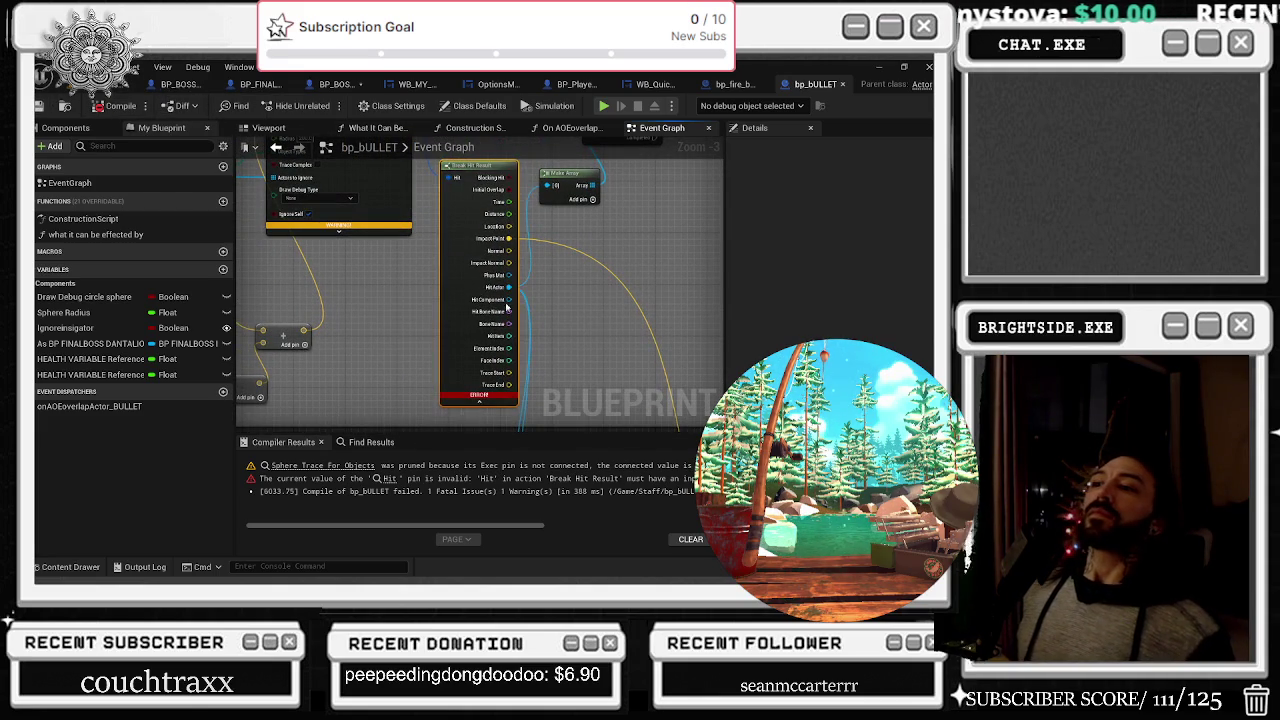
mouse_move(467, 394)
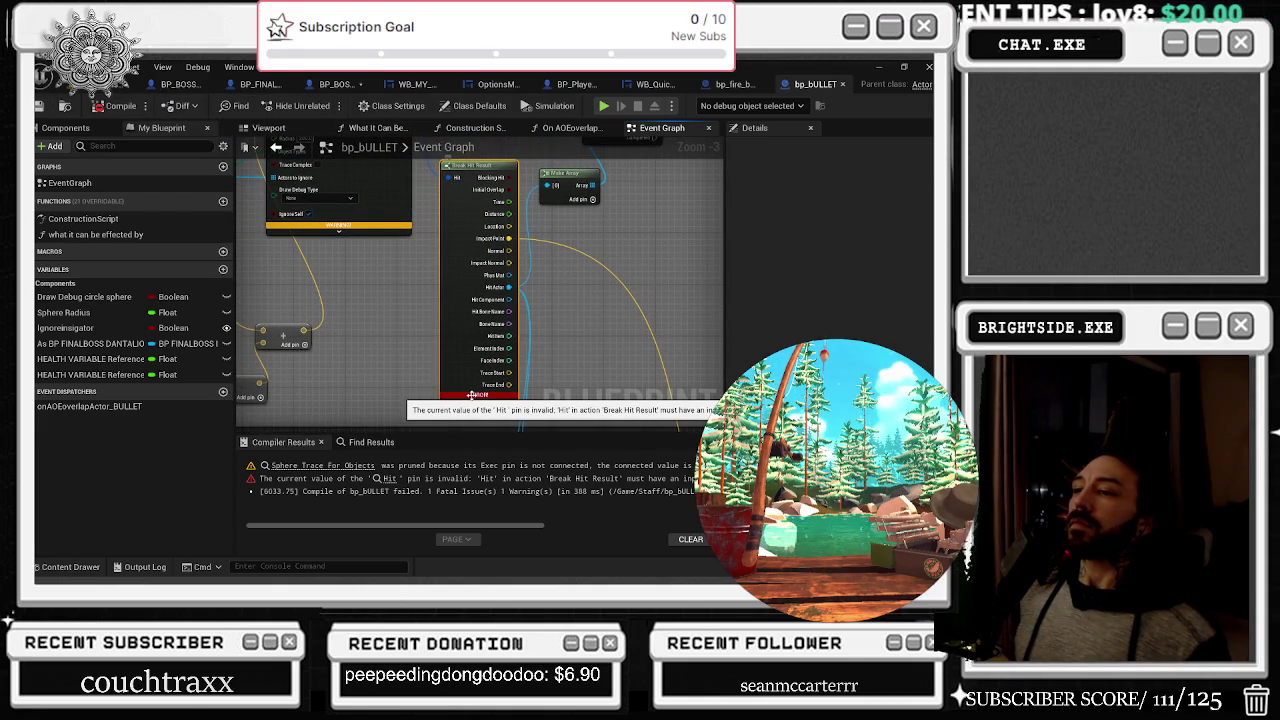
key(F7)
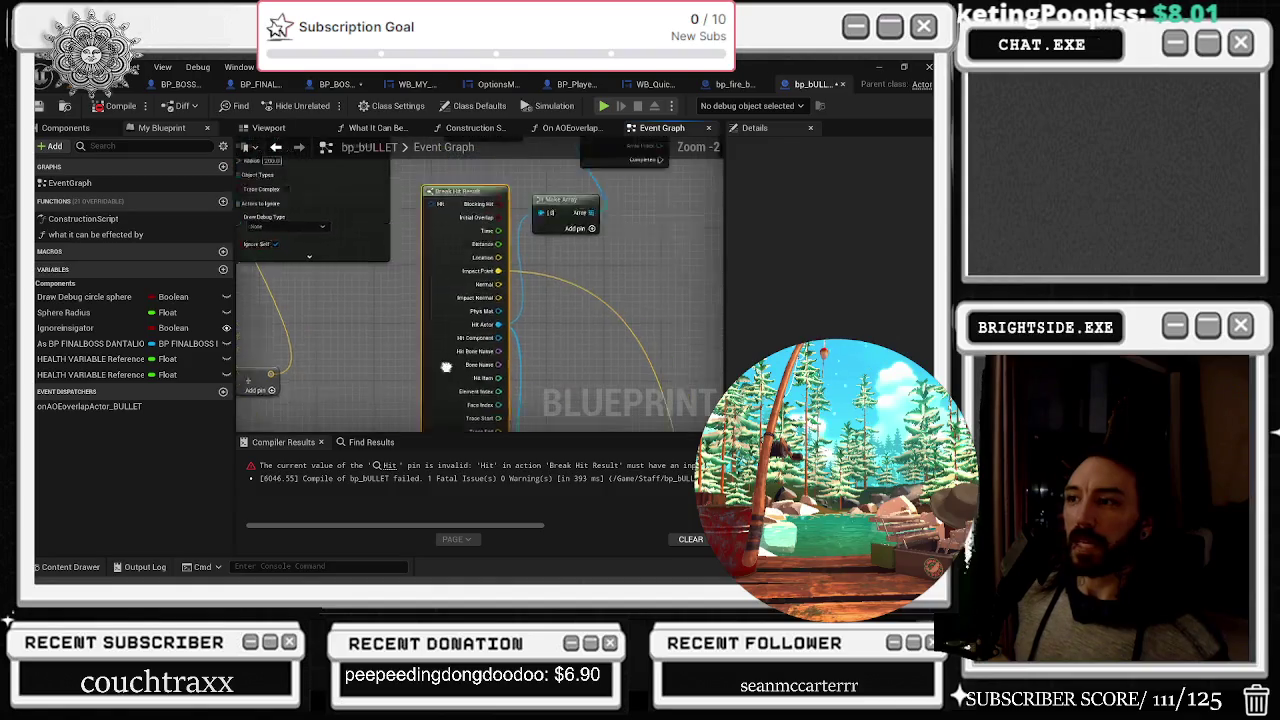
Jump to the Break Hit Result error and select the Begin Overlap, Sequence, cast and Health Variable nodes
scroll(470, 300, up, 1)
click(383, 465)
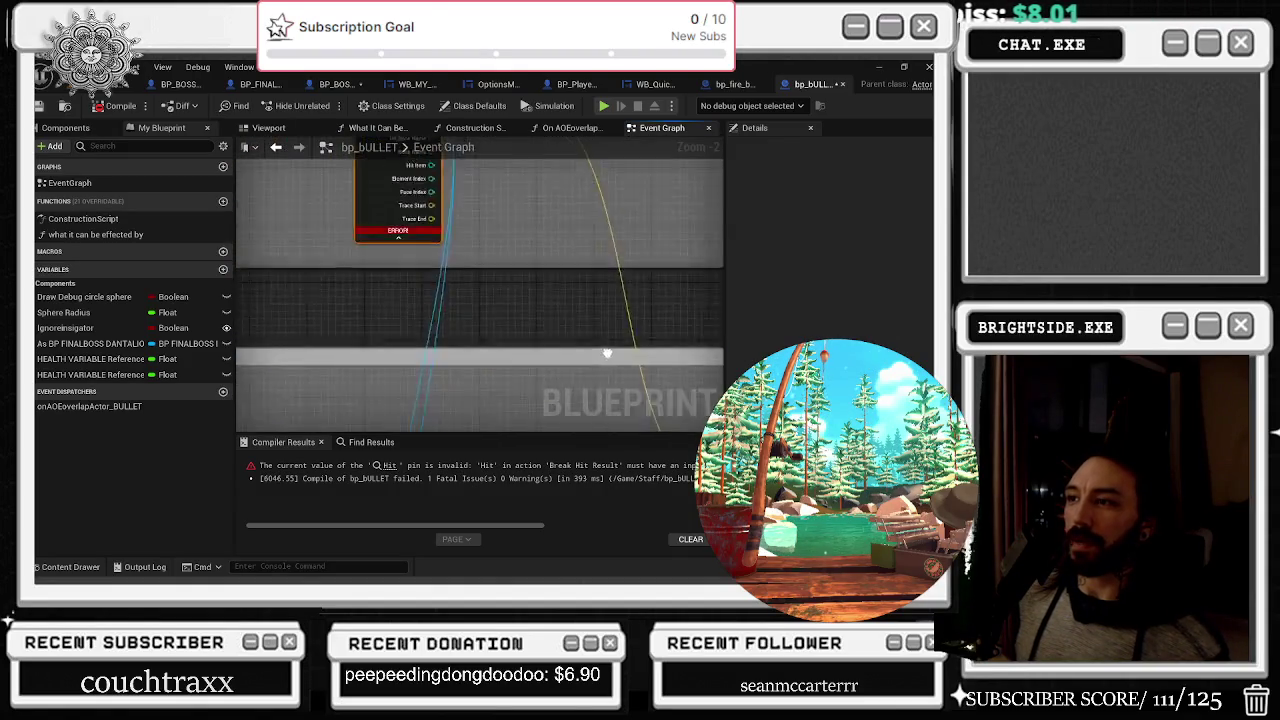
mouse_move(593, 268)
mouse_down()
mouse_move(534, 366)
mouse_move(520, 240)
mouse_move(473, 268)
mouse_move(560, 300)
mouse_move(664, 277)
mouse_move(574, 371)
mouse_move(329, 354)
mouse_move(294, 370)
mouse_move(452, 337)
mouse_move(369, 286)
mouse_move(352, 324)
mouse_move(621, 332)
mouse_move(329, 280)
mouse_move(97, 280)
mouse_move(283, 306)
mouse_move(140, 306)
mouse_up()
mouse_move(719, 368)
mouse_down()
mouse_move(1085, 357)
mouse_move(1015, 363)
mouse_up()
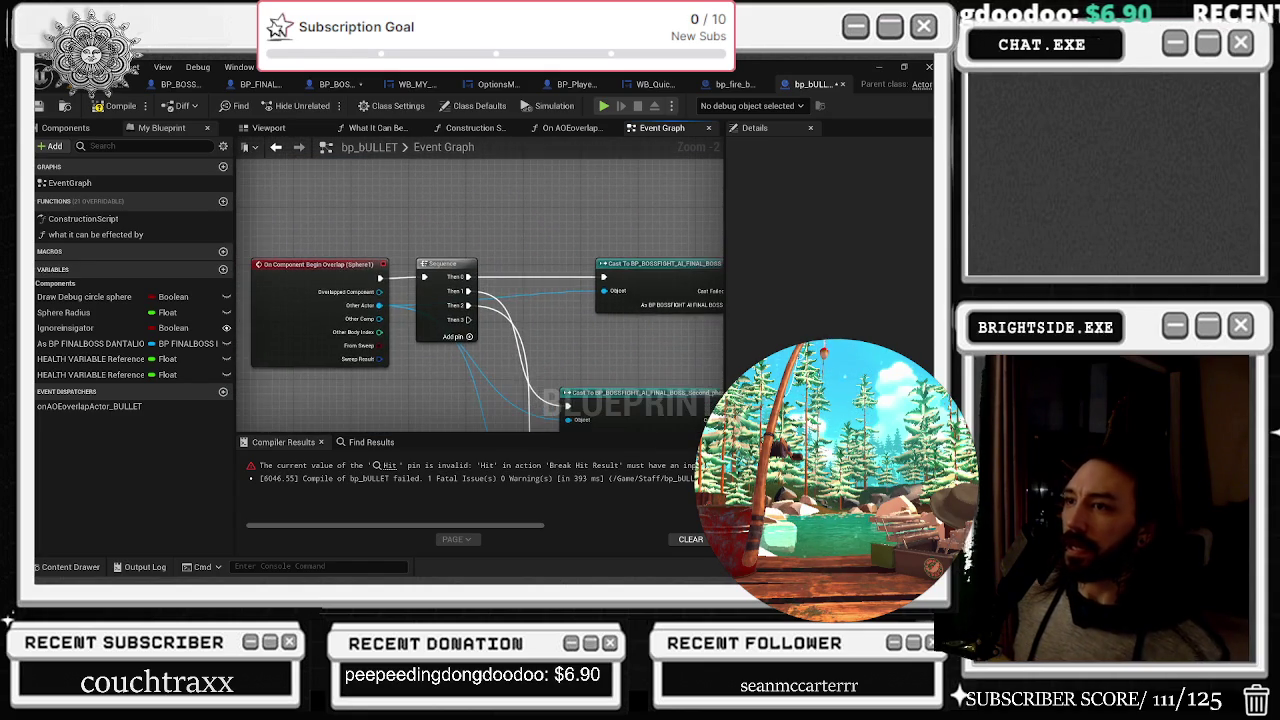
mouse_move(295, 230)
mouse_down()
mouse_move(517, 333)
mouse_move(390, 297)
mouse_up()
click(440, 345)
ctrl+click(627, 314)
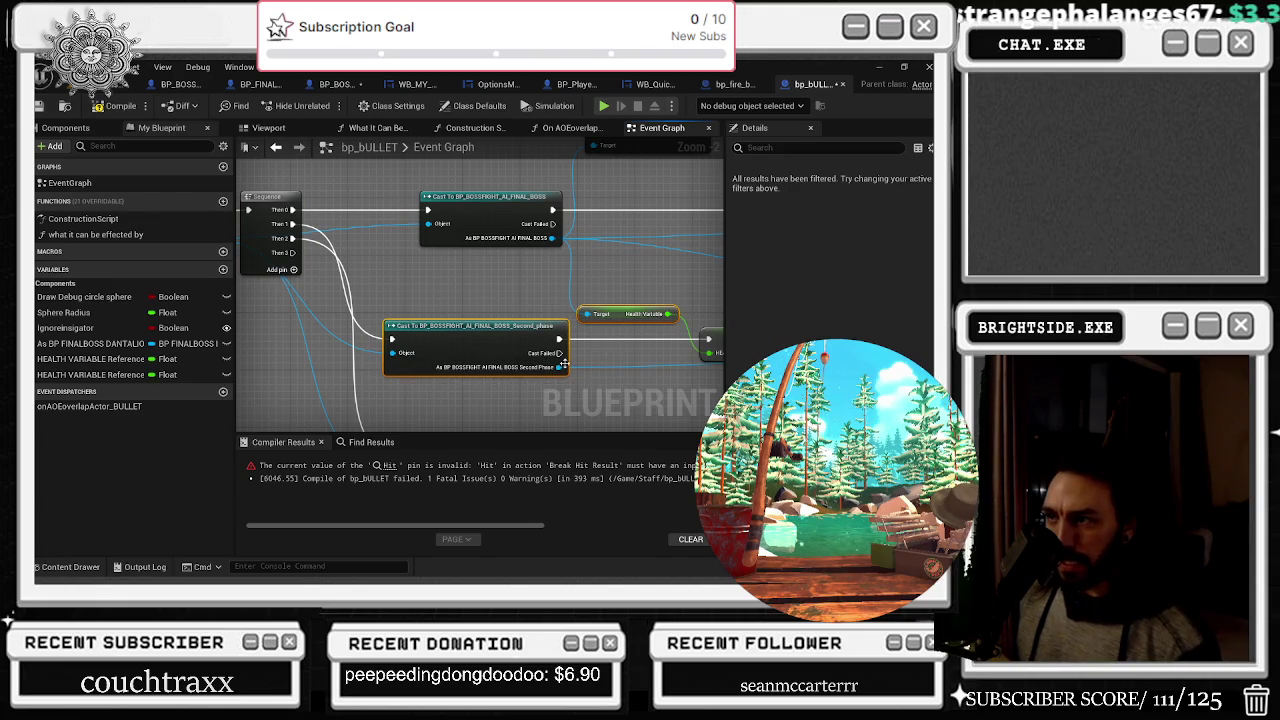
mouse_move(491, 342)
mouse_down()
mouse_move(497, 311)
mouse_move(676, 297)
mouse_up()
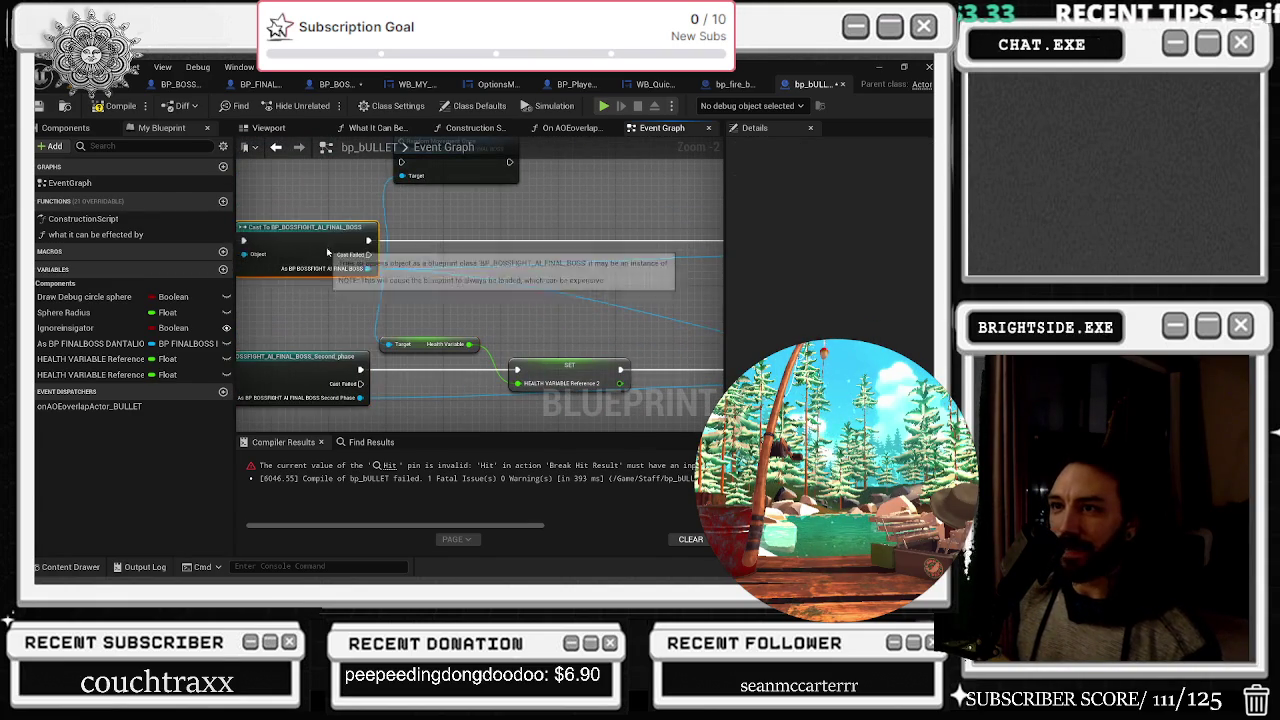
Move the Move To A Close Spot node up beside Apply Damage and compile successfully
drag(314, 251, 318, 430)
mouse_move(468, 334)
mouse_down()
mouse_move(490, 420)
mouse_move(520, 425)
mouse_move(605, 344)
mouse_move(422, 356)
mouse_up()
mouse_move(570, 334)
mouse_down()
mouse_move(535, 167)
mouse_move(555, 167)
mouse_up()
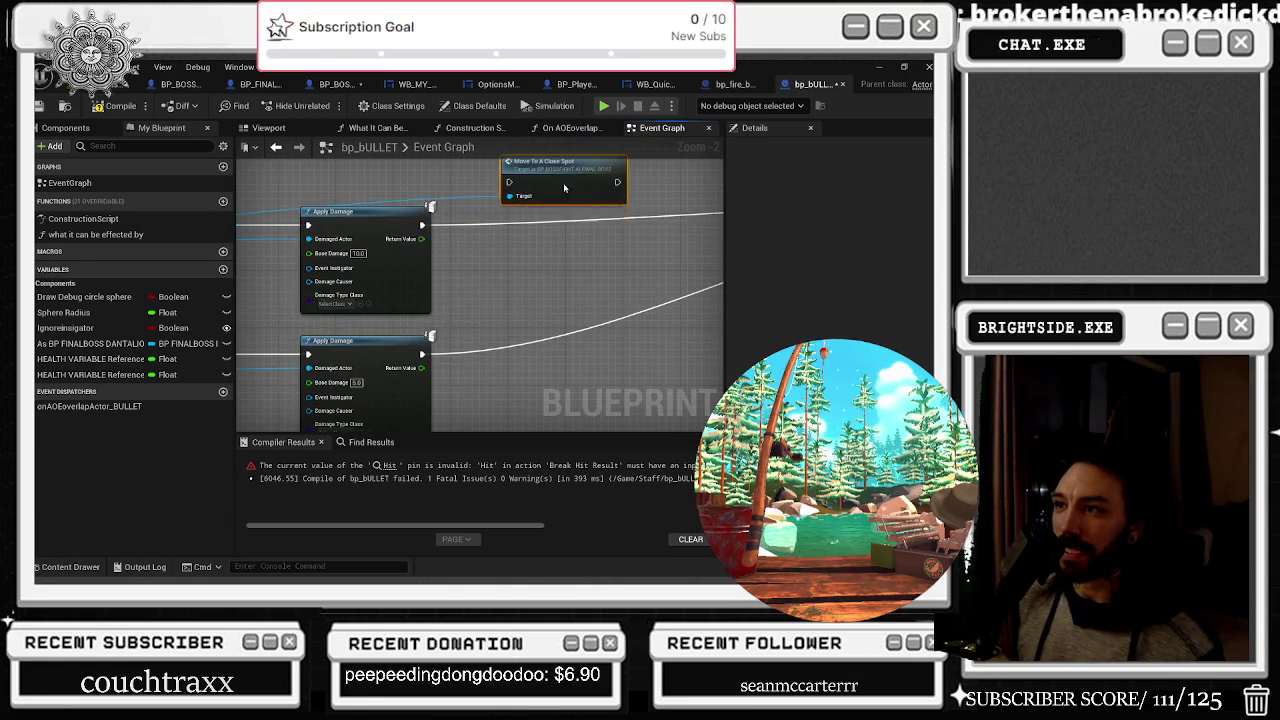
drag(626, 257, 342, 266)
scroll(342, 266, down, 3)
scroll(425, 280, up, 2)
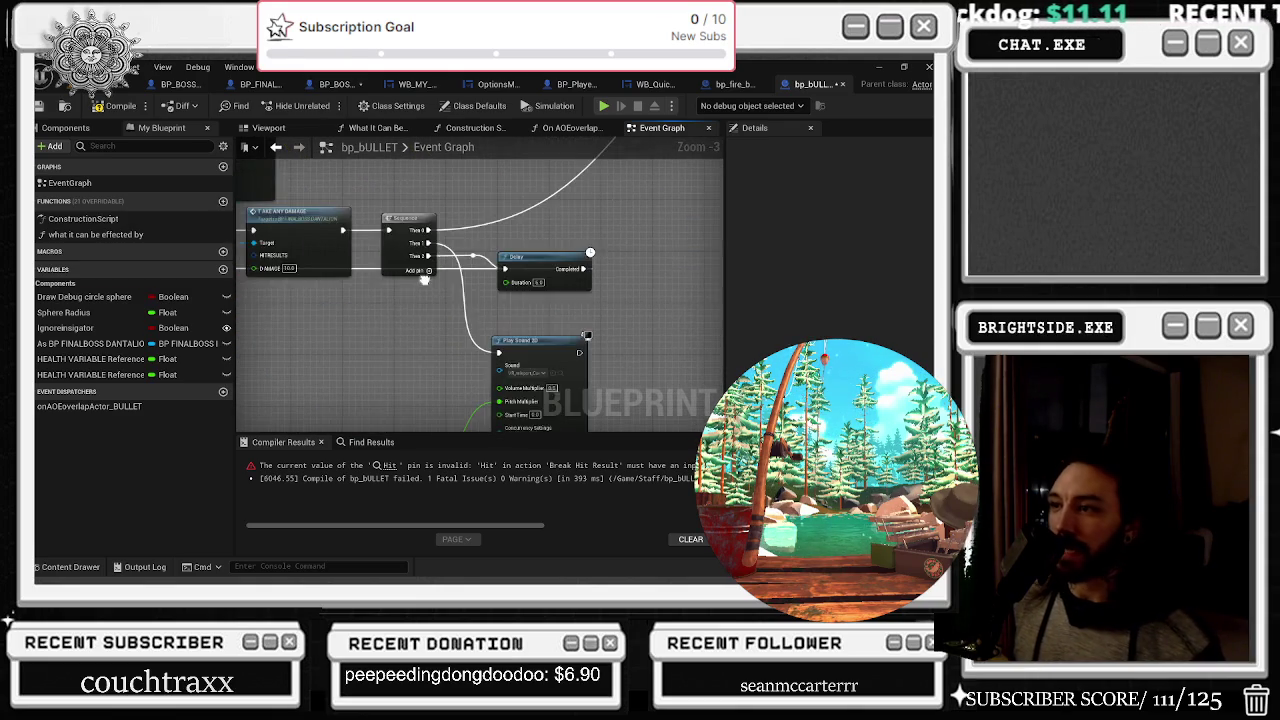
scroll(425, 280, down, 2)
scroll(425, 280, up, 2)
drag(657, 372, 361, 360)
drag(655, 372, 670, 427)
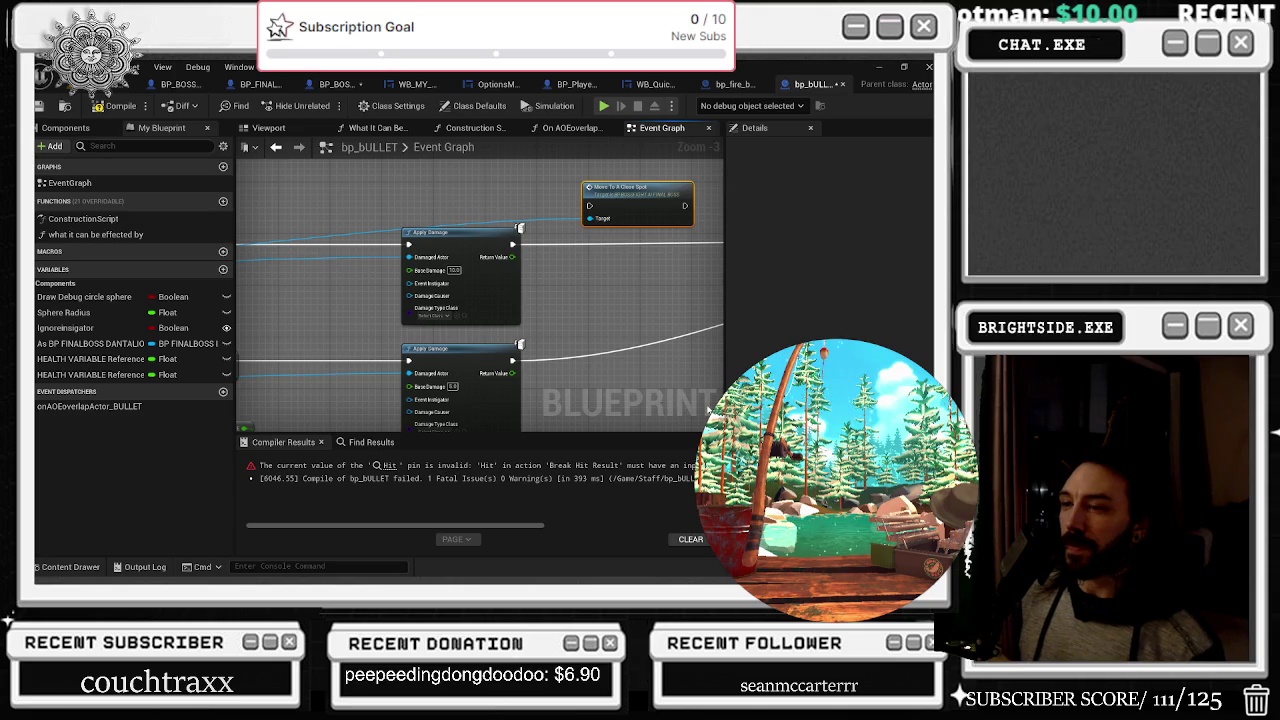
click(95, 112)
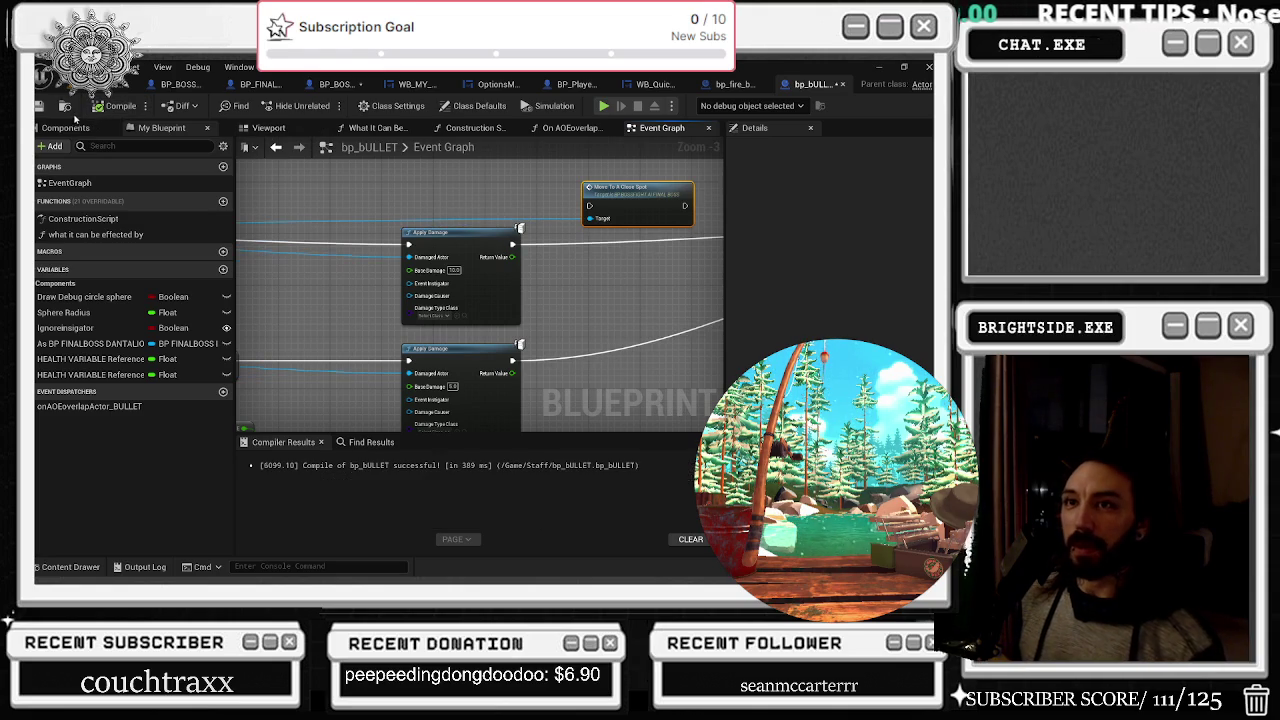
click(40, 105)
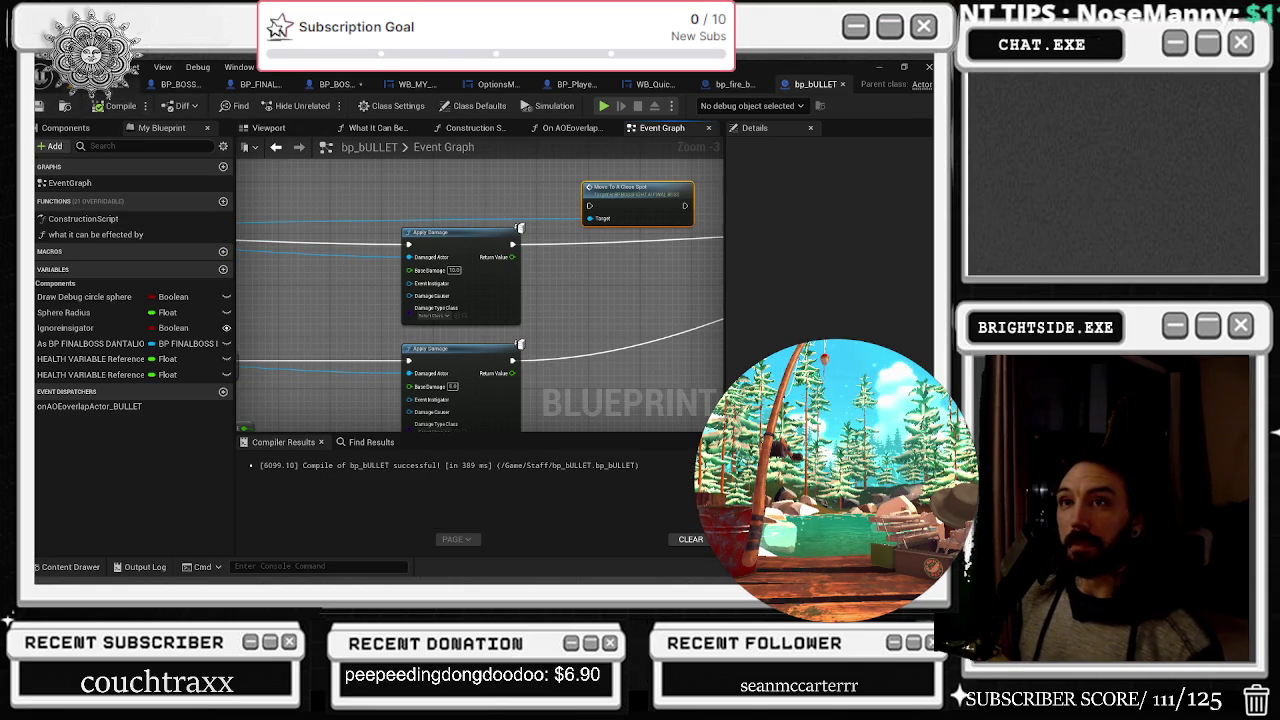
click(90, 84)
click(40, 105)
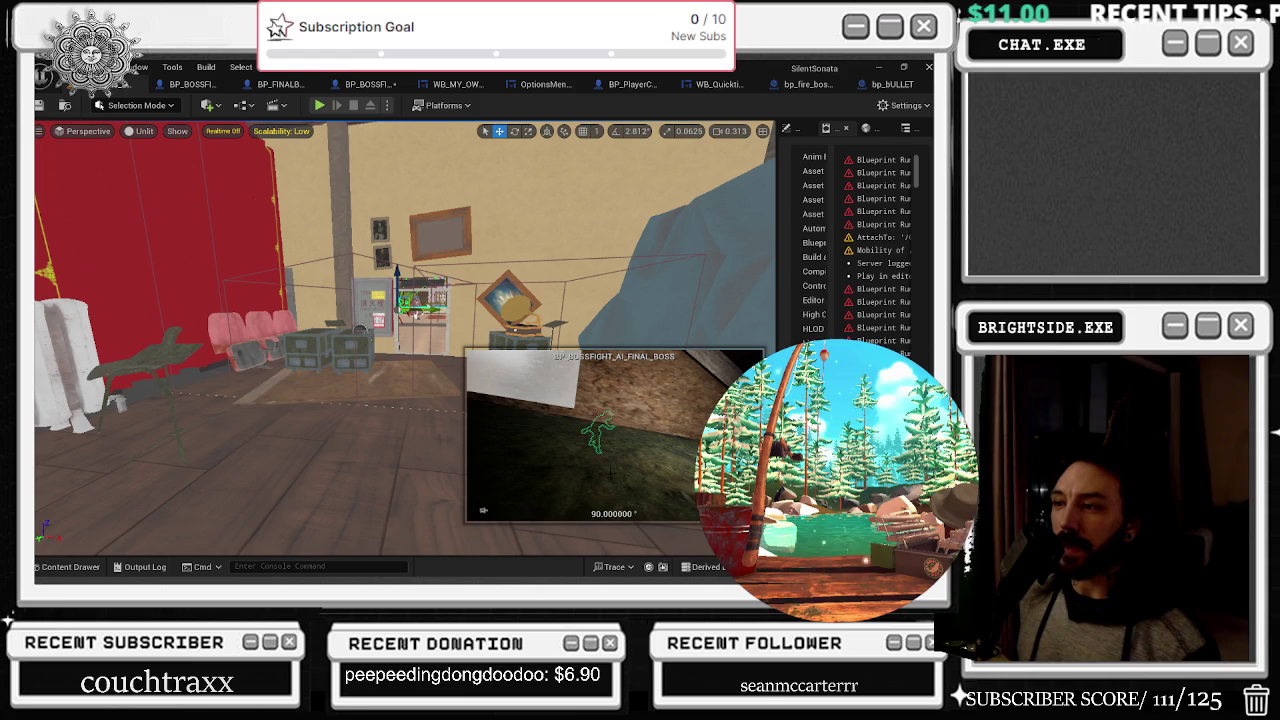
key(ctrl+shift+s)
click(552, 459)
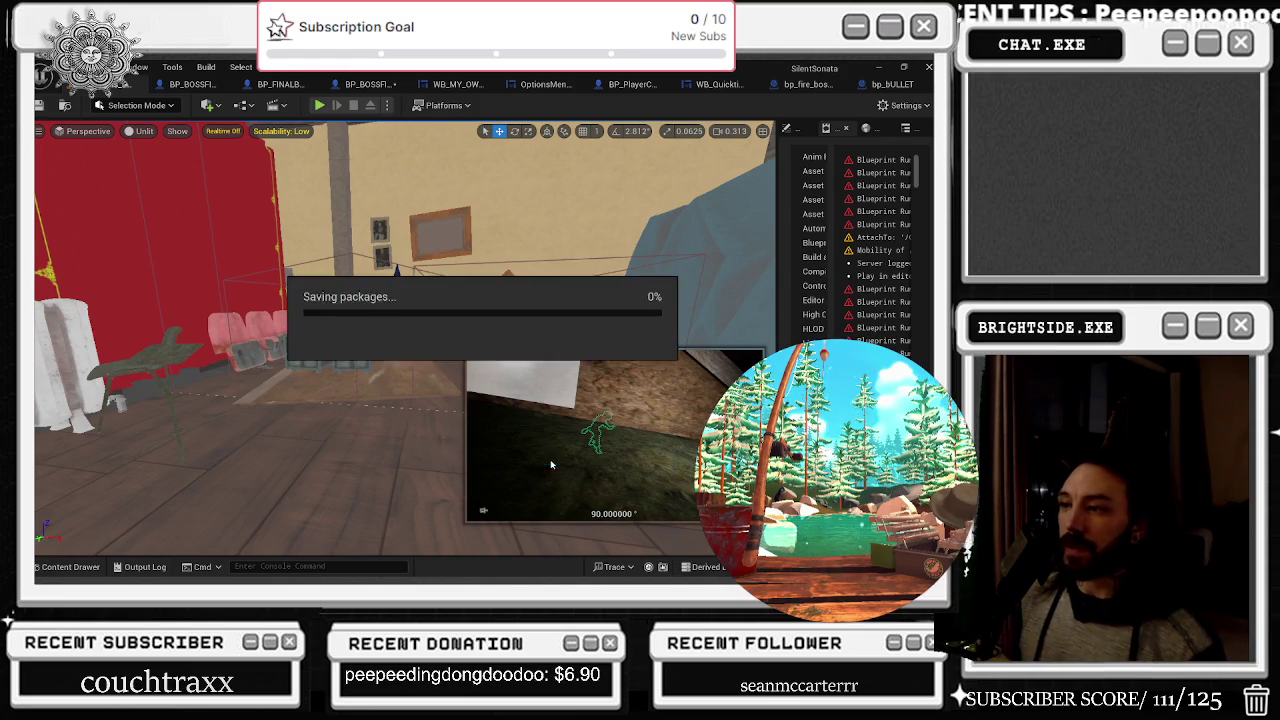
Launch a Play-in-Editor session and fight the boss in the dark attic level
click(319, 105)
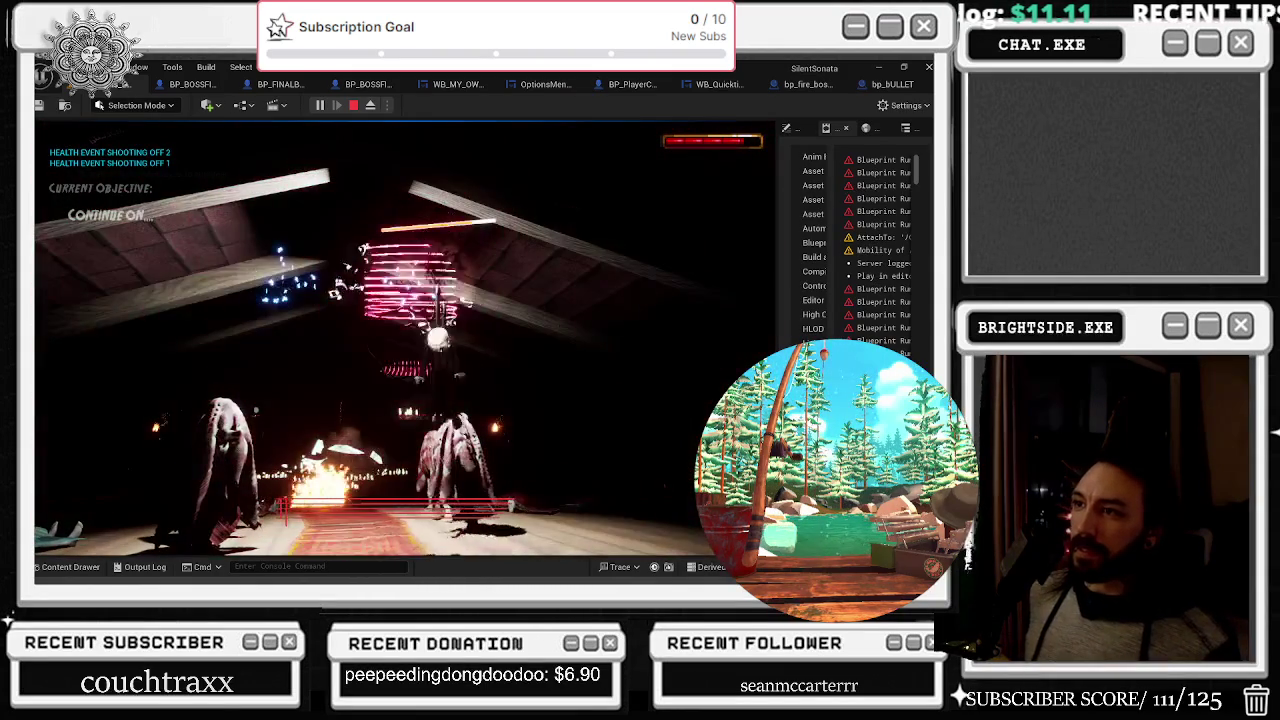
End the play session, return to bp_BULLET's Event Graph, and move a spawn sound node lower
key(Escape)
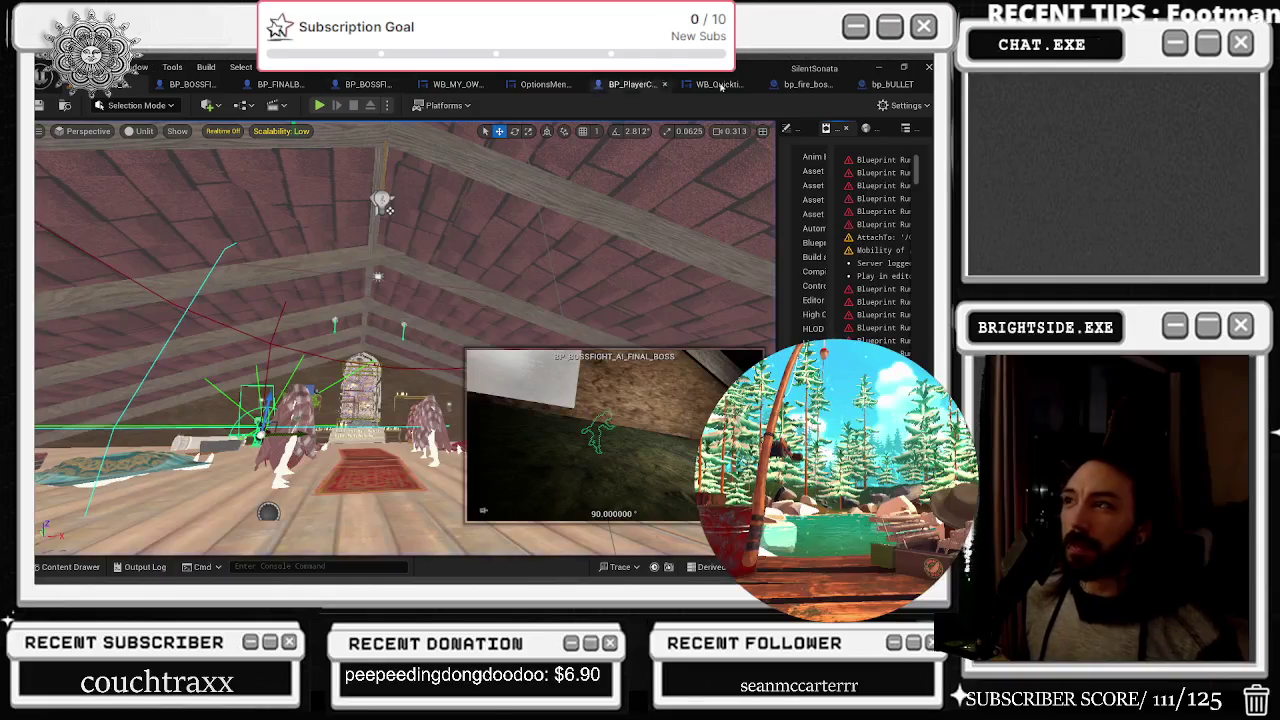
click(886, 84)
scroll(500, 239, down, 3)
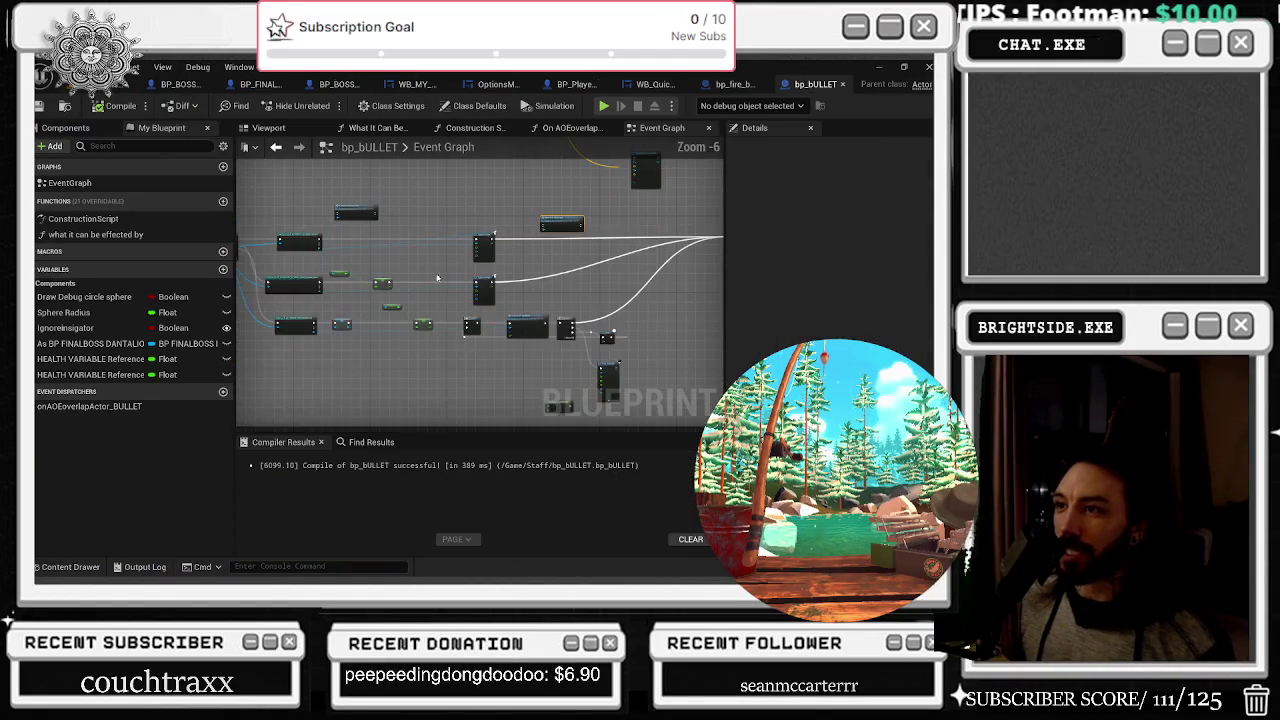
scroll(535, 318, up, 2)
drag(561, 324, 548, 430)
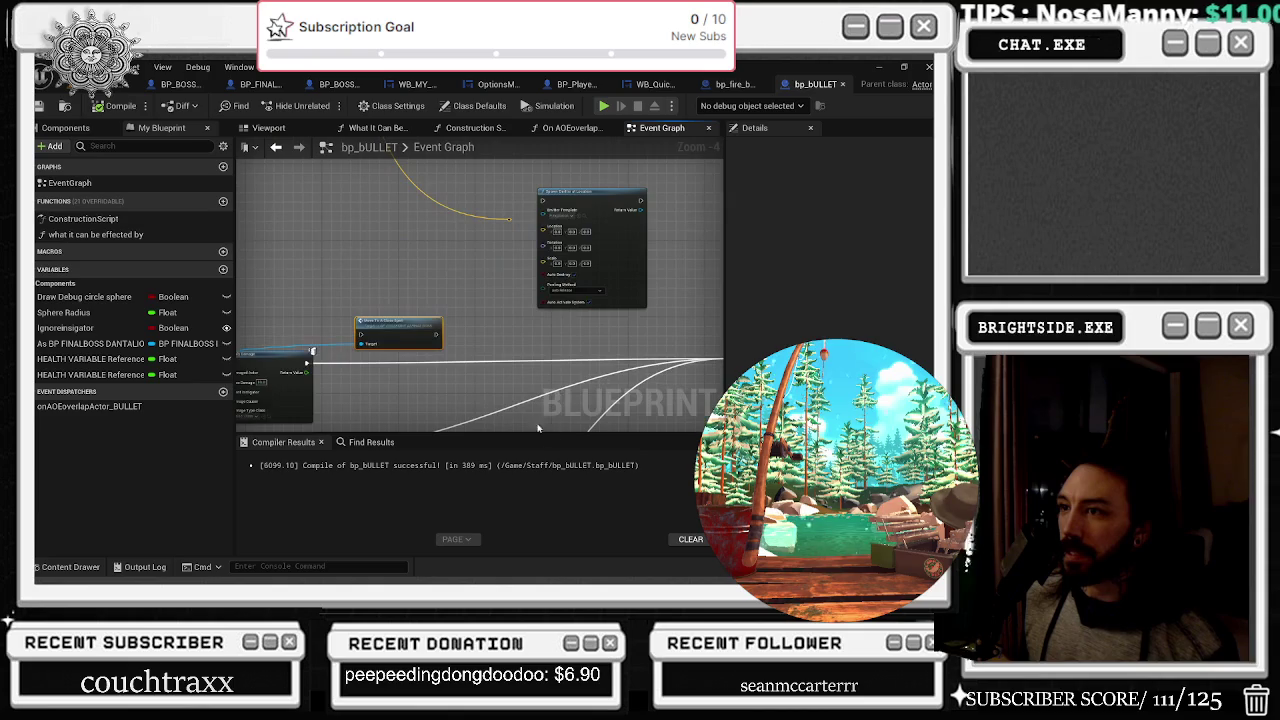
scroll(493, 296, down, 2)
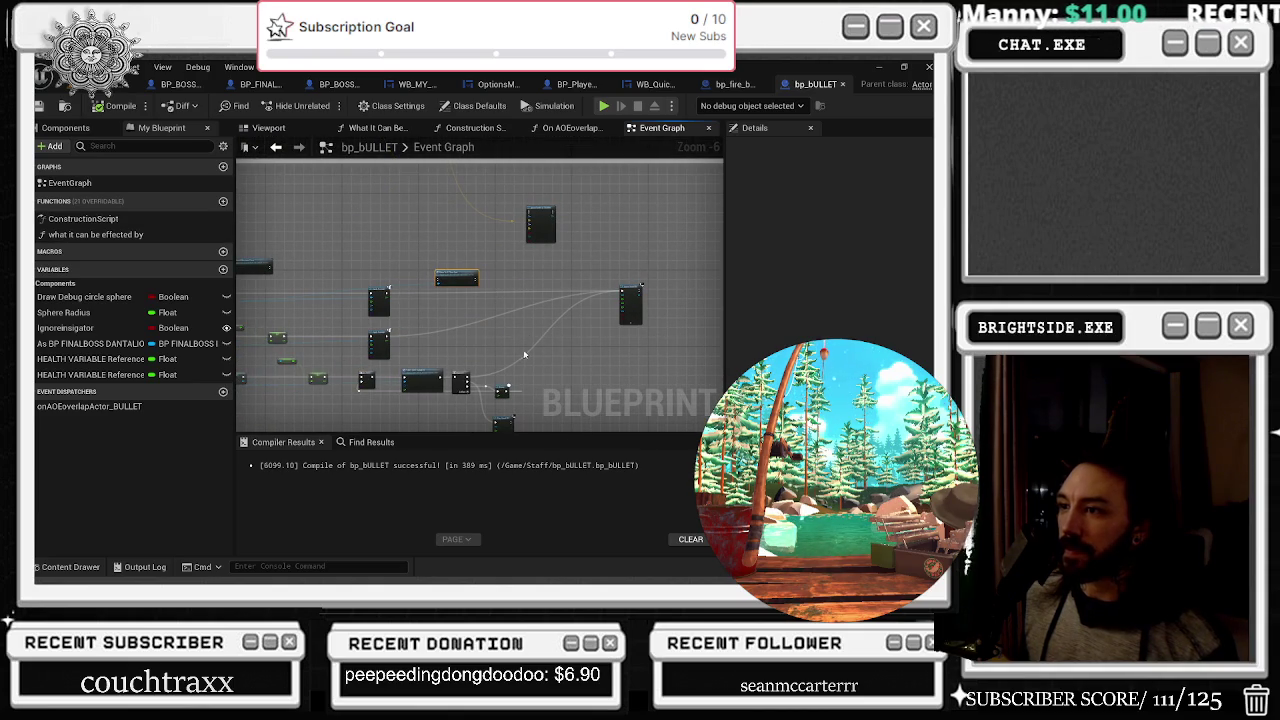
scroll(549, 252, up, 2)
mouse_move(549, 252)
mouse_down()
mouse_move(580, 372)
mouse_move(562, 380)
mouse_up()
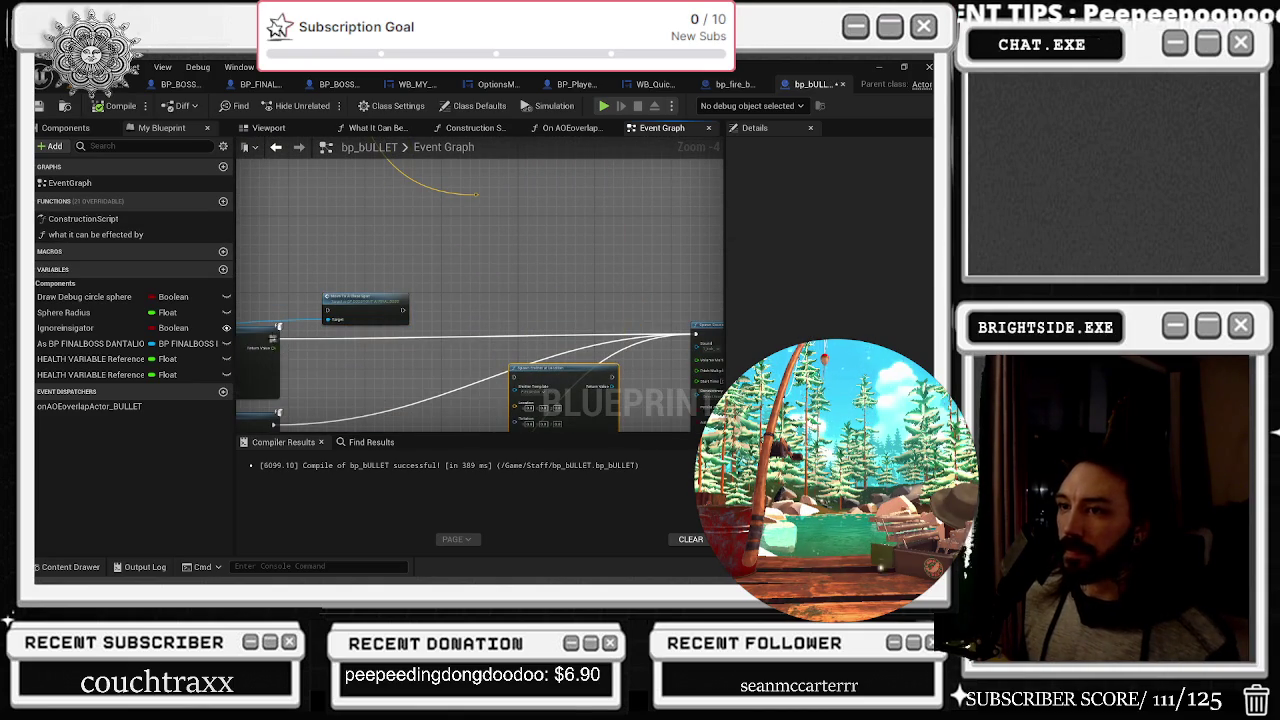
Reconnect the wire to the middle node, delete Move To A Close Spot, and review the Apply Damage nodes
mouse_move(699, 341)
mouse_down()
mouse_move(700, 368)
mouse_move(525, 390)
mouse_up()
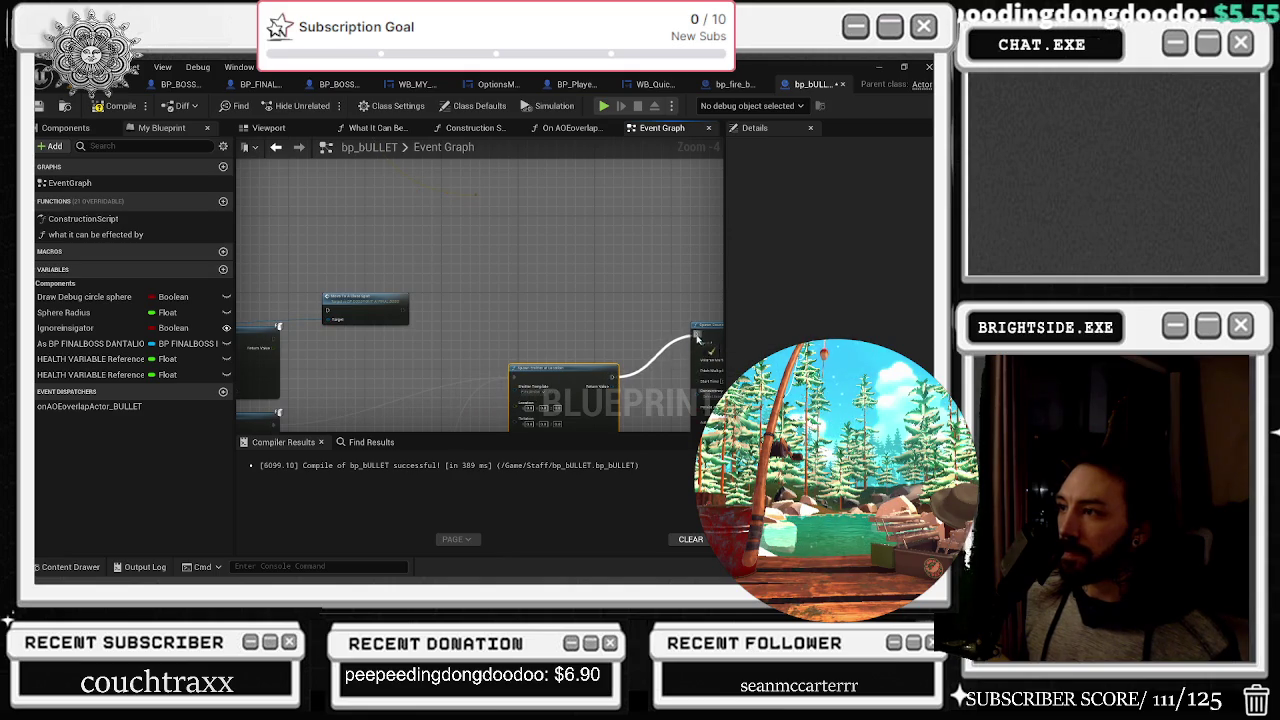
drag(276, 336, 695, 334)
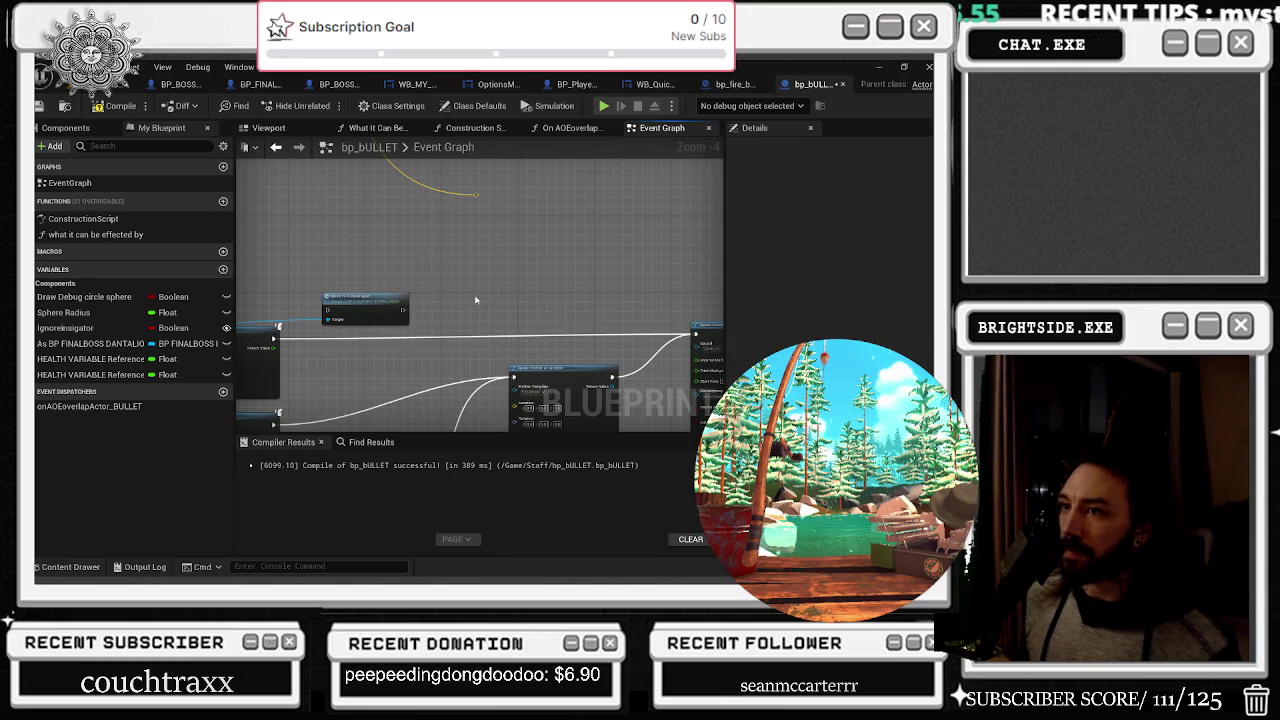
drag(483, 297, 681, 255)
drag(589, 255, 465, 229)
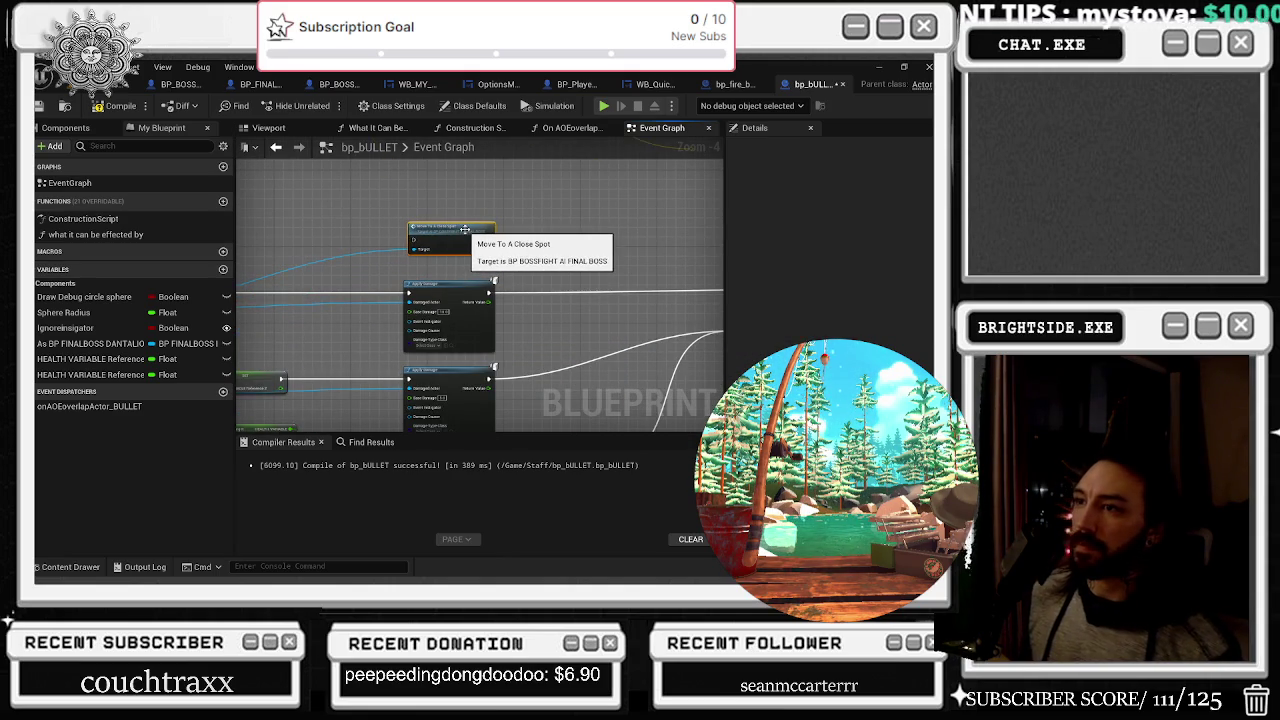
key(Delete)
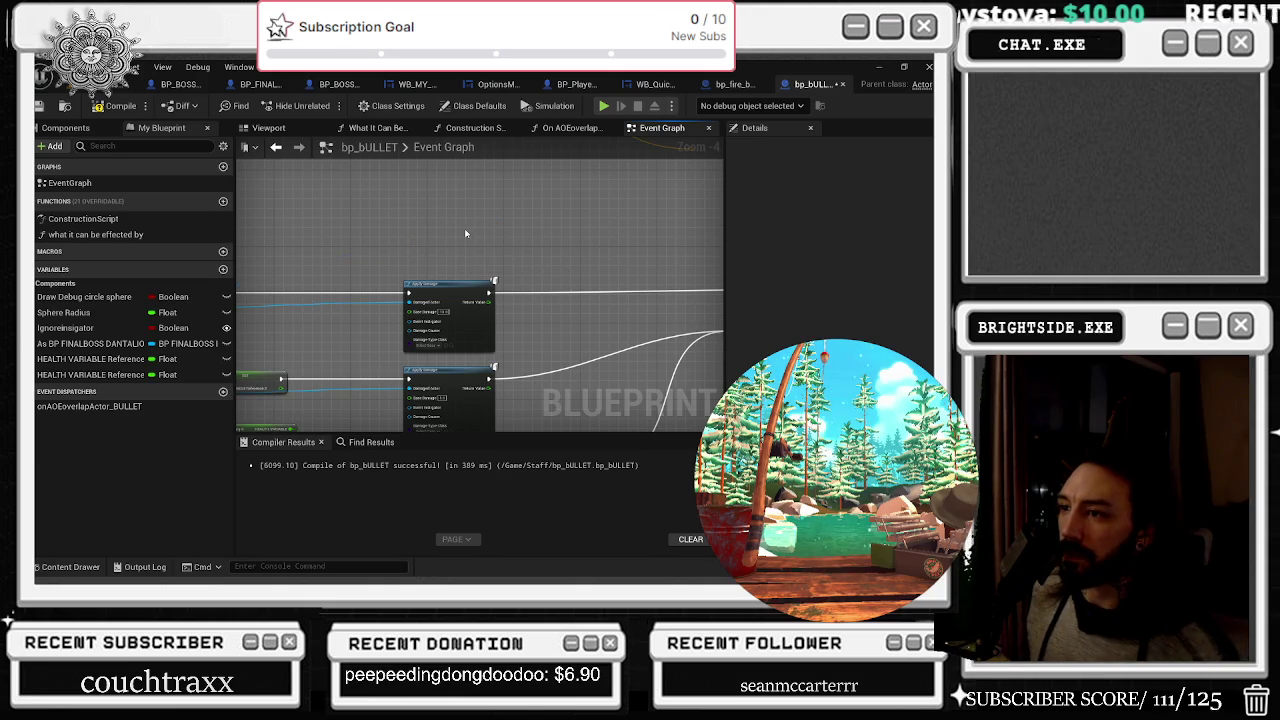
drag(480, 336, 466, 244)
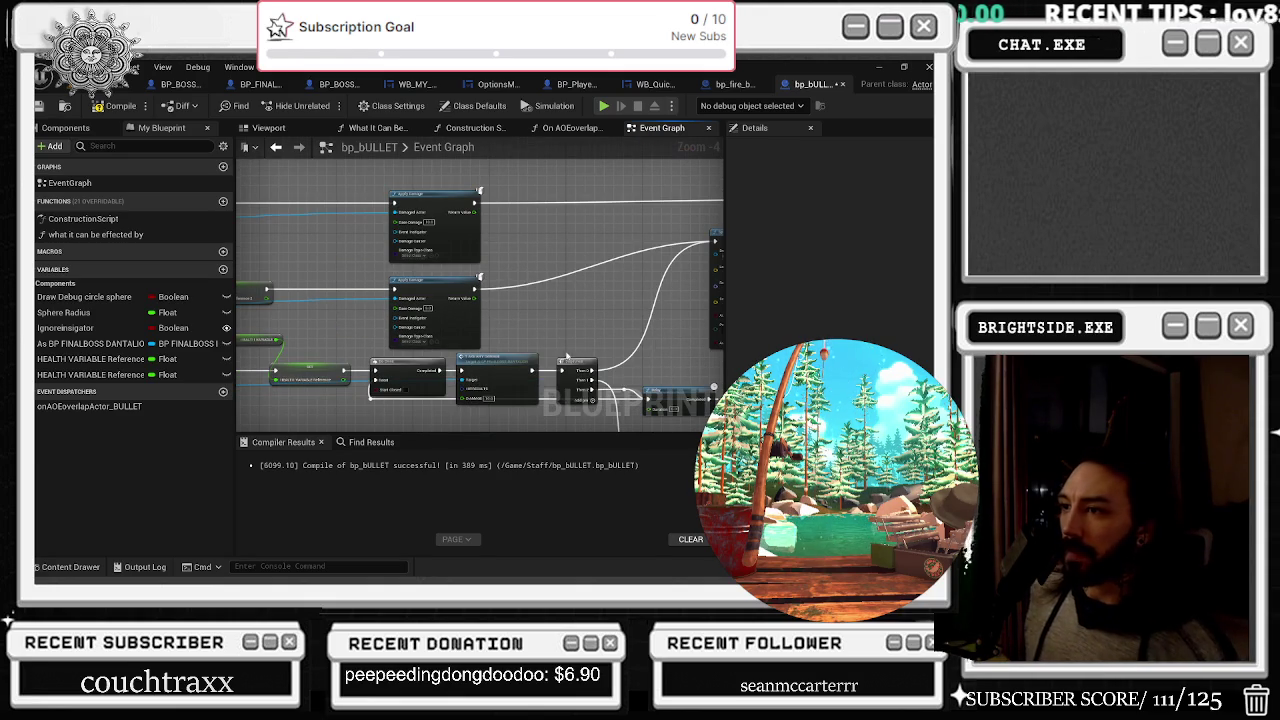
scroll(548, 362, up, 1)
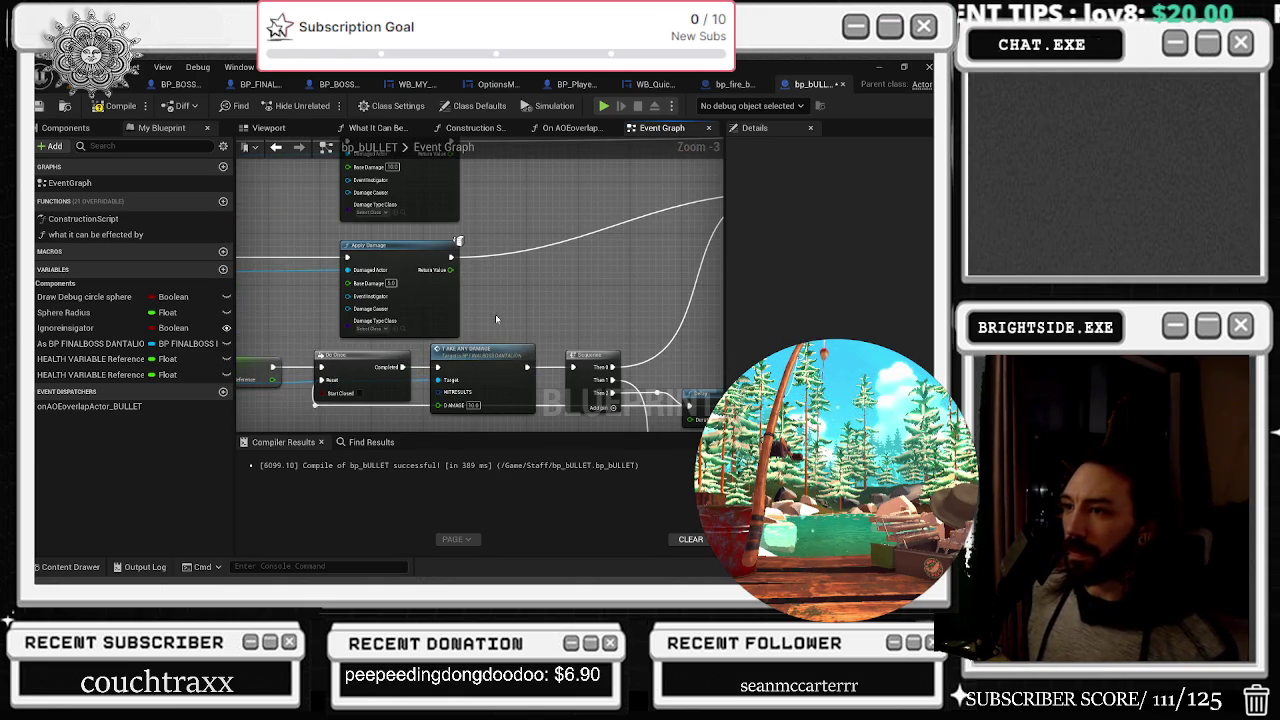
mouse_move(504, 324)
mouse_down()
mouse_move(450, 312)
mouse_move(450, 369)
mouse_move(425, 430)
mouse_move(400, 170)
mouse_move(326, 142)
mouse_move(380, 230)
mouse_move(470, 300)
mouse_move(617, 370)
mouse_move(560, 250)
mouse_move(520, 230)
mouse_move(460, 267)
mouse_move(430, 425)
mouse_move(419, 290)
mouse_move(416, 420)
mouse_move(420, 294)
mouse_up()
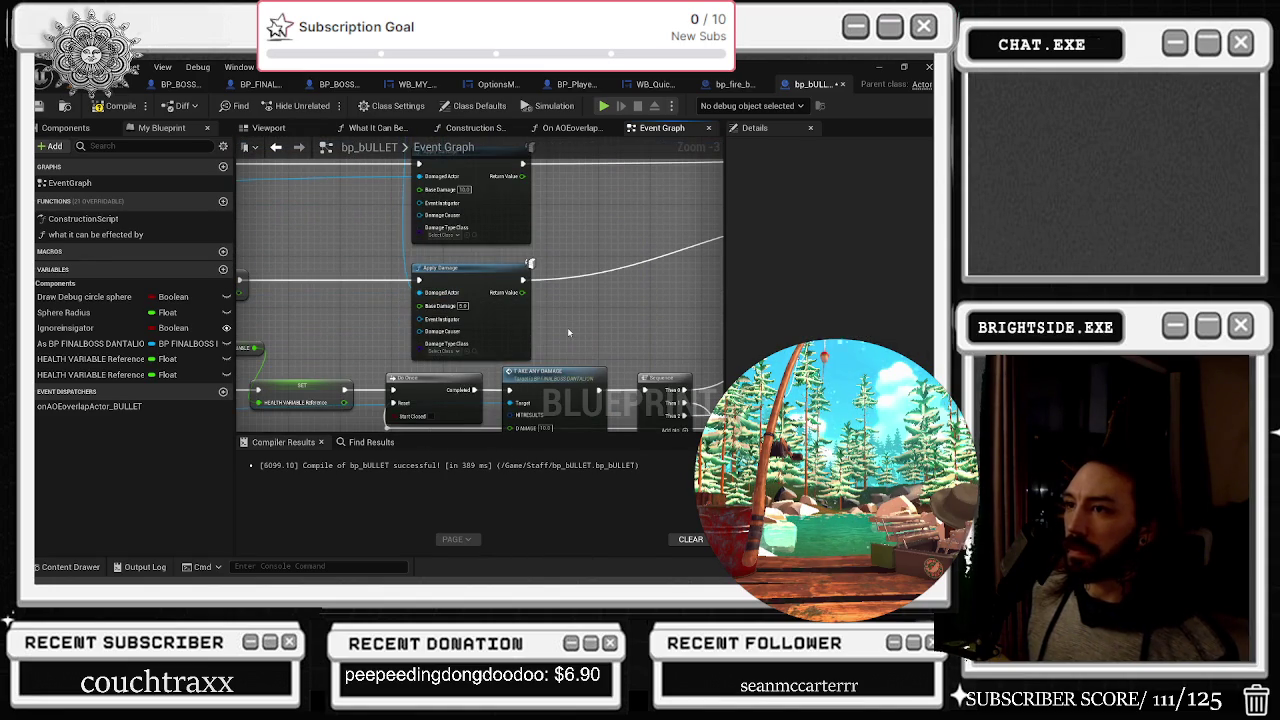
drag(565, 333, 551, 265)
mouse_move(549, 336)
mouse_down()
mouse_move(595, 322)
mouse_move(433, 318)
mouse_up()
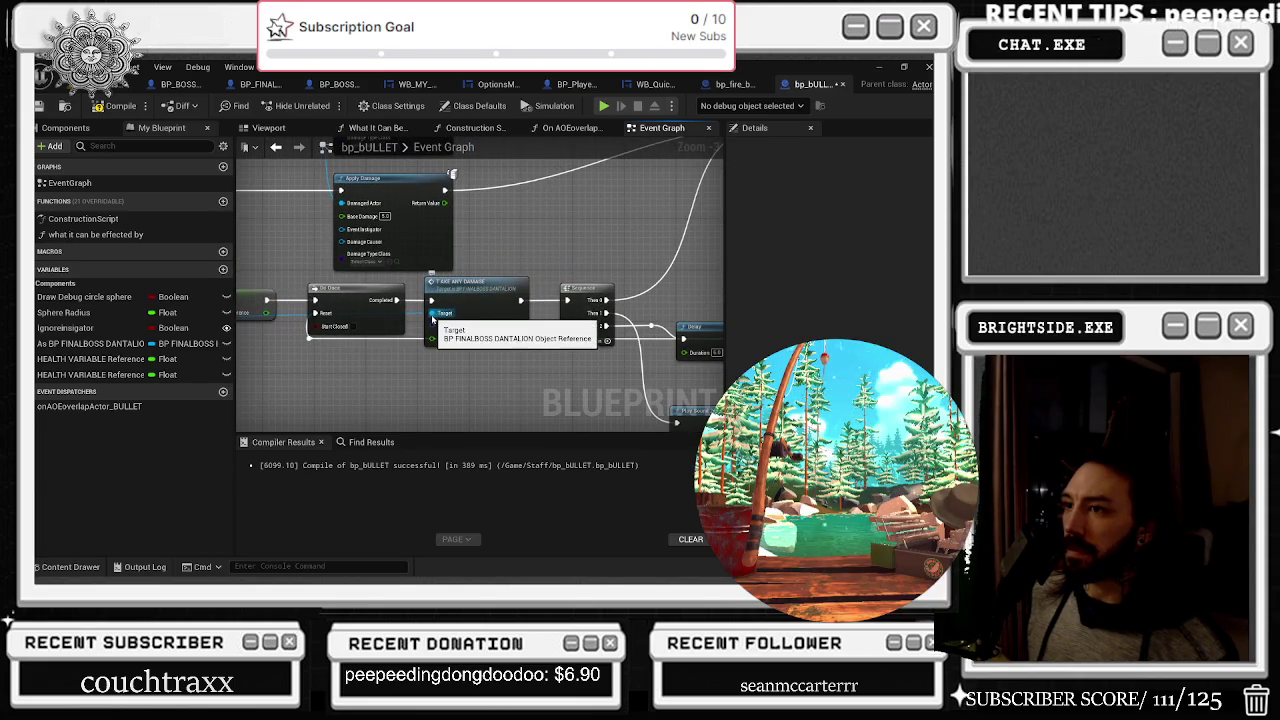
mouse_move(518, 217)
mouse_down()
mouse_move(458, 199)
mouse_move(637, 401)
mouse_move(563, 399)
mouse_move(600, 266)
mouse_move(626, 321)
mouse_move(425, 330)
mouse_up()
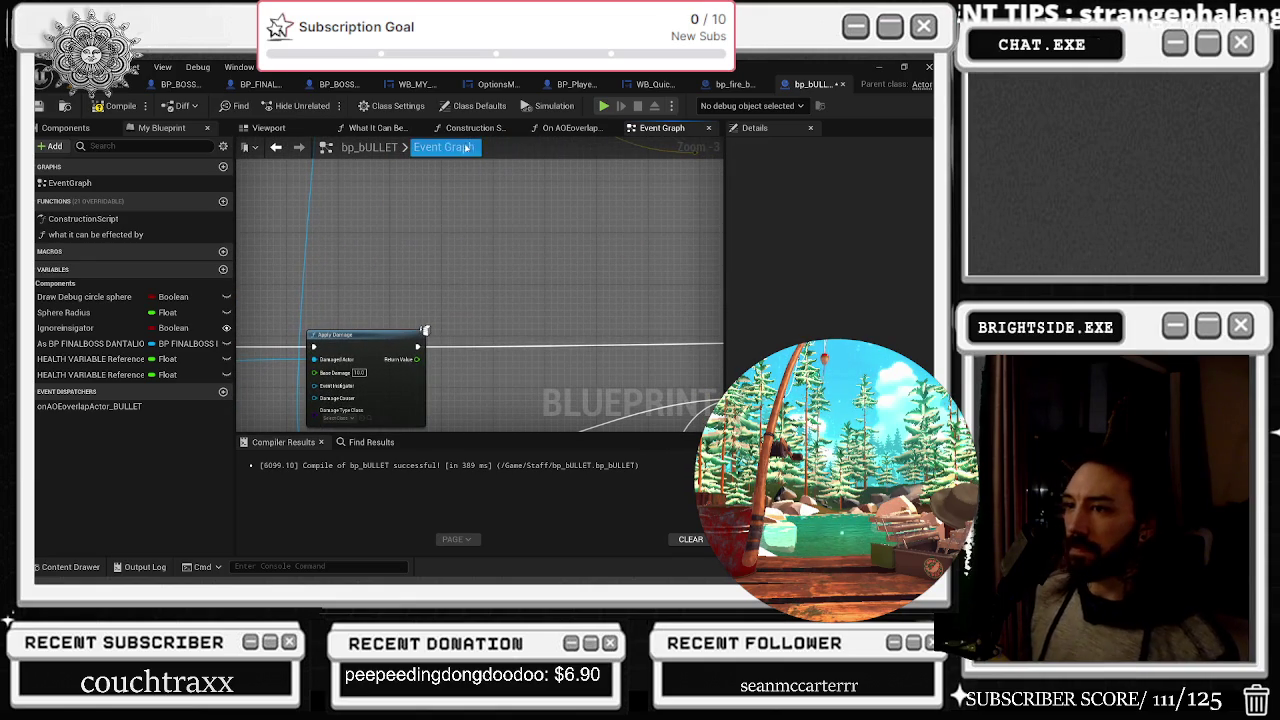
drag(516, 239, 234, 204)
Reposition the Spawn Emitter at Location and Spawn Sound 2D nodes slightly down and right
scroll(318, 219, down, 1)
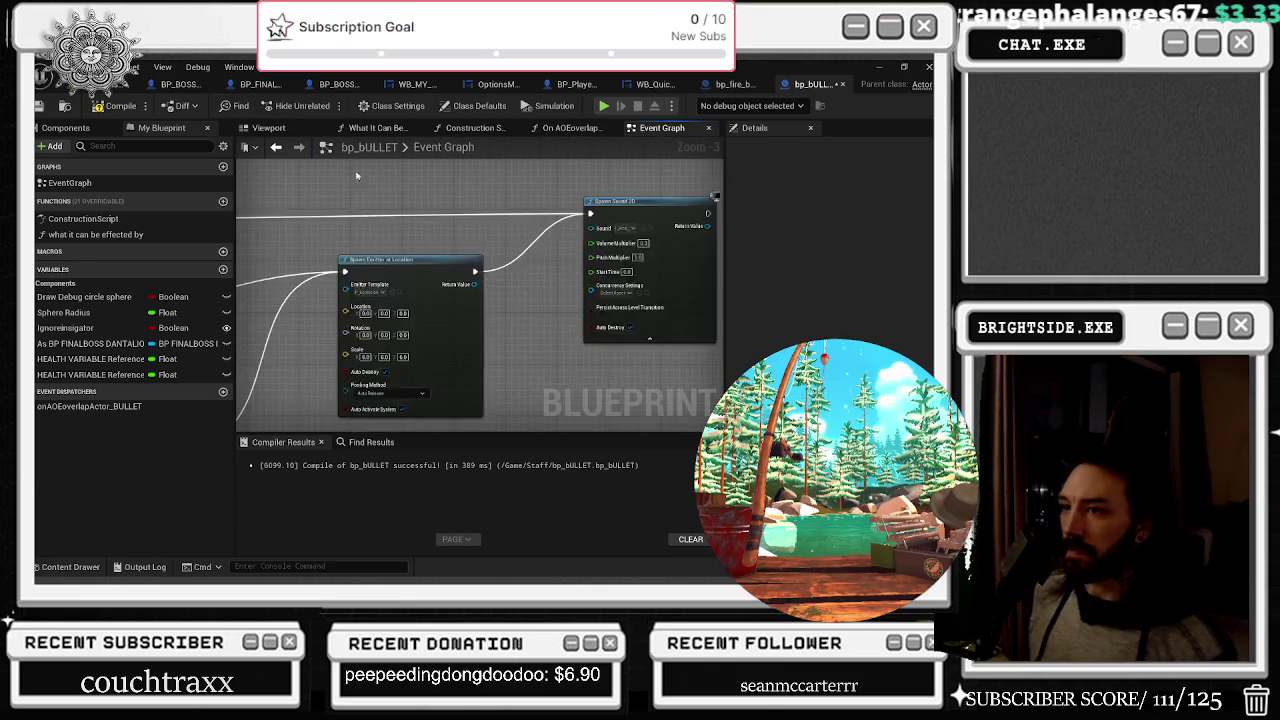
drag(394, 258, 422, 306)
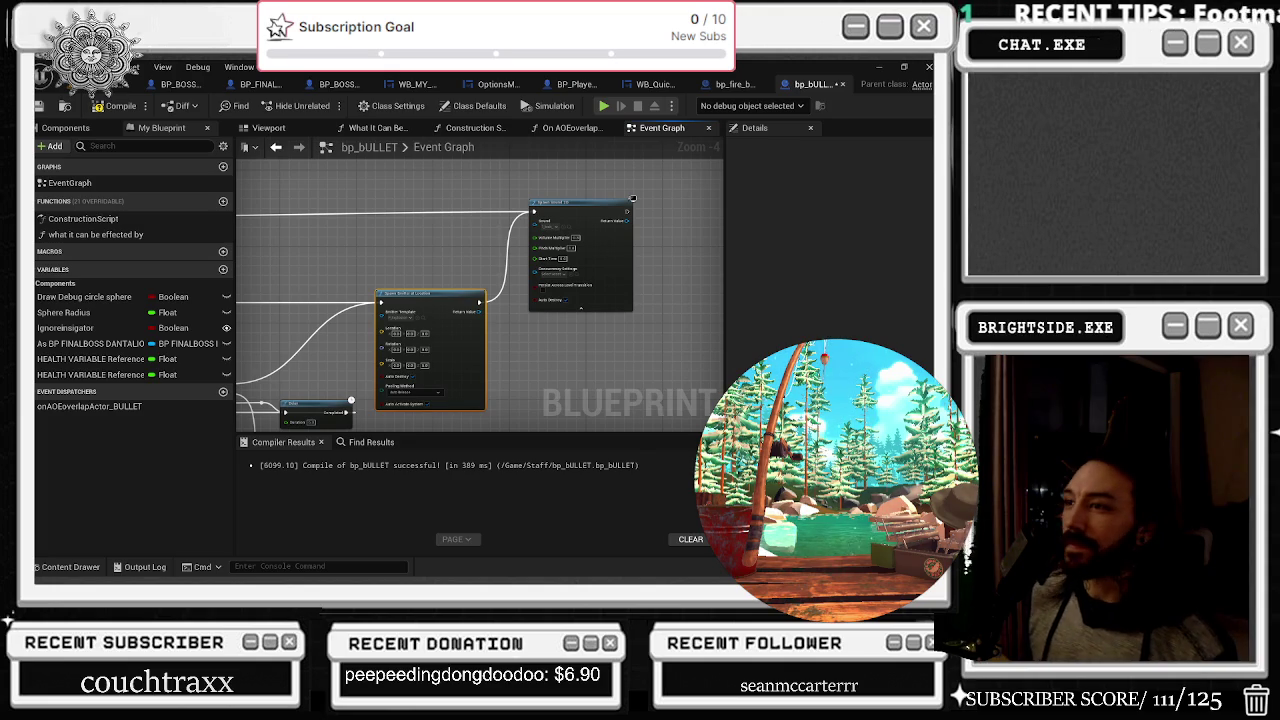
drag(563, 204, 581, 209)
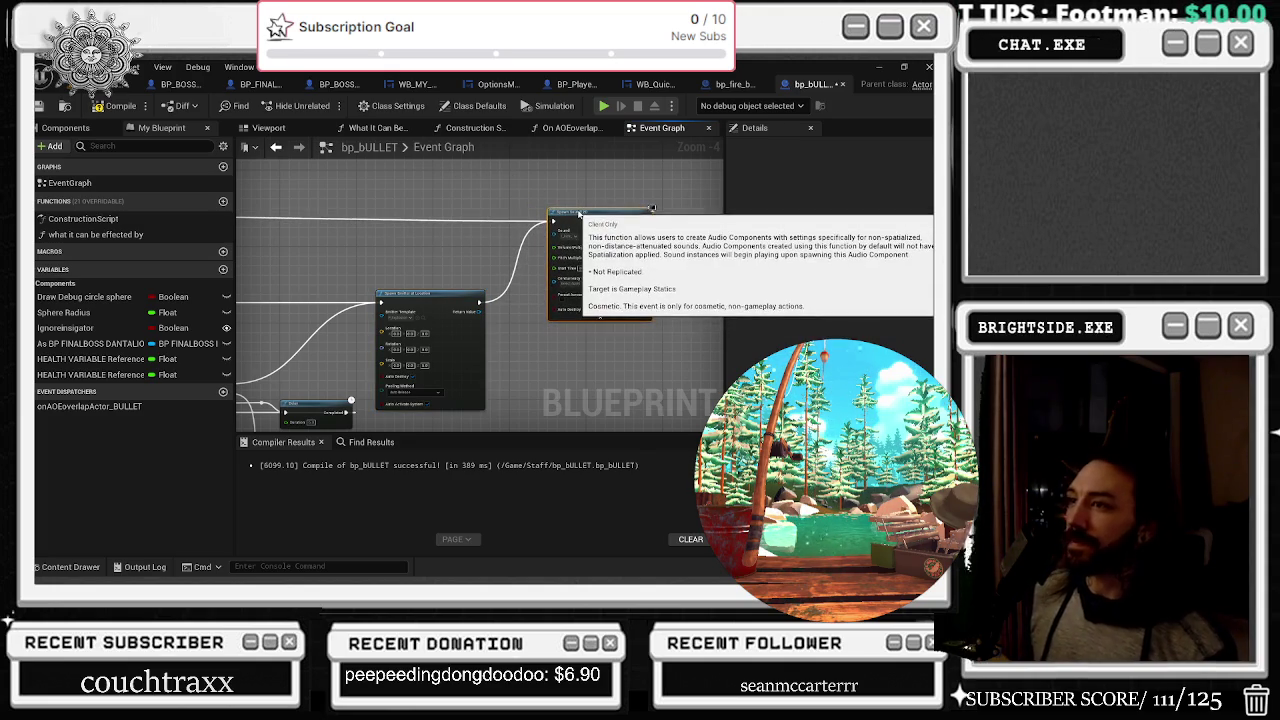
drag(456, 300, 484, 303)
scroll(484, 303, down, 1)
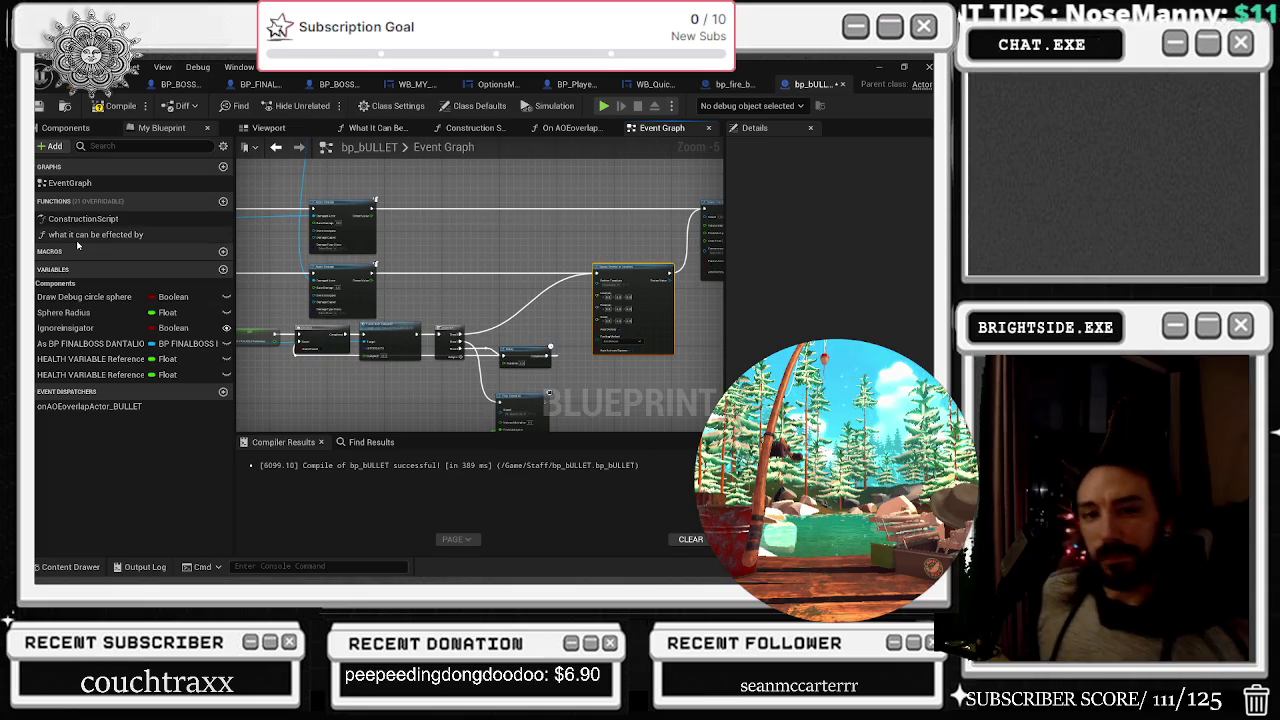
scroll(496, 270, down, 3)
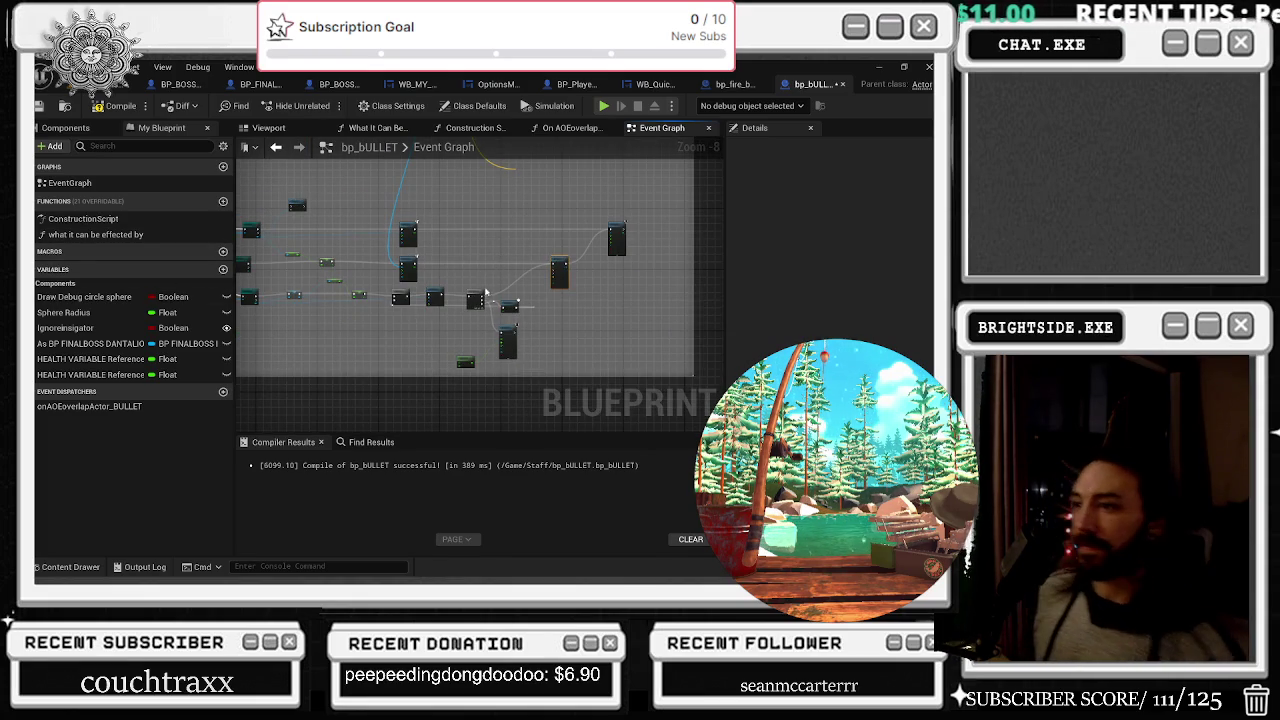
scroll(482, 294, up, 4)
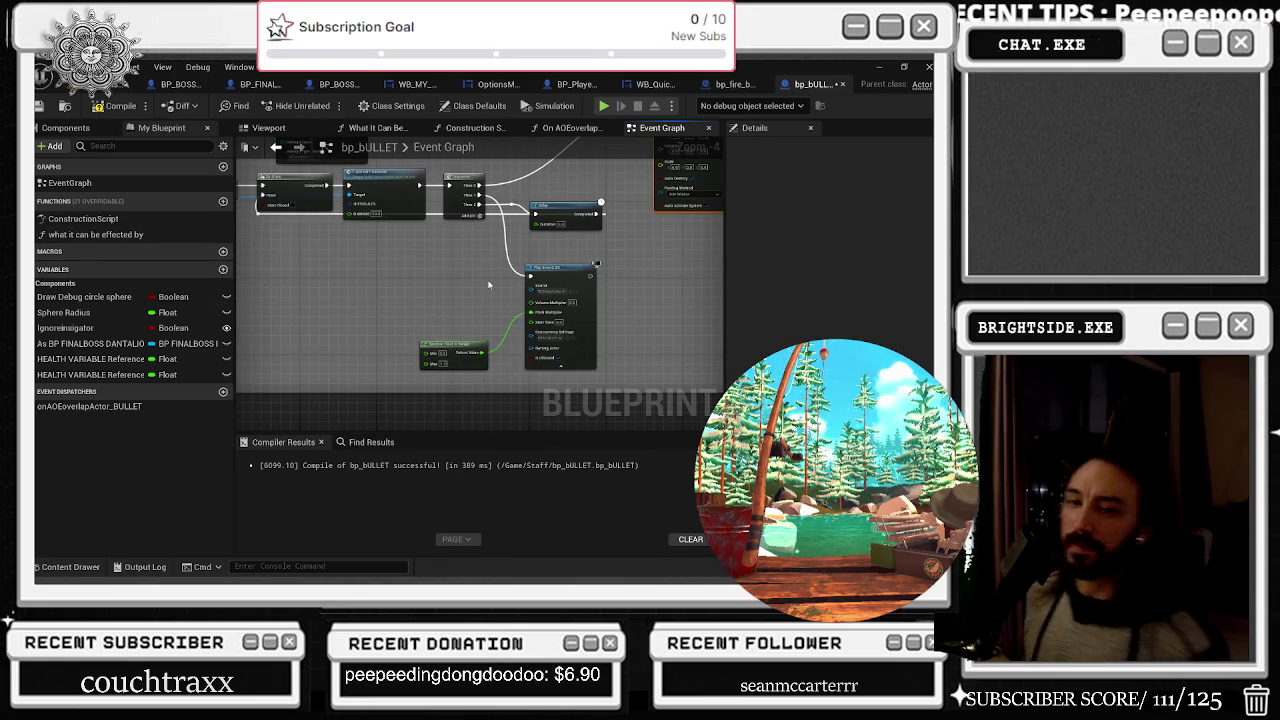
scroll(495, 320, down, 4)
scroll(398, 337, up, 4)
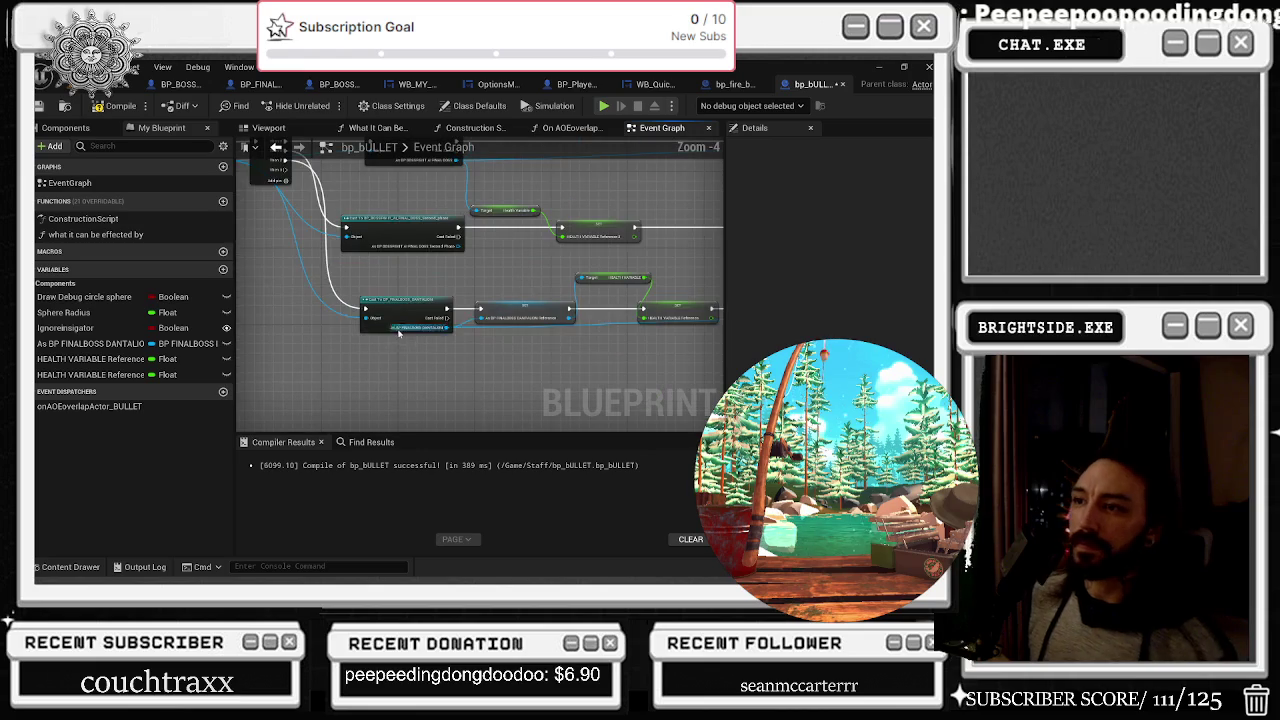
Wire SpawnAOESphere_Bullet's exec output to the Sphere Trace node and recompile bp_BULLET
drag(404, 308, 394, 301)
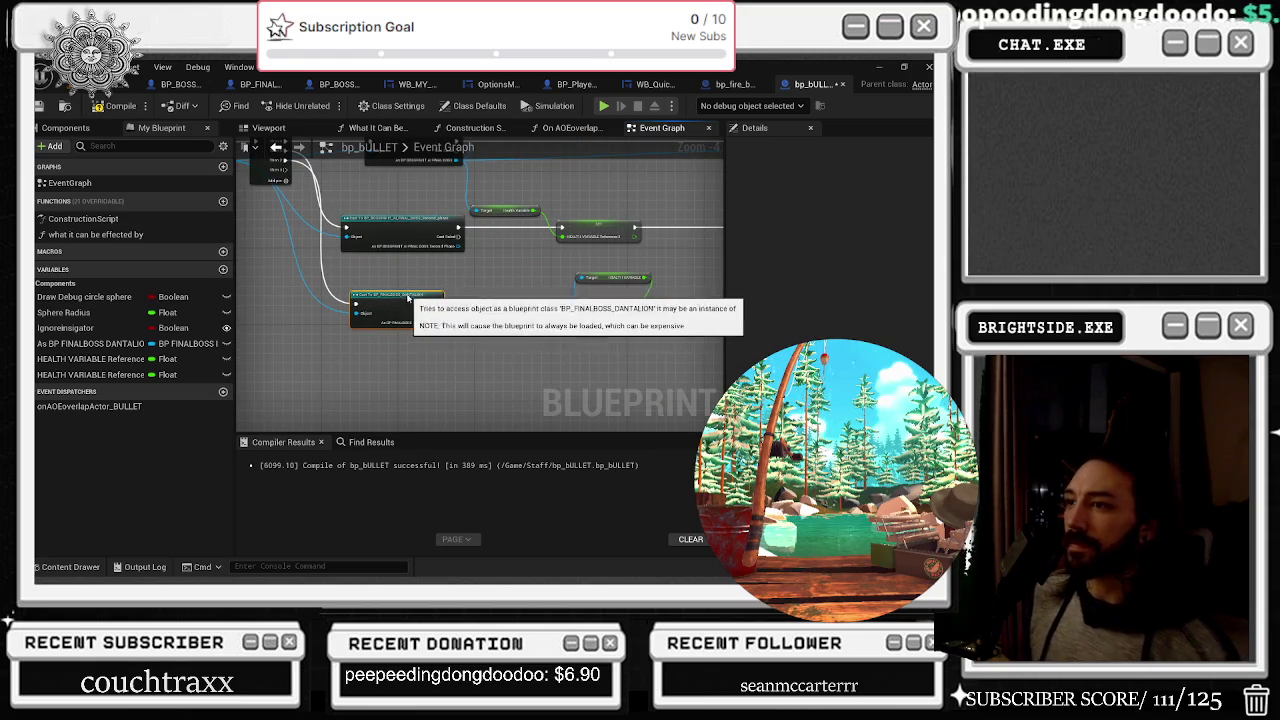
drag(485, 273, 344, 291)
drag(424, 283, 190, 293)
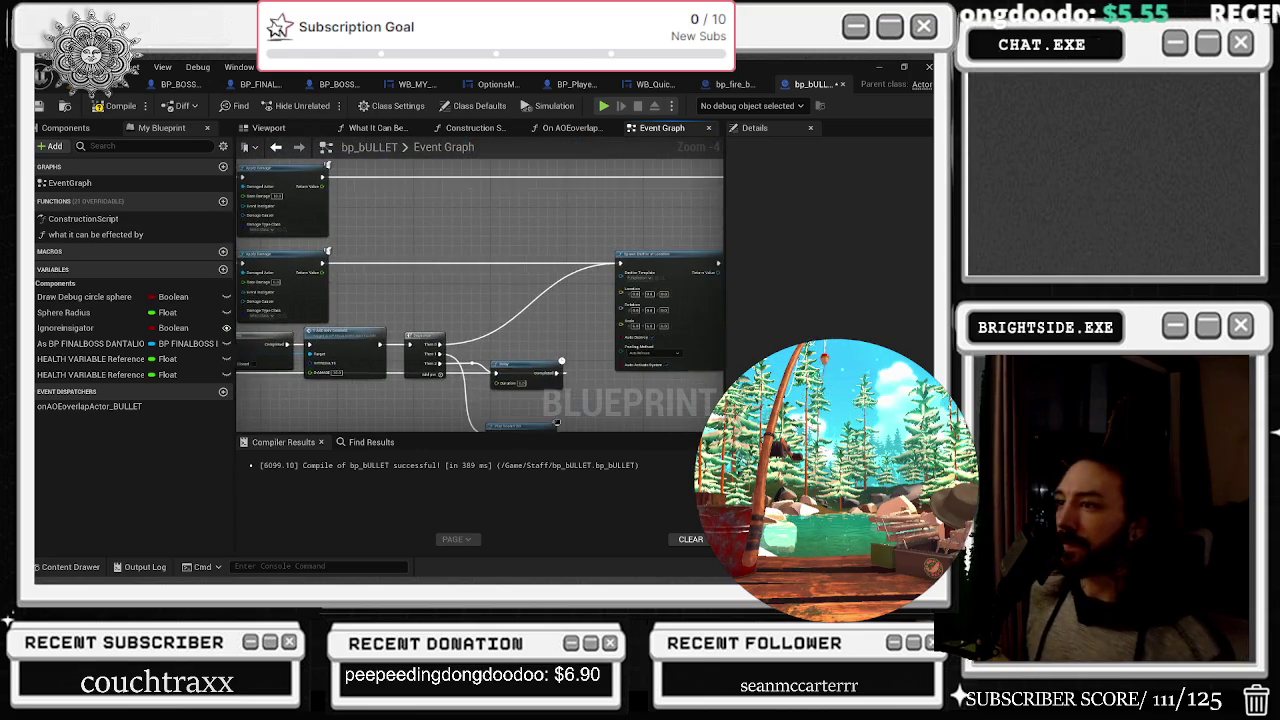
scroll(549, 278, up, 3)
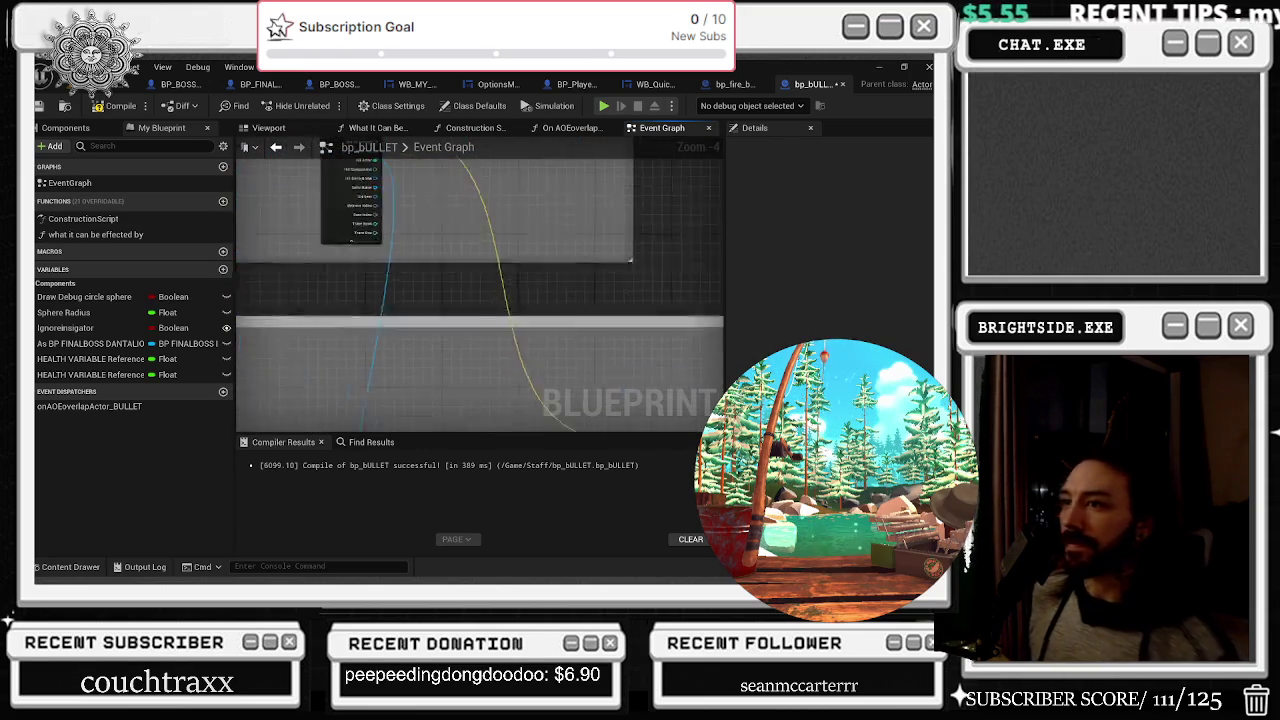
mouse_move(537, 260)
mouse_down()
mouse_move(491, 285)
mouse_move(508, 321)
mouse_up()
scroll(508, 321, down, 3)
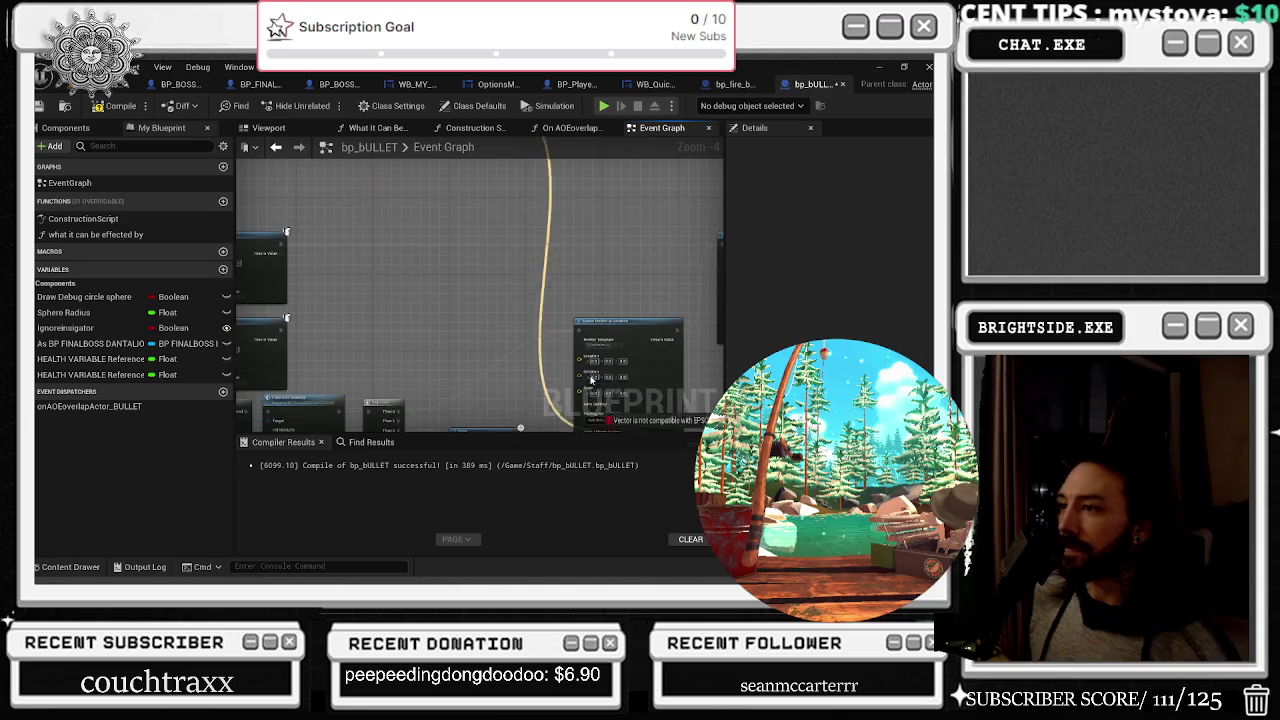
scroll(416, 300, up, 3)
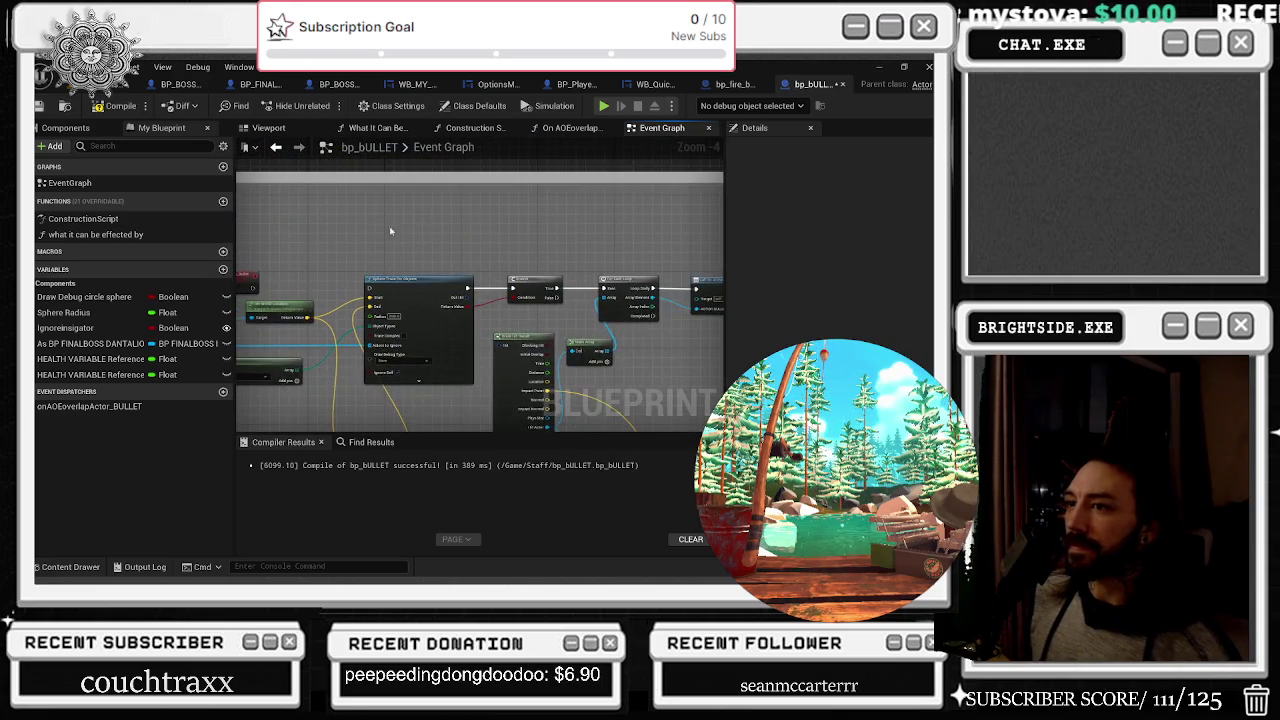
click(412, 295)
mouse_move(415, 303)
mouse_down()
mouse_move(376, 305)
mouse_move(500, 318)
mouse_move(462, 297)
mouse_up()
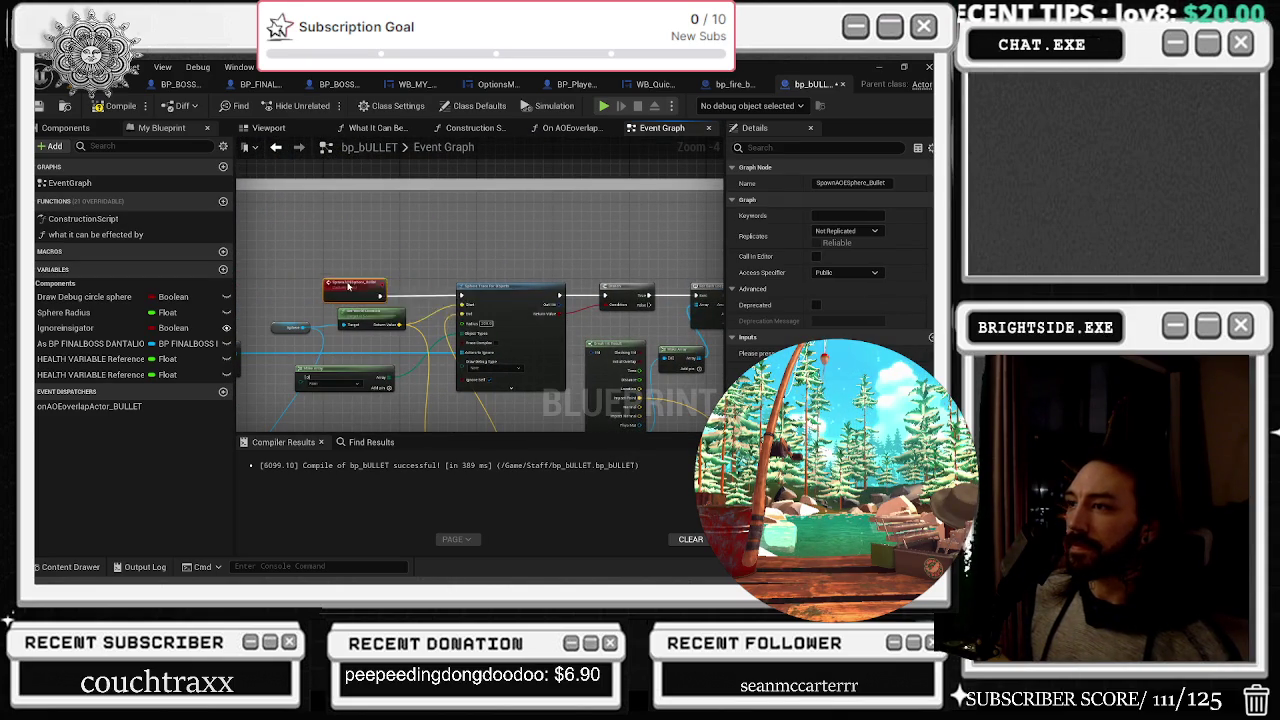
drag(361, 288, 467, 232)
mouse_move(533, 347)
mouse_down()
mouse_move(491, 220)
mouse_move(500, 230)
mouse_move(549, 196)
mouse_up()
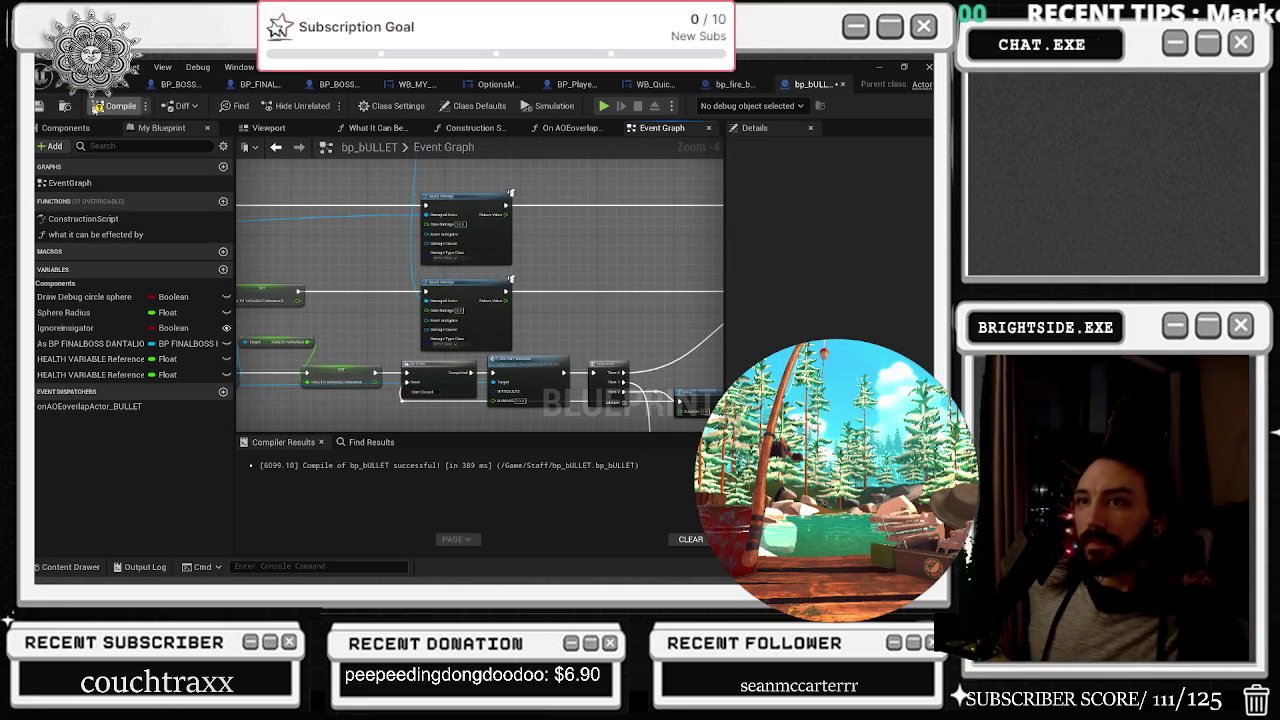
click(98, 108)
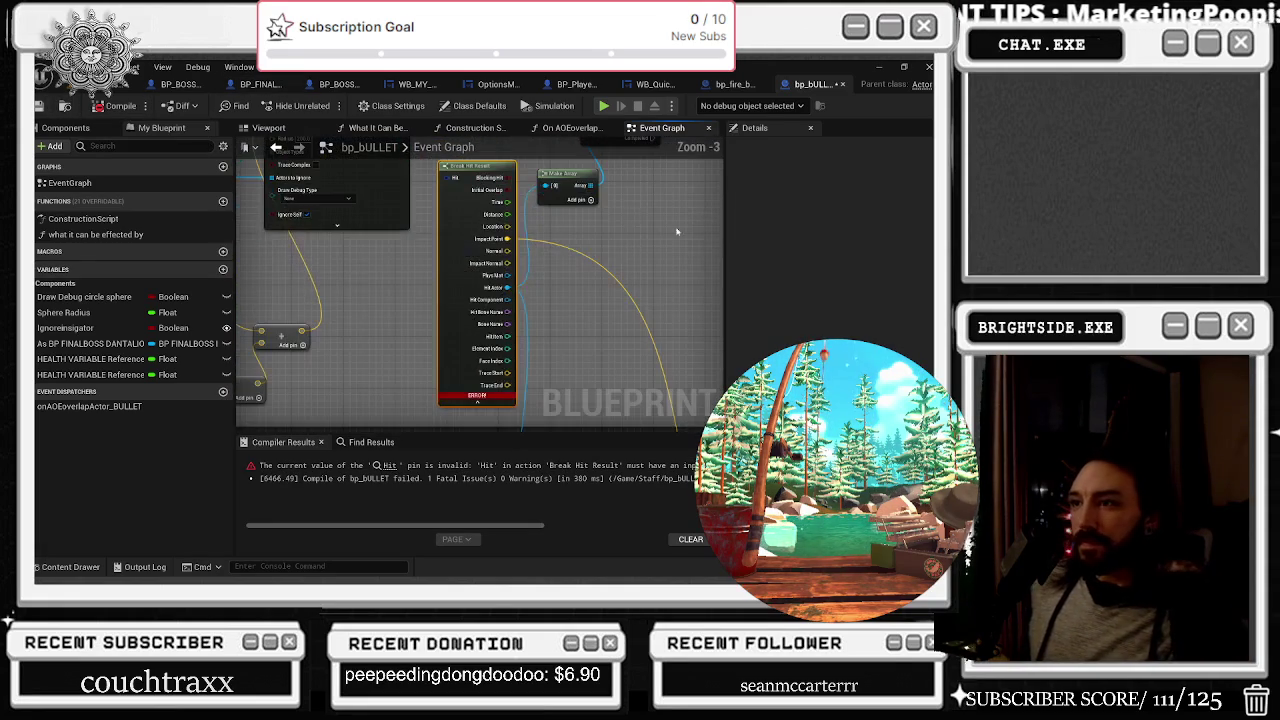
Recompile bp_BULLET to clear the Hit pin error, save it, and return to the level viewport
scroll(476, 297, up, 1)
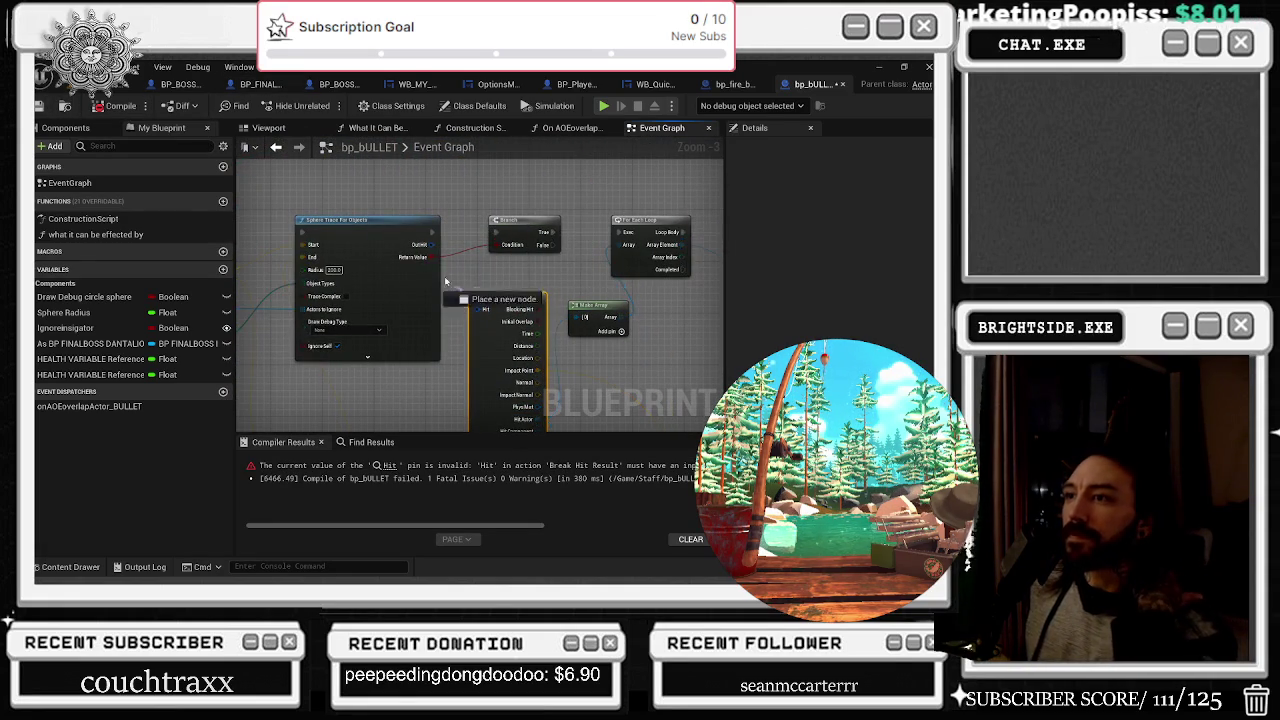
click(106, 110)
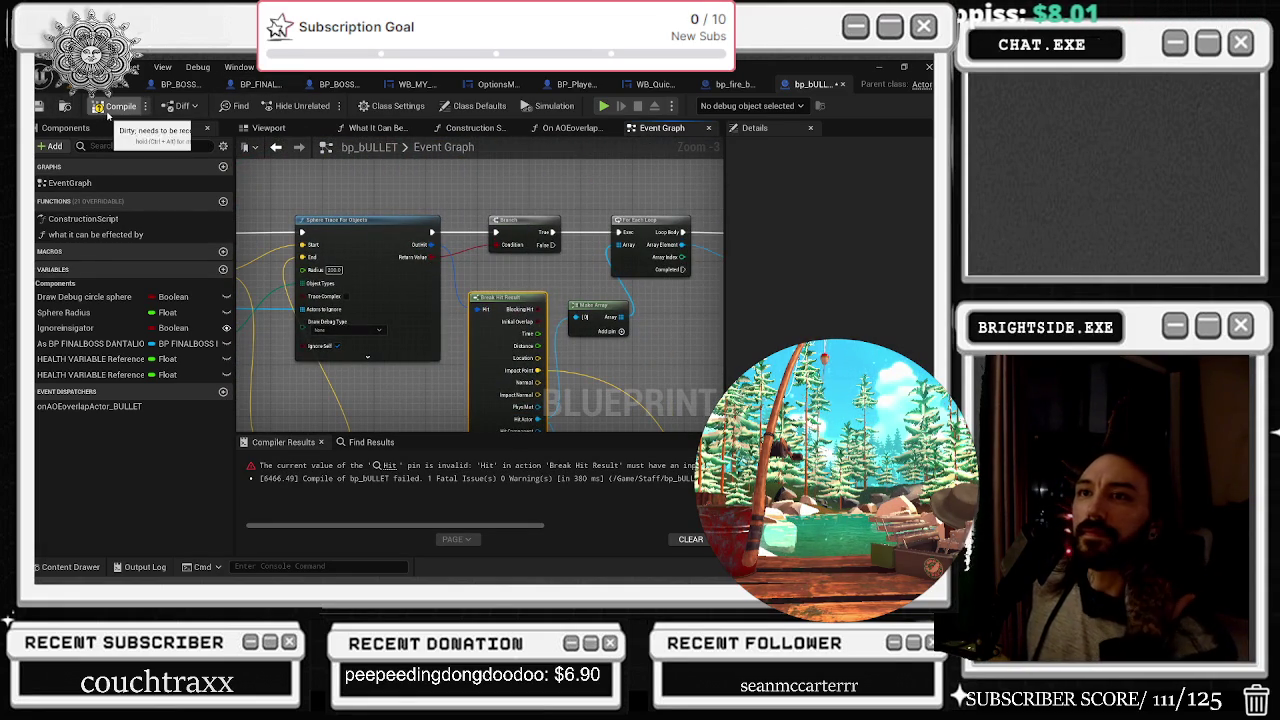
key(ctrl+s)
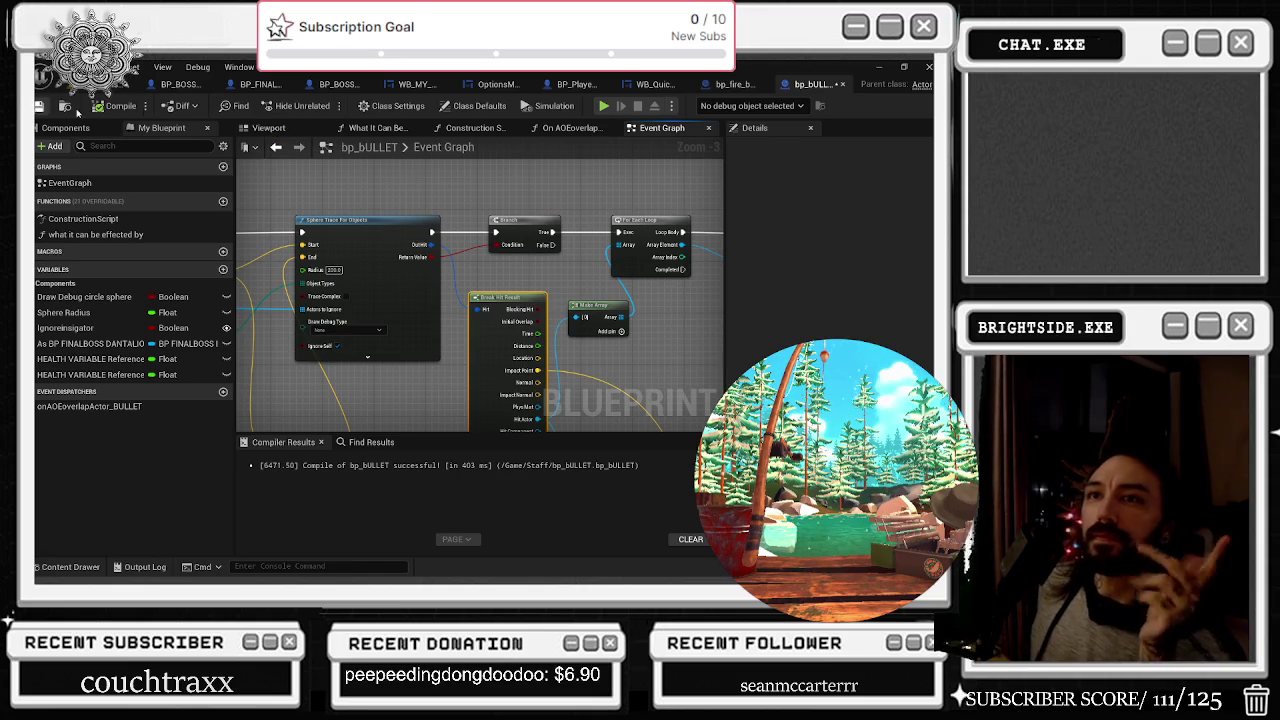
drag(670, 304, 450, 298)
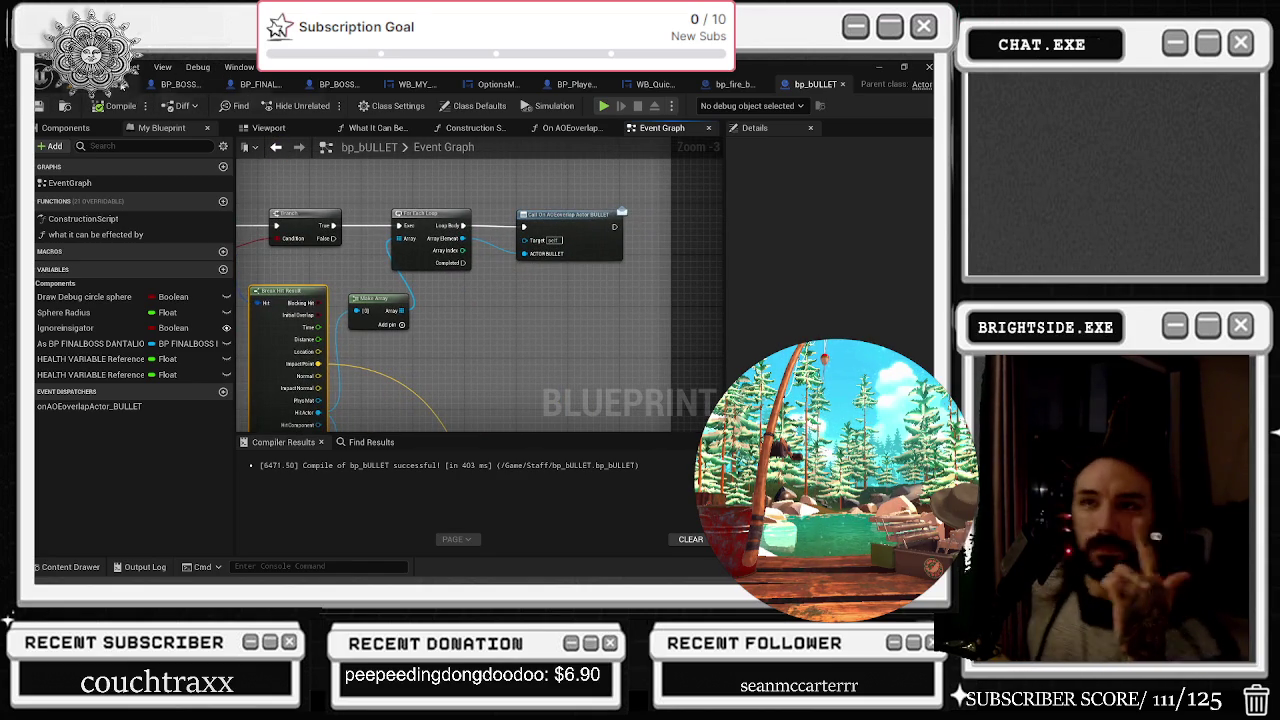
click(122, 84)
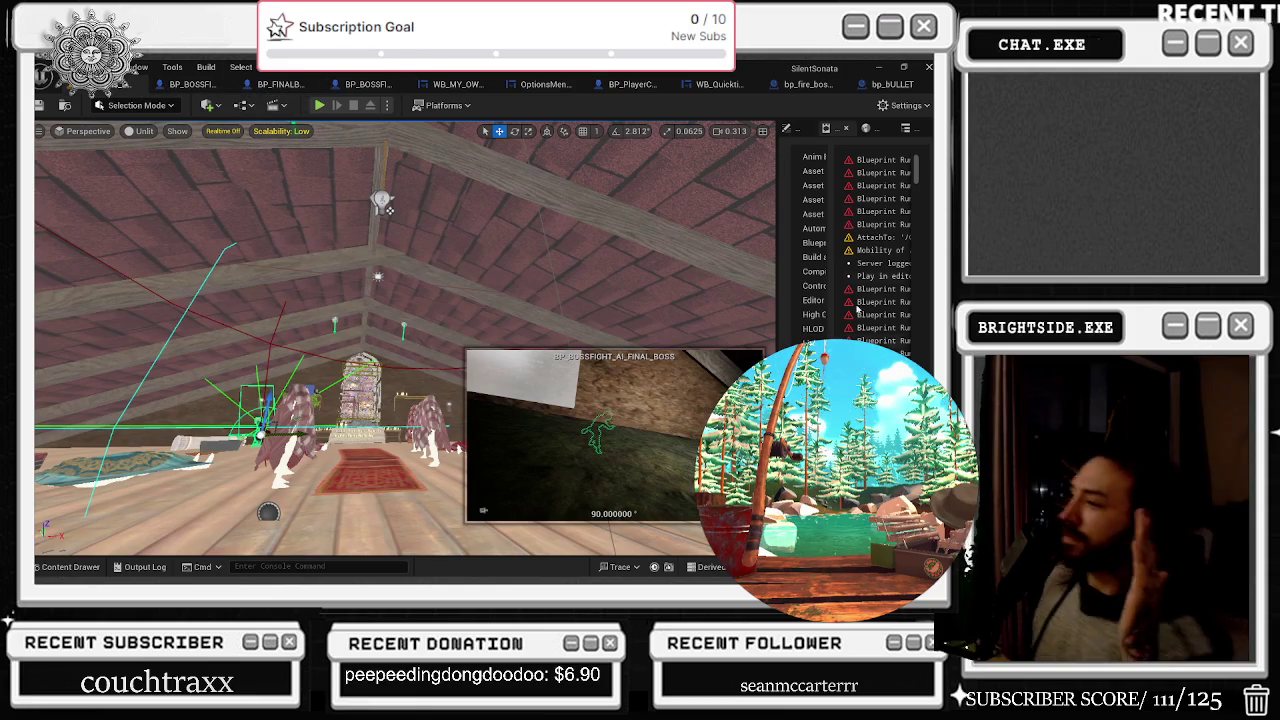
Open the second-phase boss blueprint's Take Damage graph and search it for LAUGH
click(175, 84)
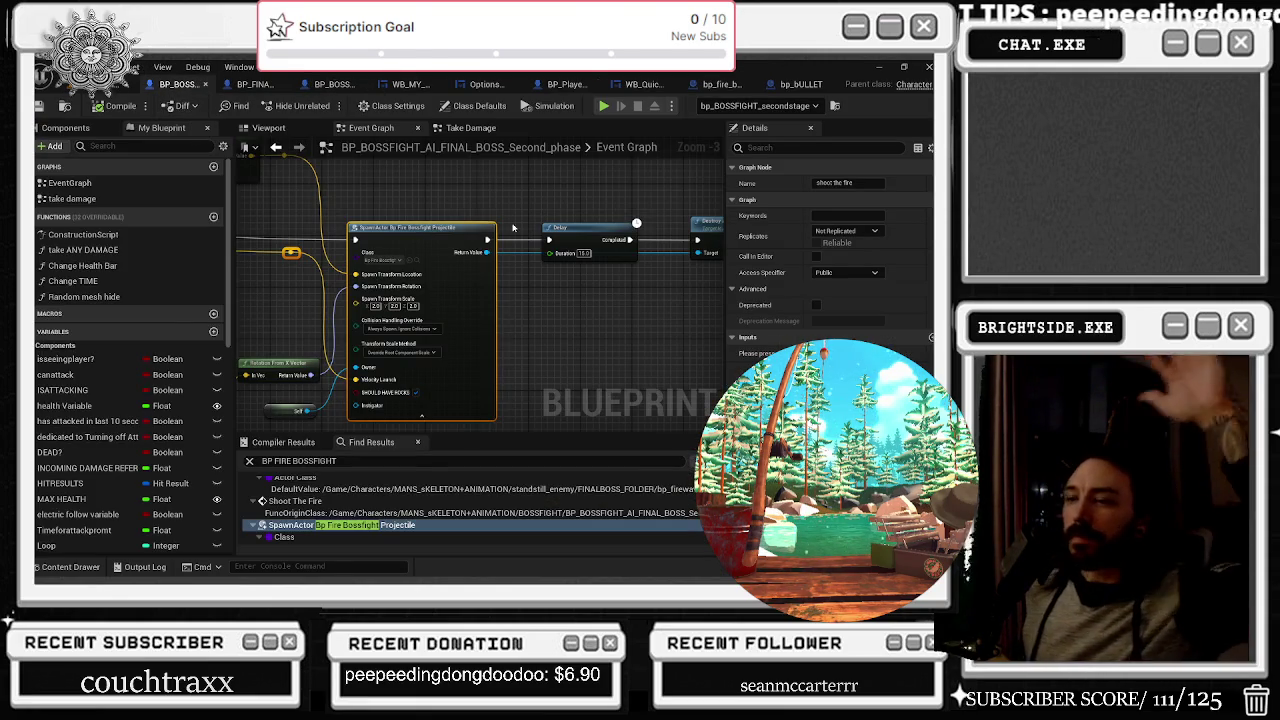
drag(487, 243, 703, 373)
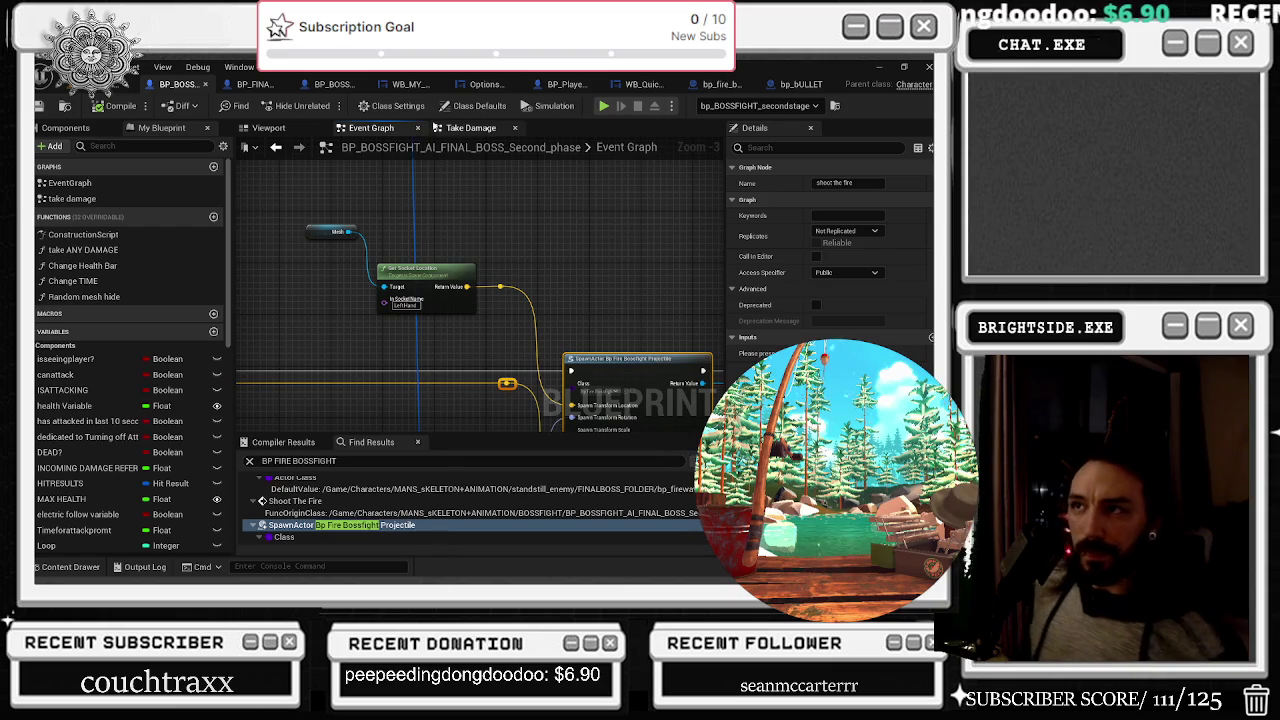
click(470, 128)
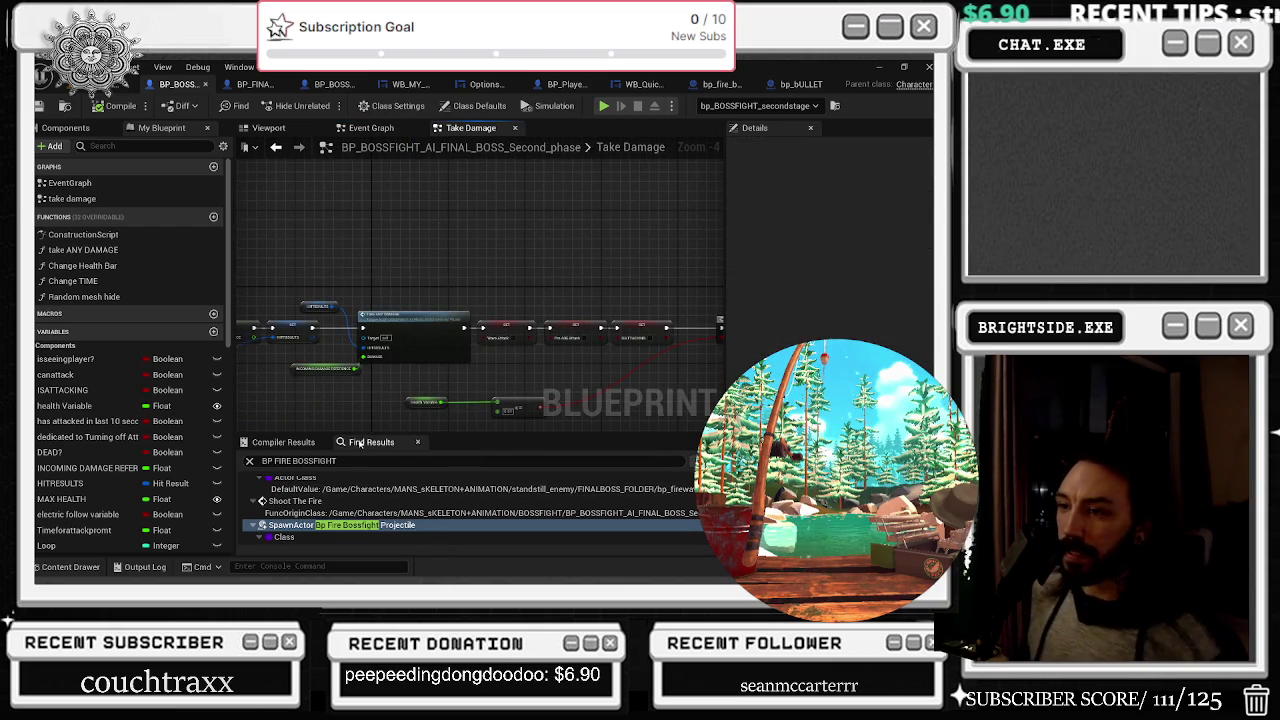
key(ctrl+f)
text(LAUGH)
key(Return)
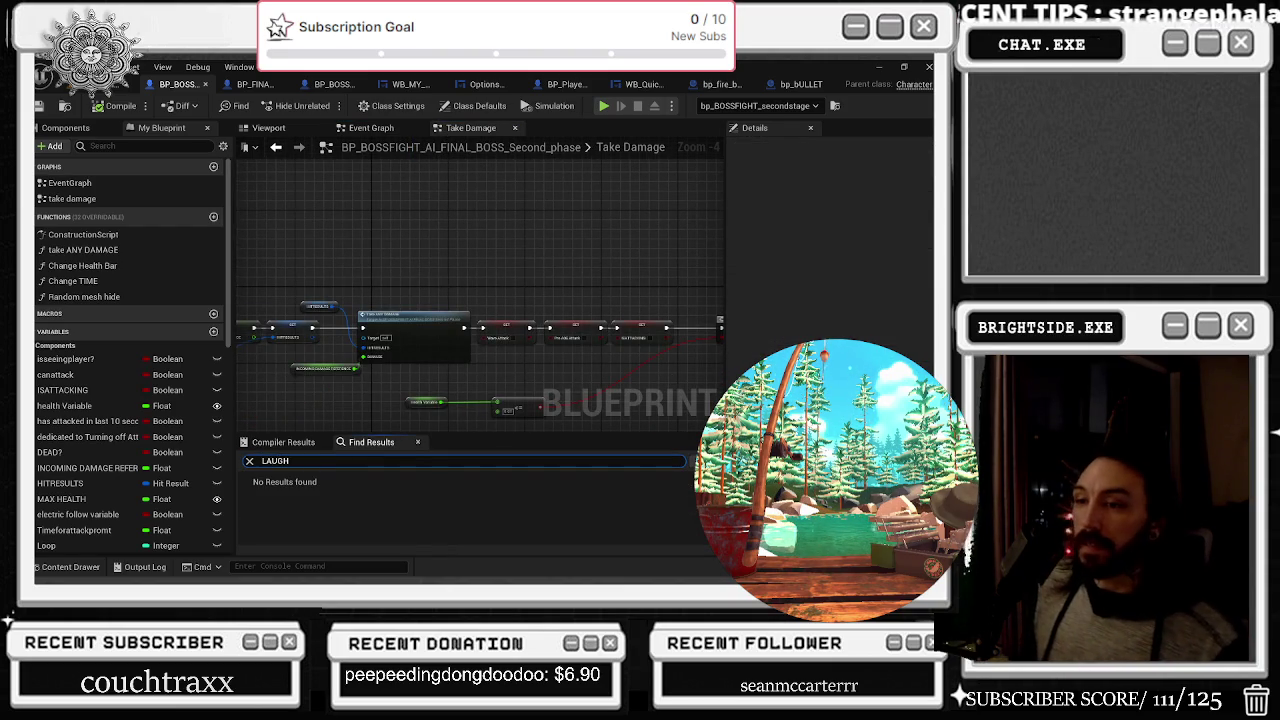
Replace the search term with ANIMATION to list Follow Player, Attack Player and Follow Beam
key(BackSpace)
key(BackSpace)
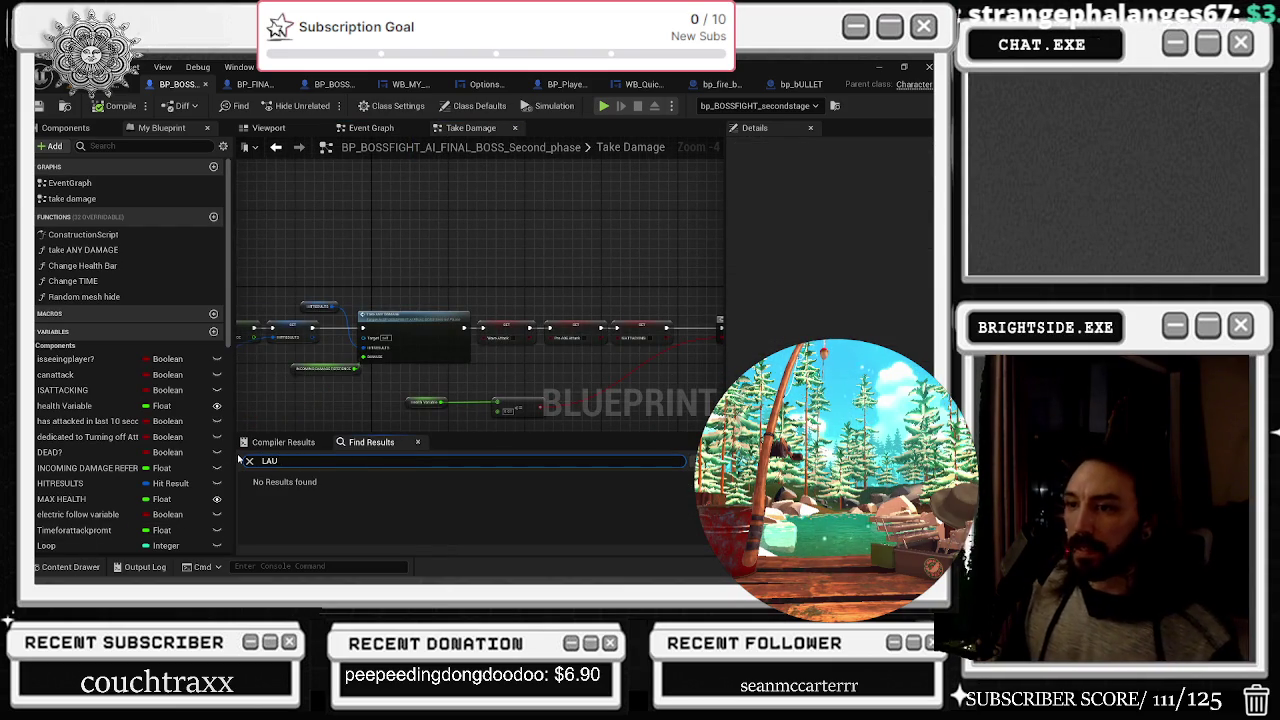
key(Return)
key(BackSpace)
key(BackSpace)
key(BackSpace)
text(ANIMATION)
key(Return)
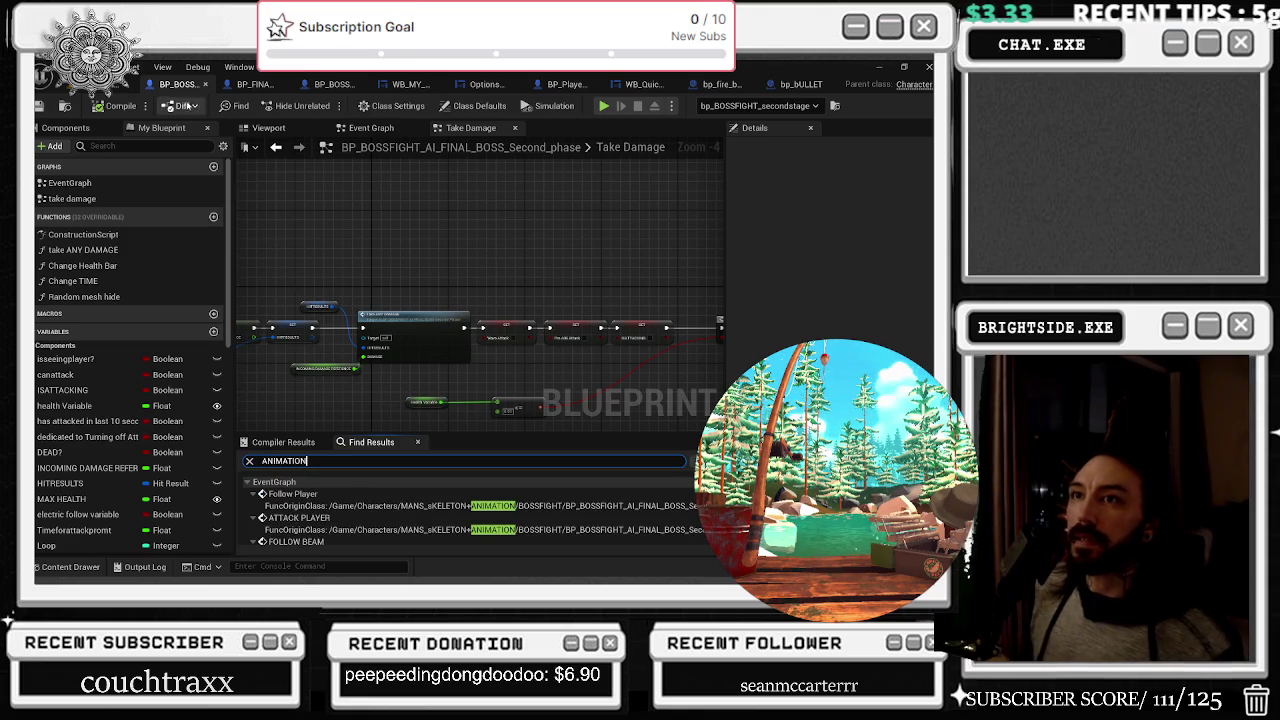
click(265, 85)
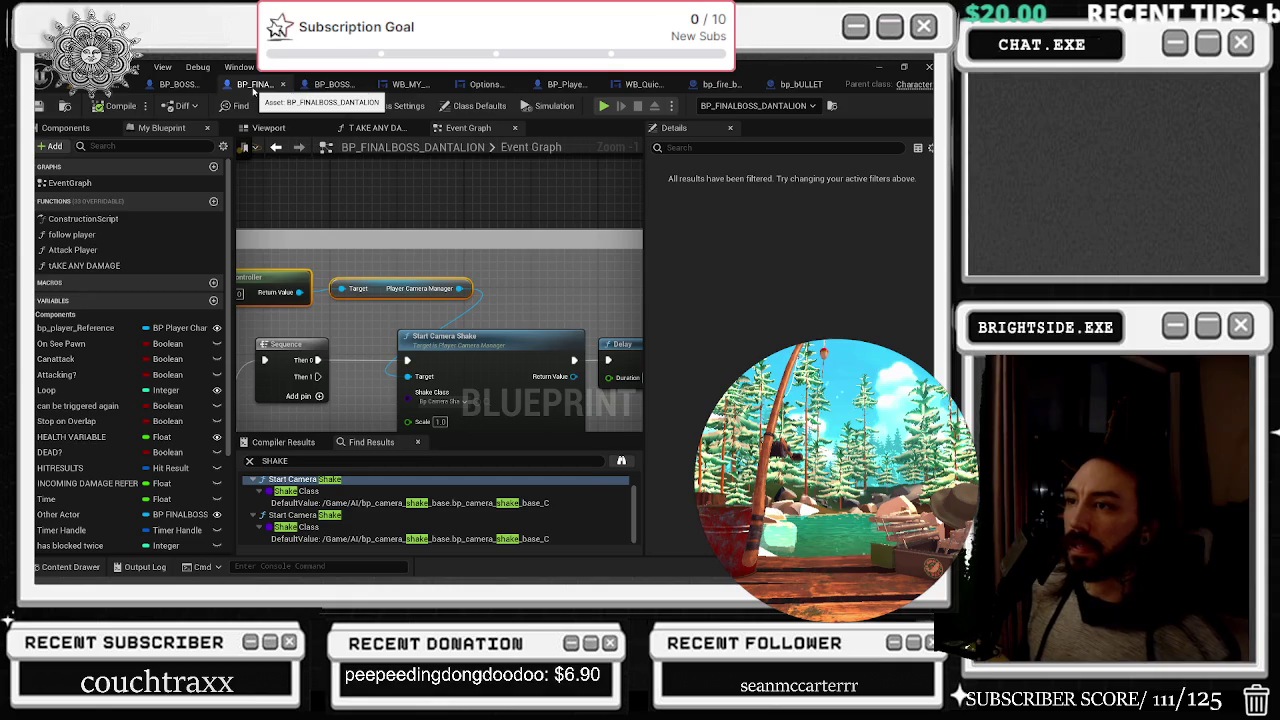
Zoom out over the BP_FINALBOSS_DANTALION event graph, then switch to BP_BOSSFIGHT_AI_FINAL_BOSS
scroll(455, 279, down, 6)
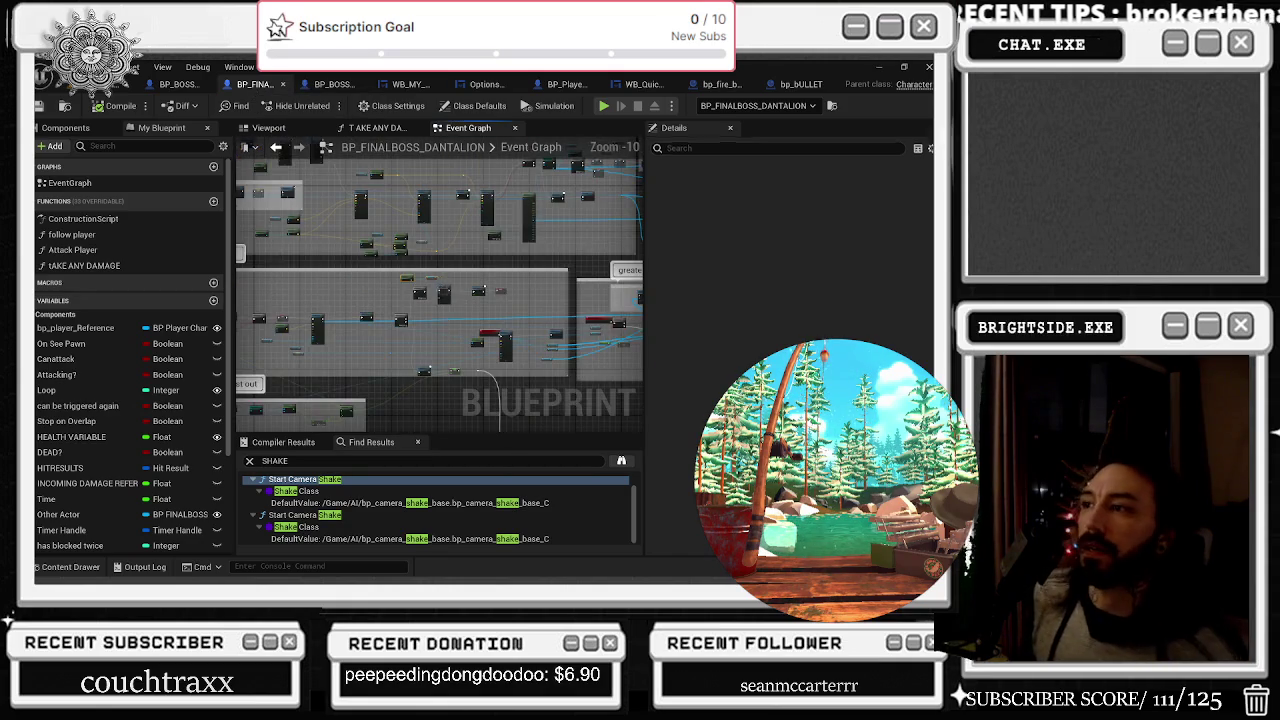
scroll(448, 285, down, 3)
drag(448, 285, 456, 280)
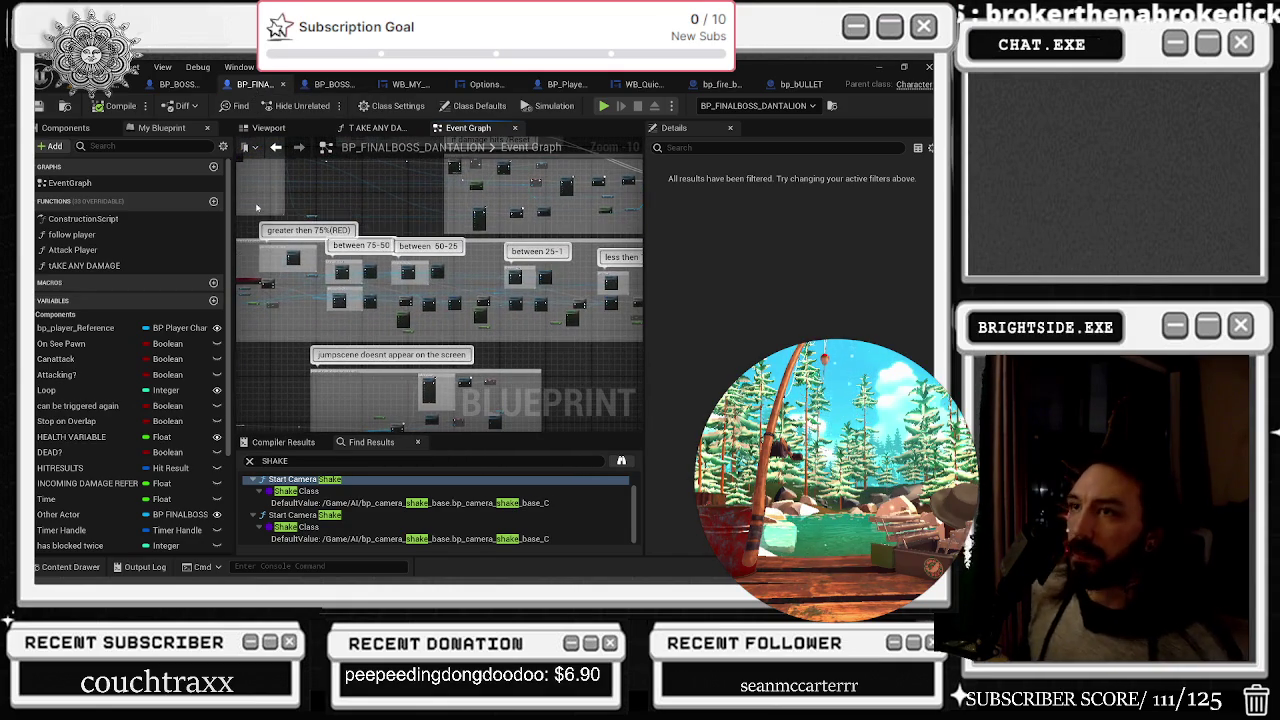
click(335, 84)
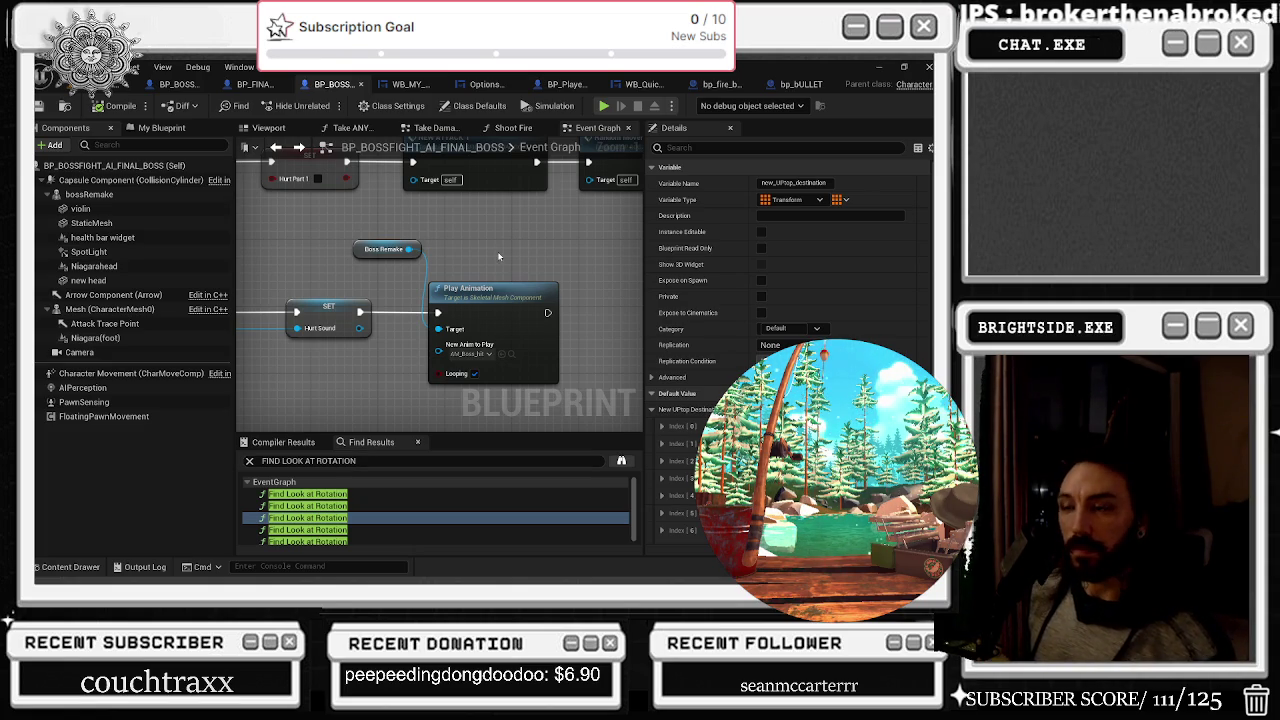
Move the Boss Remake and Play Animation nodes left and save BP_BOSSFIGHT_AI_FINAL_BOSS
click(358, 252)
mouse_move(358, 252)
mouse_down()
mouse_move(313, 252)
mouse_move(306, 268)
mouse_up()
drag(467, 300, 440, 300)
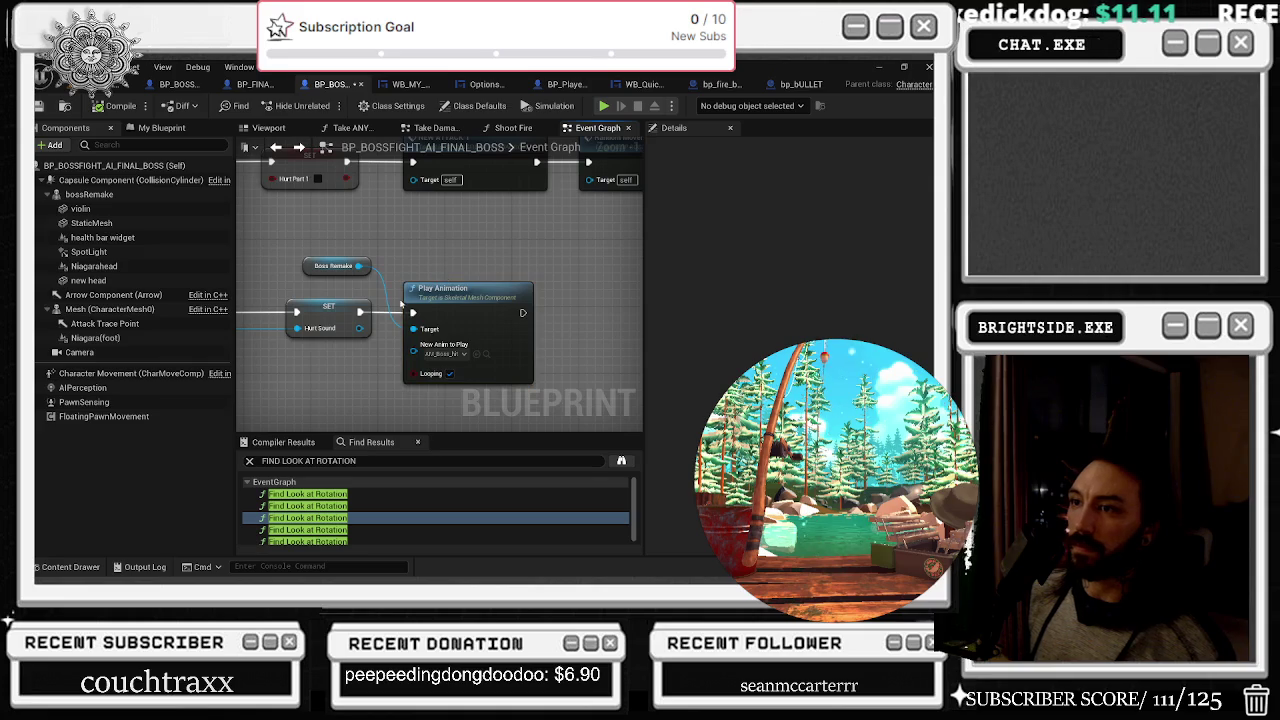
scroll(440, 300, down, 1)
click(445, 313)
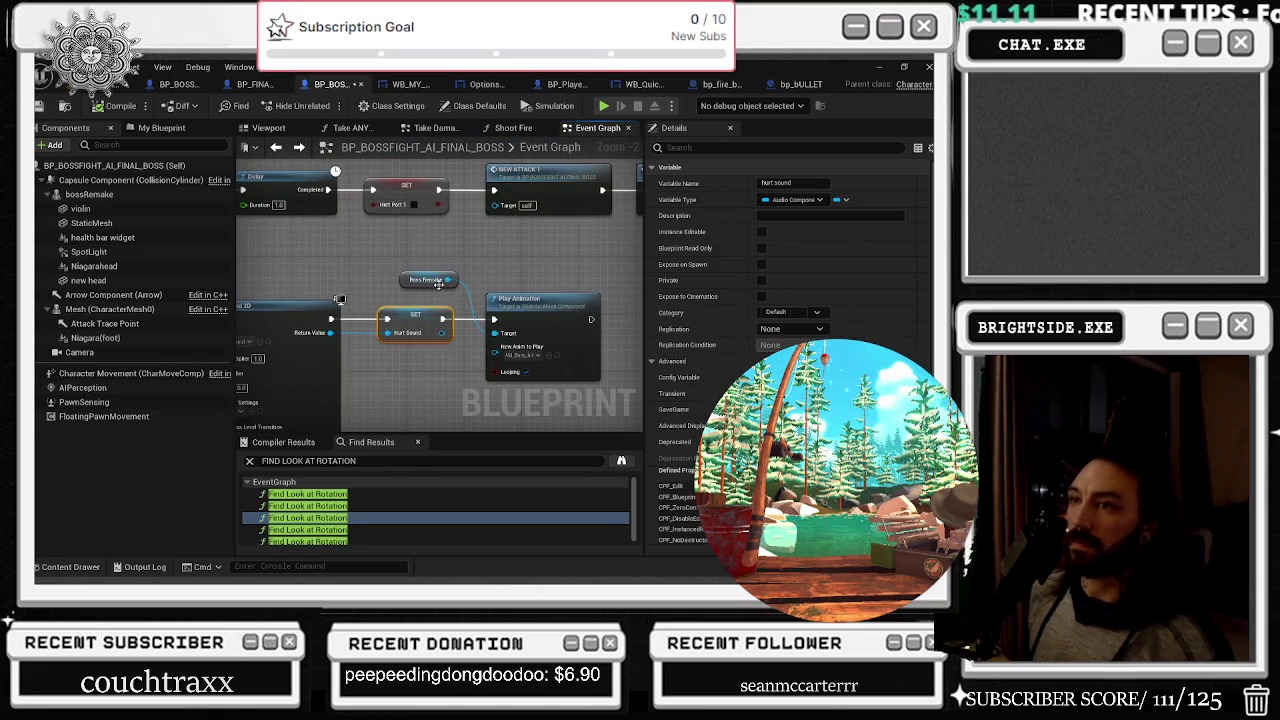
click(41, 106)
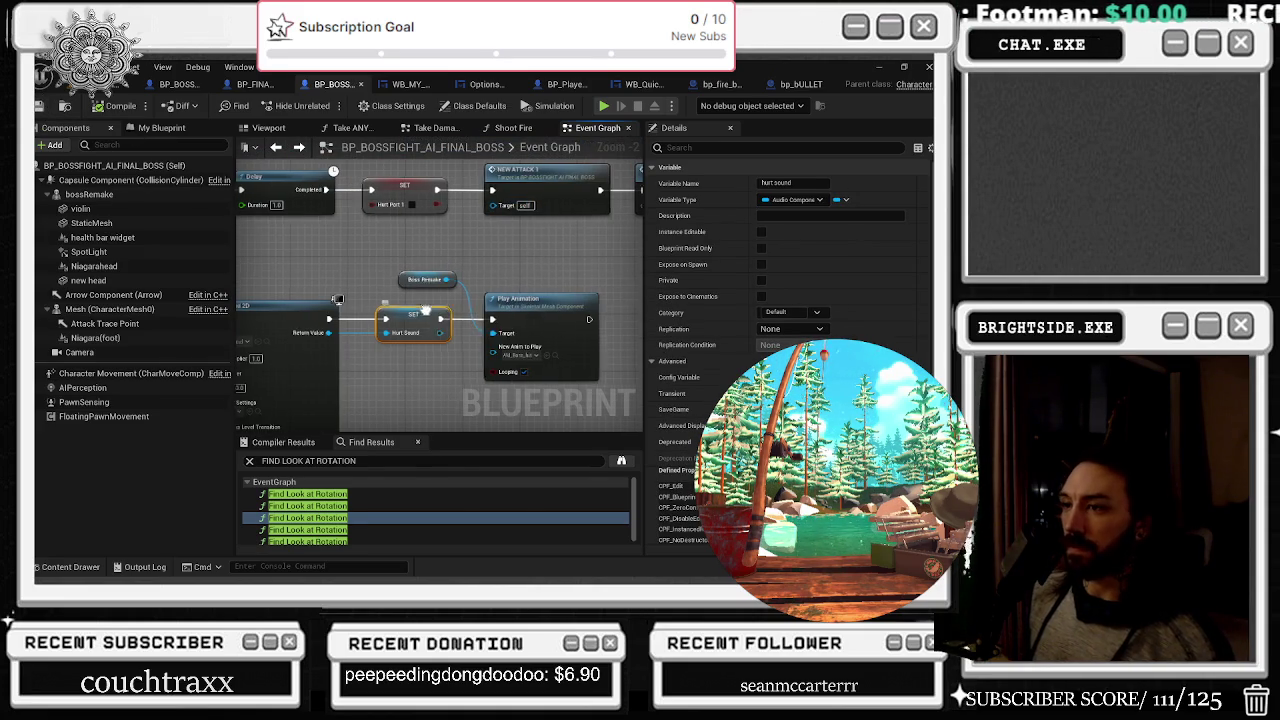
Nudge the Play Animation node slightly further left and go back to the level viewport
drag(419, 313, 340, 316)
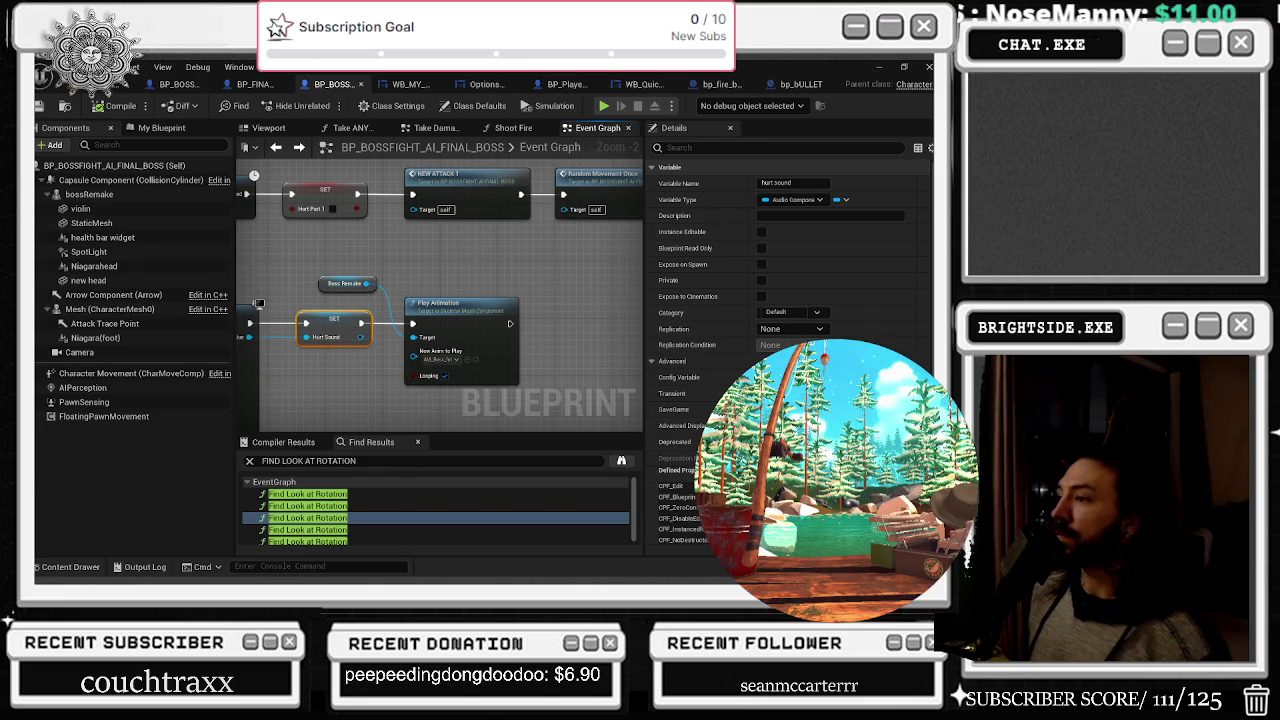
drag(440, 304, 426, 304)
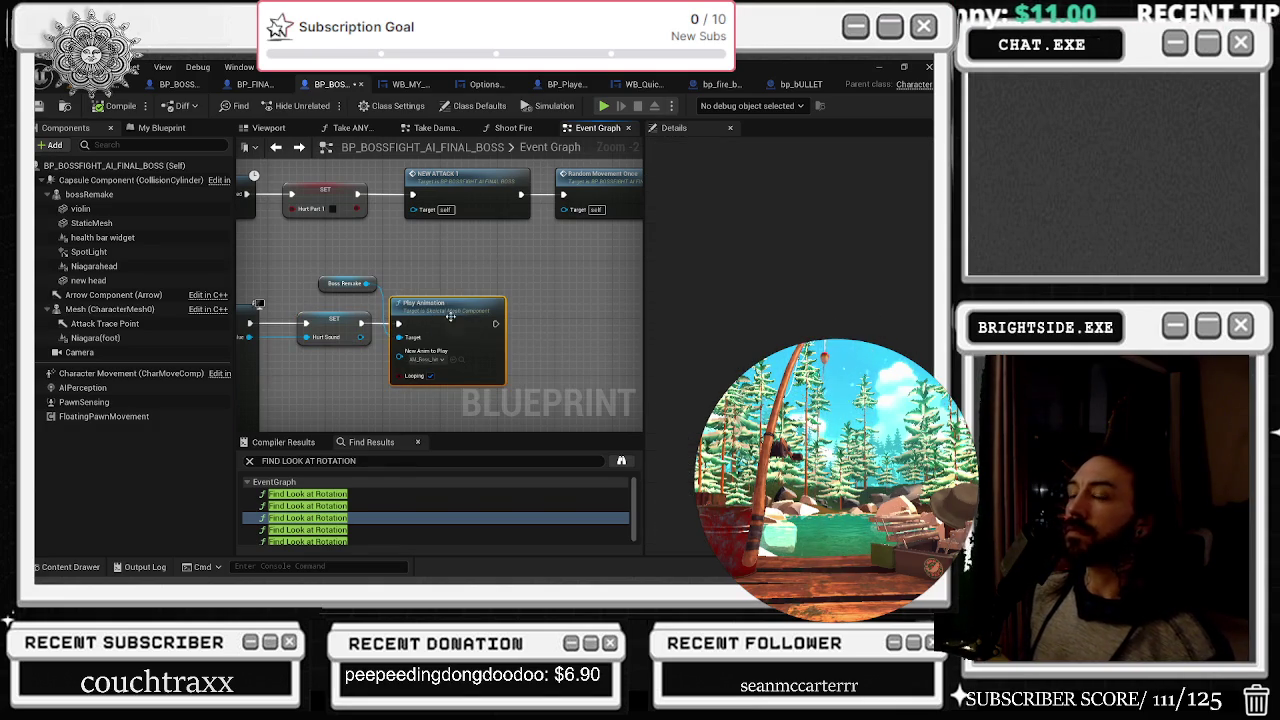
click(125, 84)
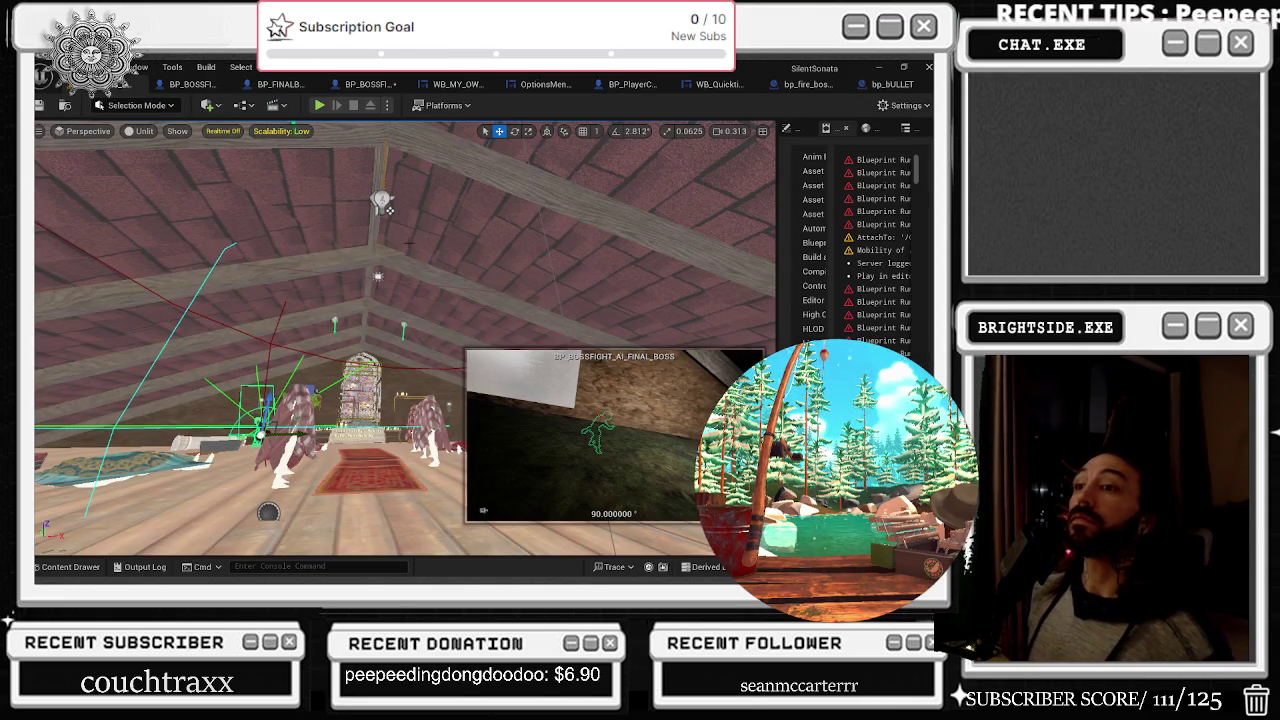
Save the pending final boss blueprint with Save Selected, then reopen the second-phase boss blueprint
mouse_move(386, 207)
mouse_down()
mouse_move(350, 270)
mouse_move(354, 218)
mouse_up()
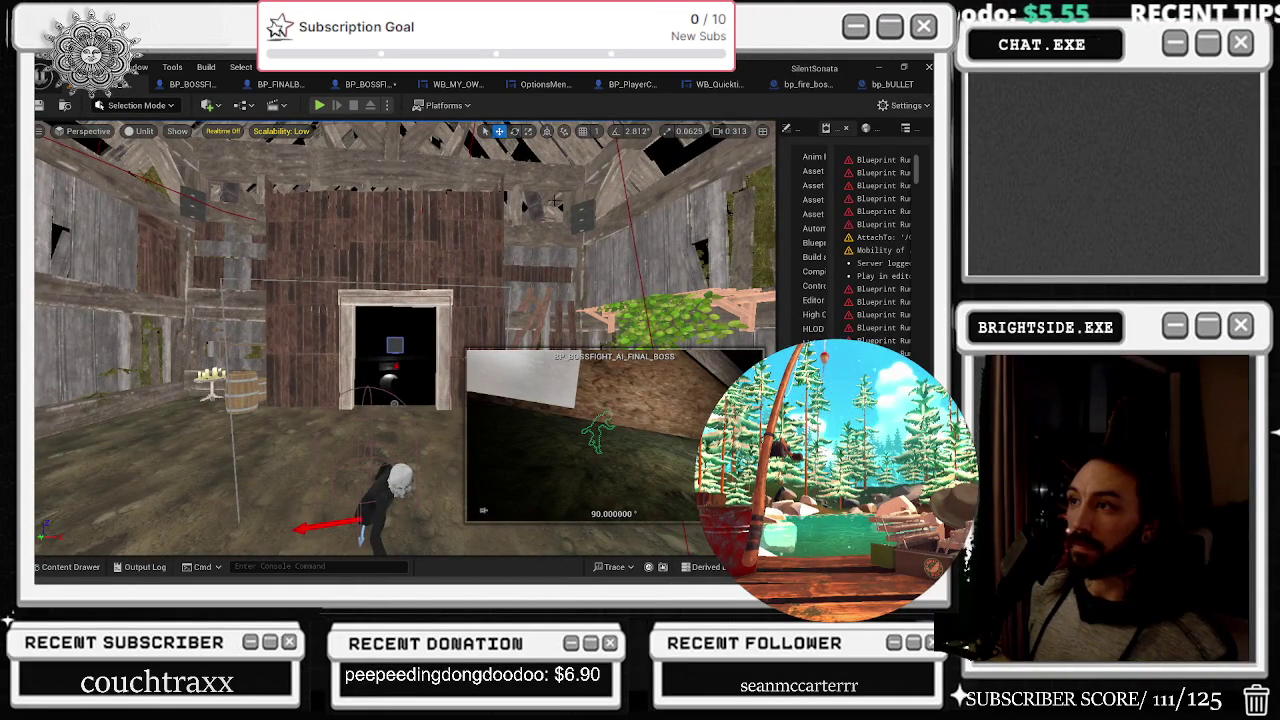
drag(354, 218, 358, 190)
scroll(700, 376, down, 5)
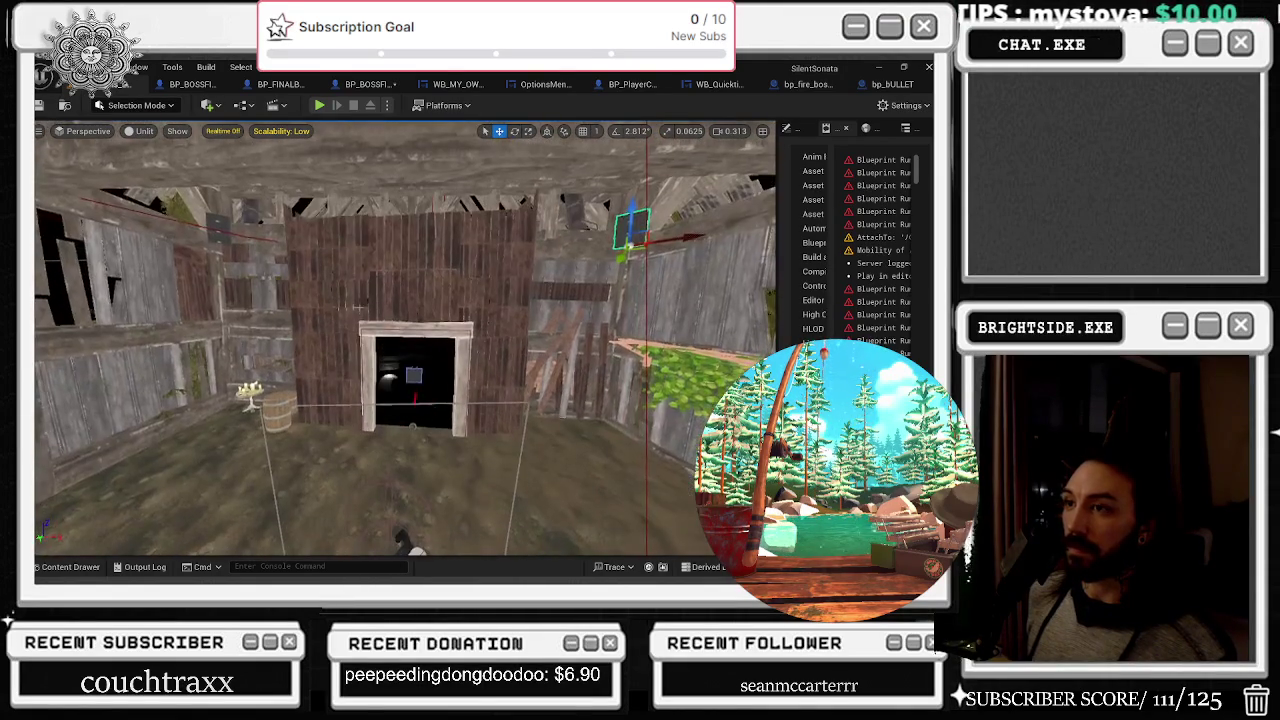
key(ctrl+shift+s)
click(575, 460)
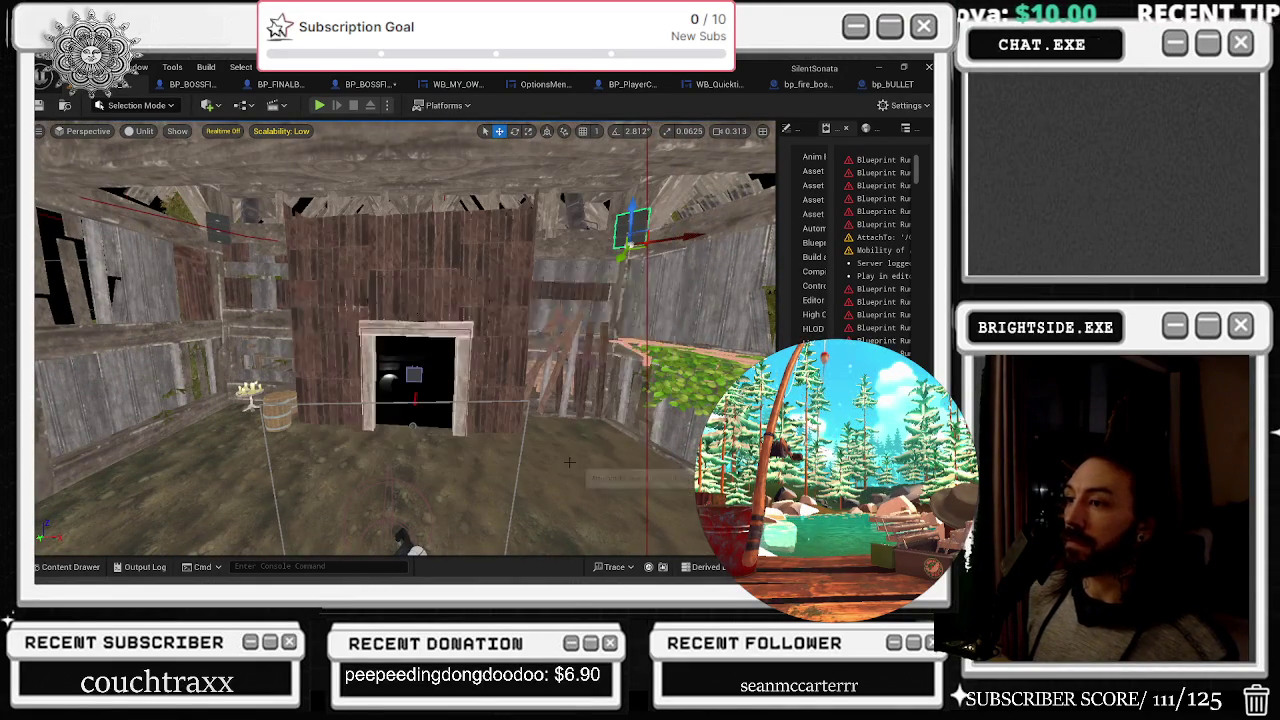
click(190, 84)
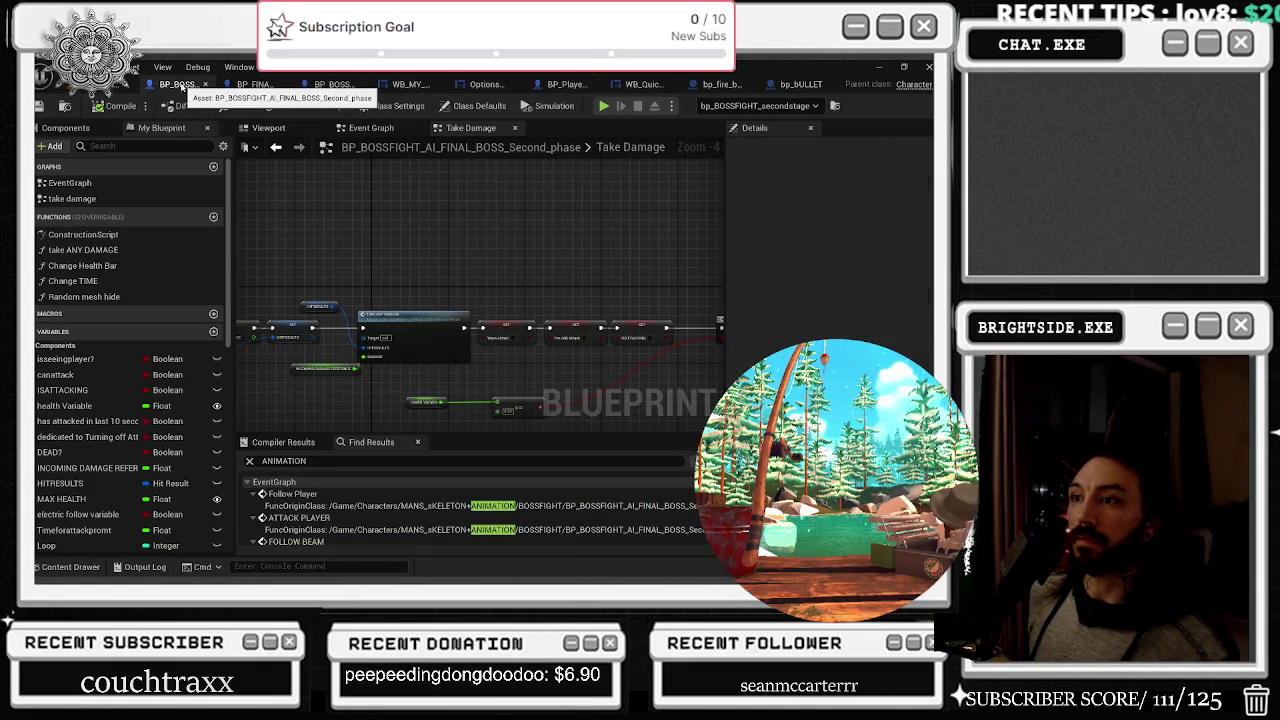
Shift the INCOMING DAMAGE REFERENCE and SET HITRESULTS nodes right in the Take Damage graph
scroll(428, 397, up, 3)
drag(328, 351, 390, 380)
scroll(390, 380, down, 1)
click(420, 258)
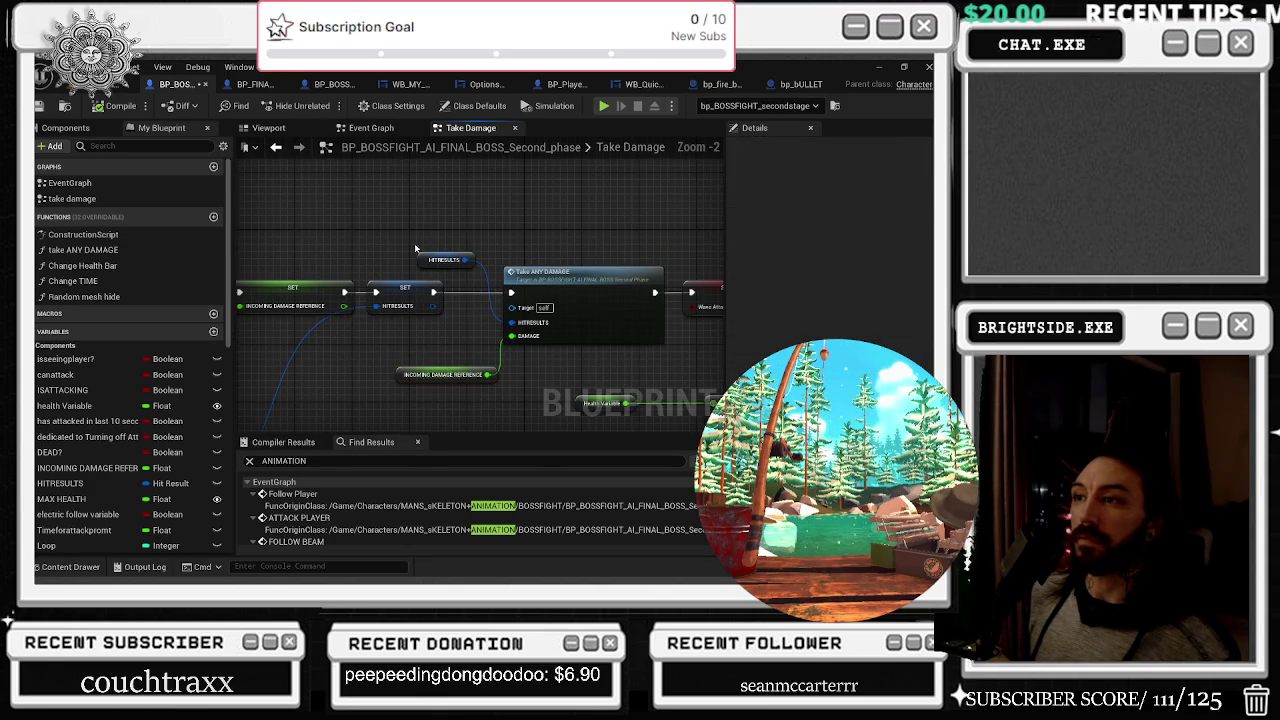
drag(393, 299, 407, 299)
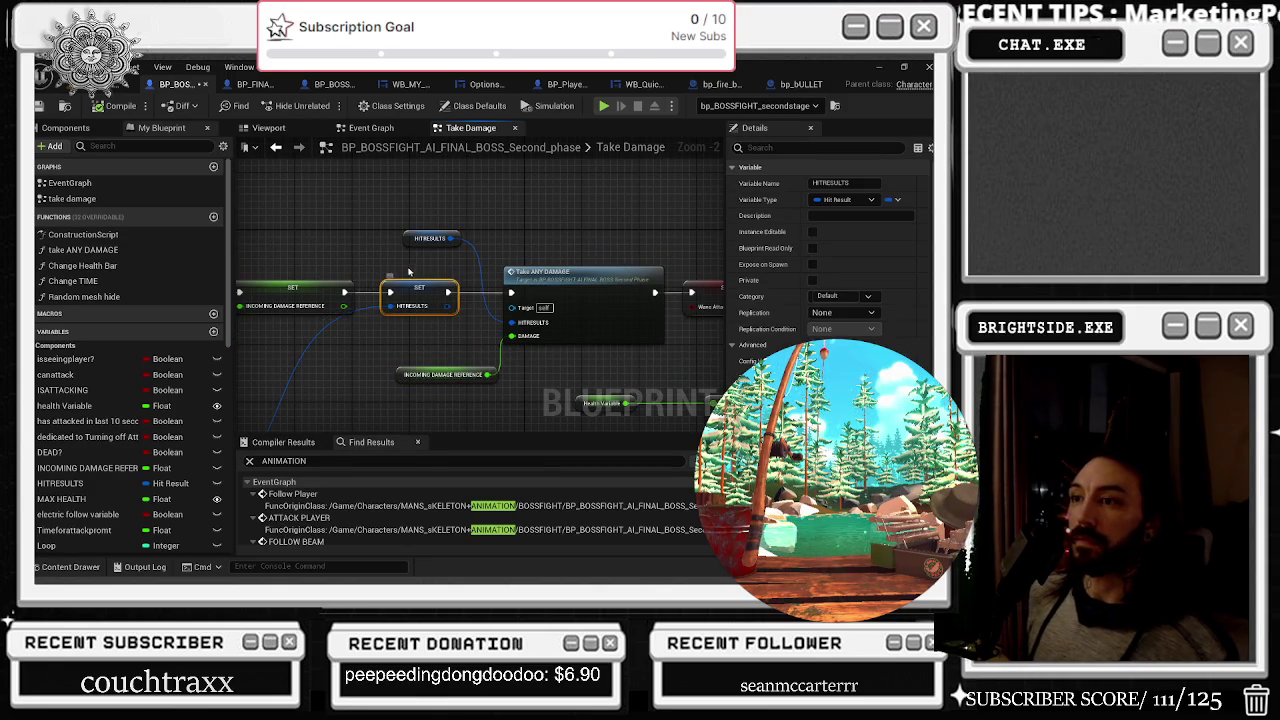
Look over the Dantalion, final boss and bp_BULLET graphs, then preview bp_fire_bossfight_projectile in 3D
click(255, 84)
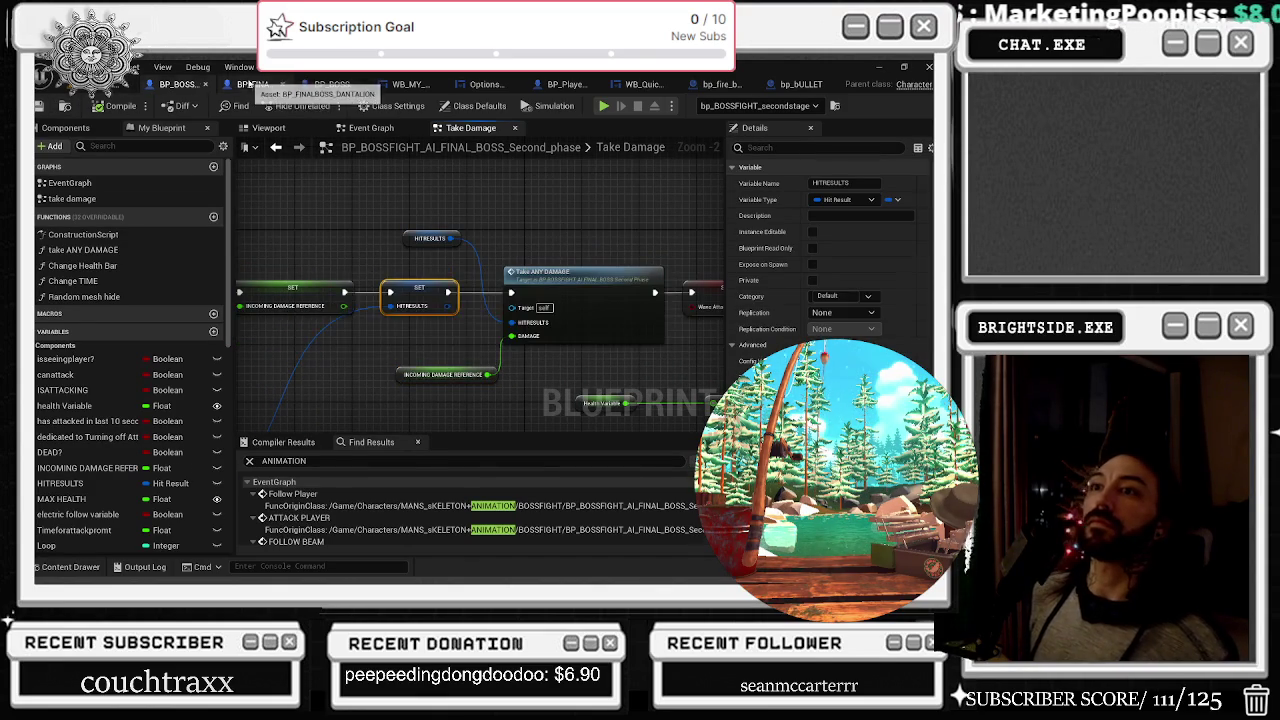
click(334, 84)
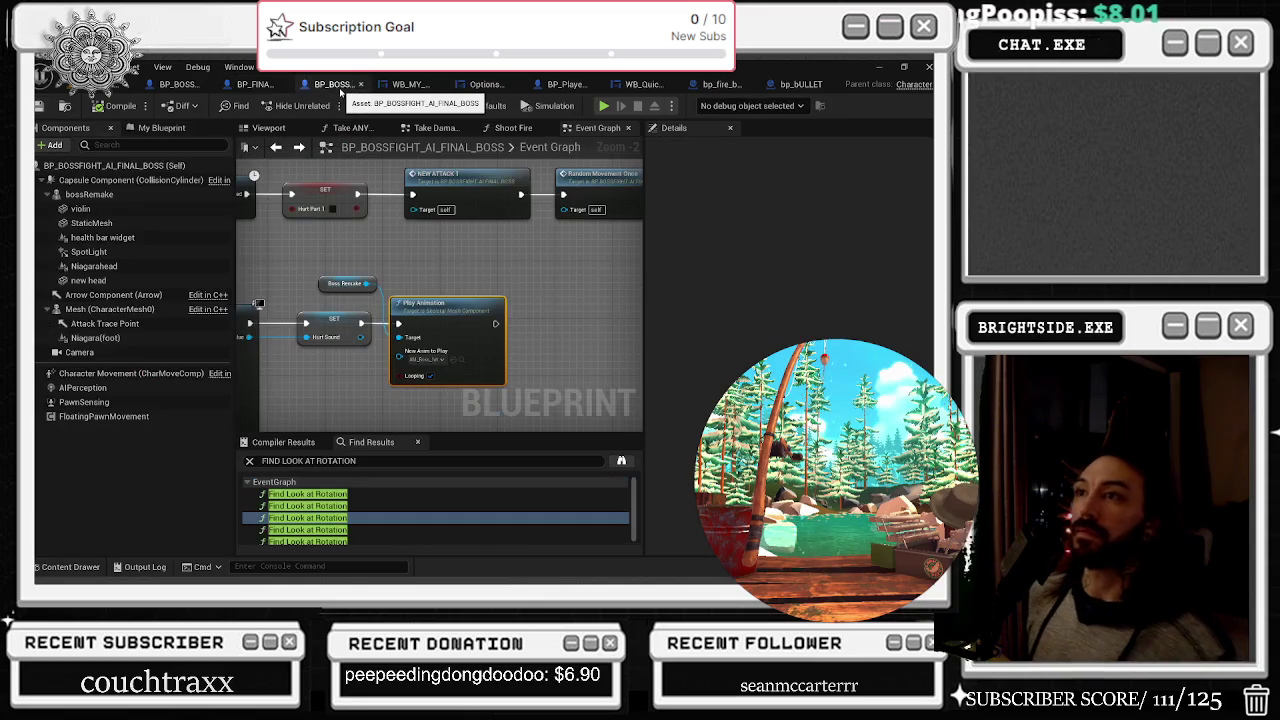
click(790, 86)
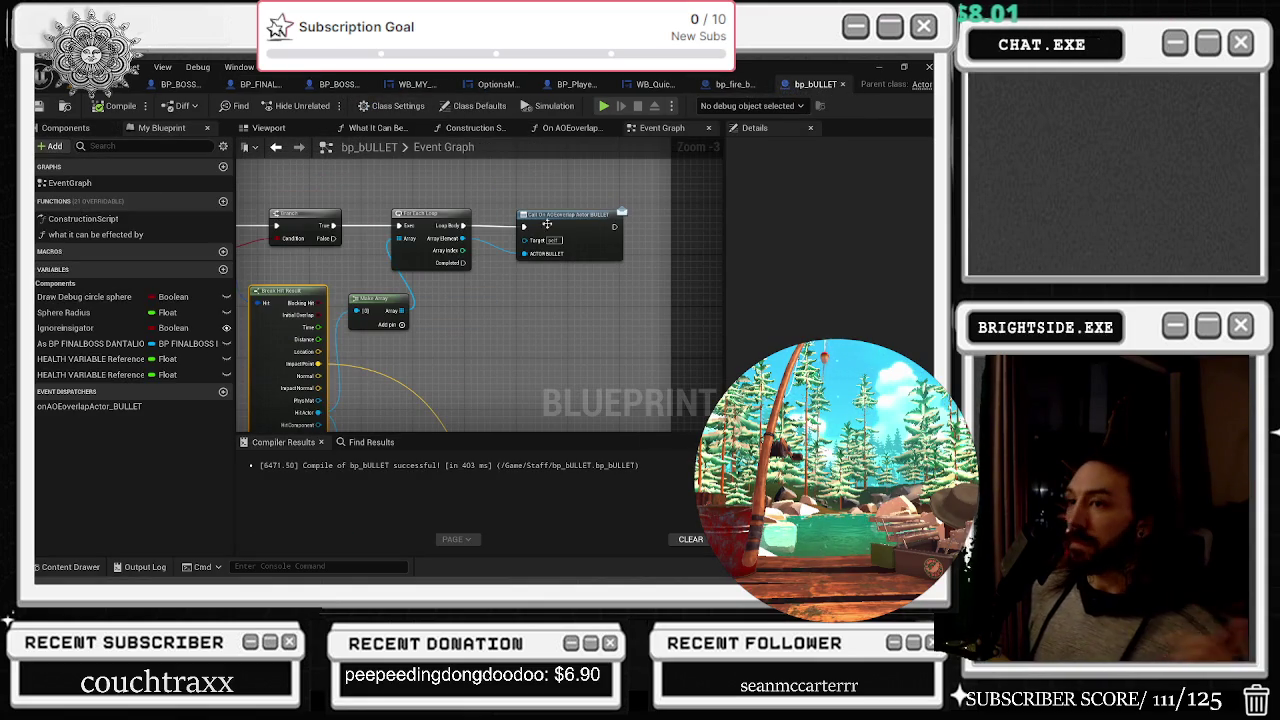
mouse_move(480, 204)
mouse_down()
mouse_move(620, 262)
mouse_move(660, 258)
mouse_up()
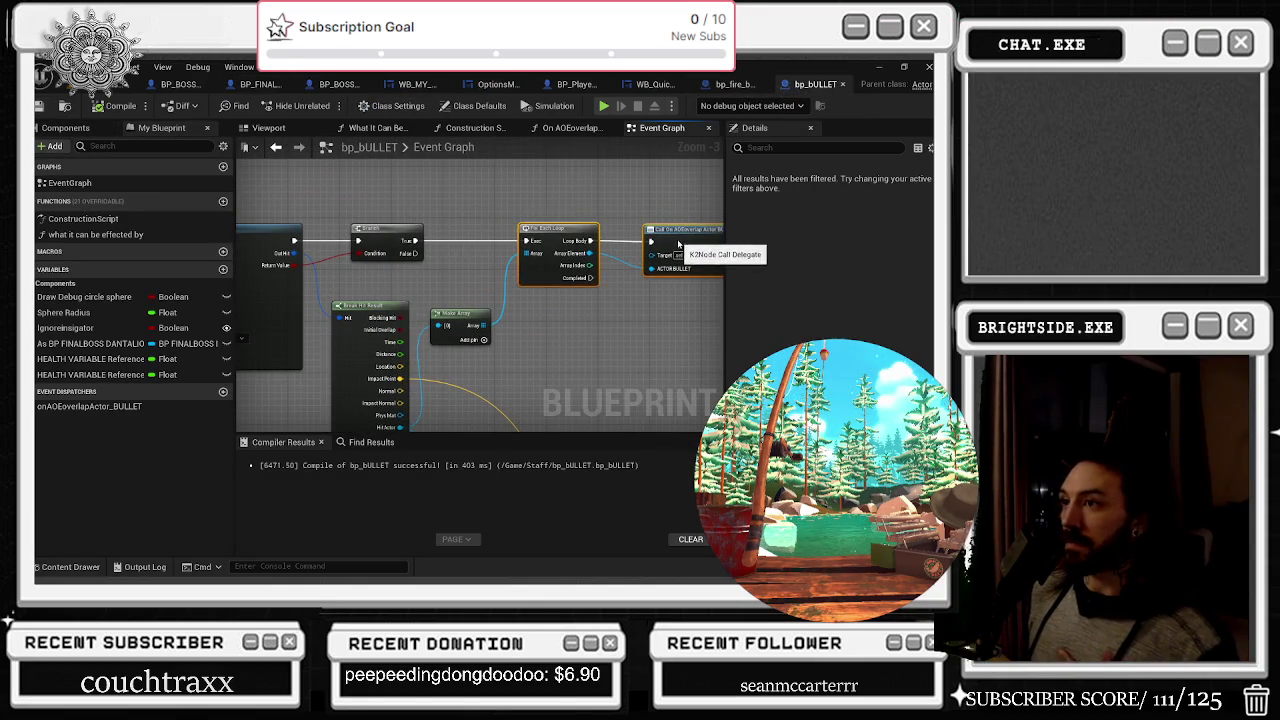
drag(600, 221, 607, 221)
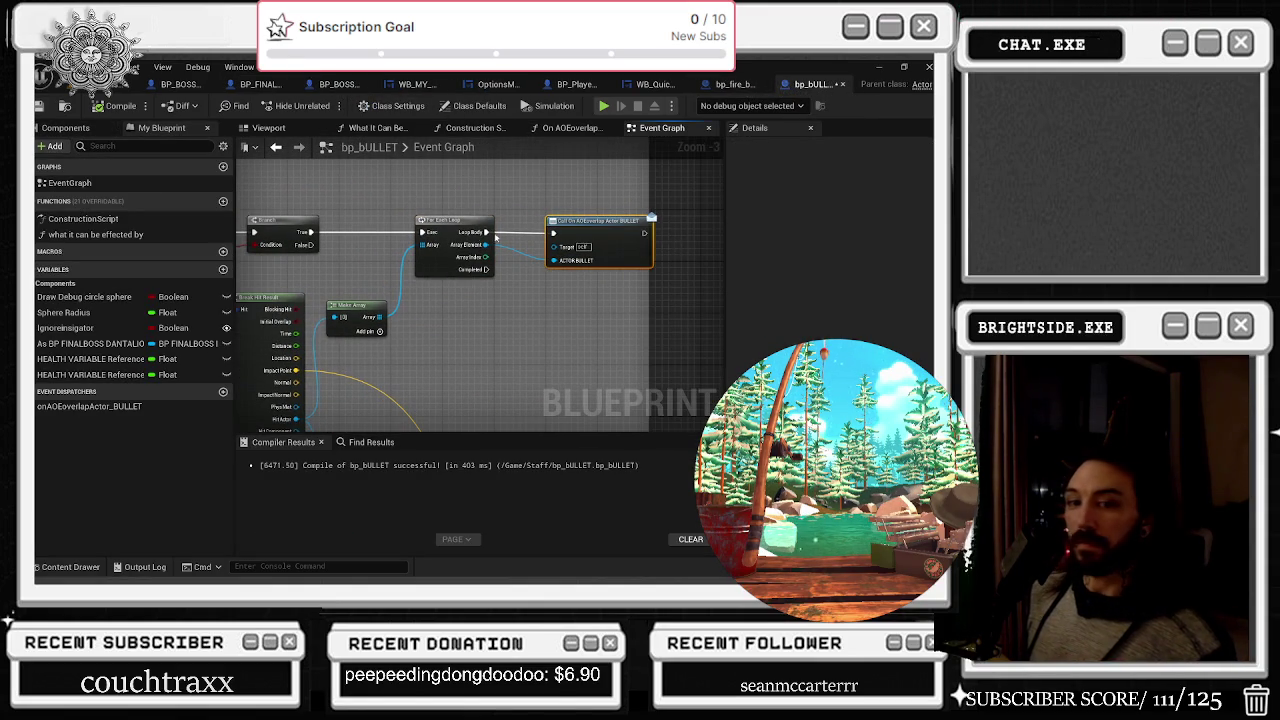
drag(480, 351, 570, 334)
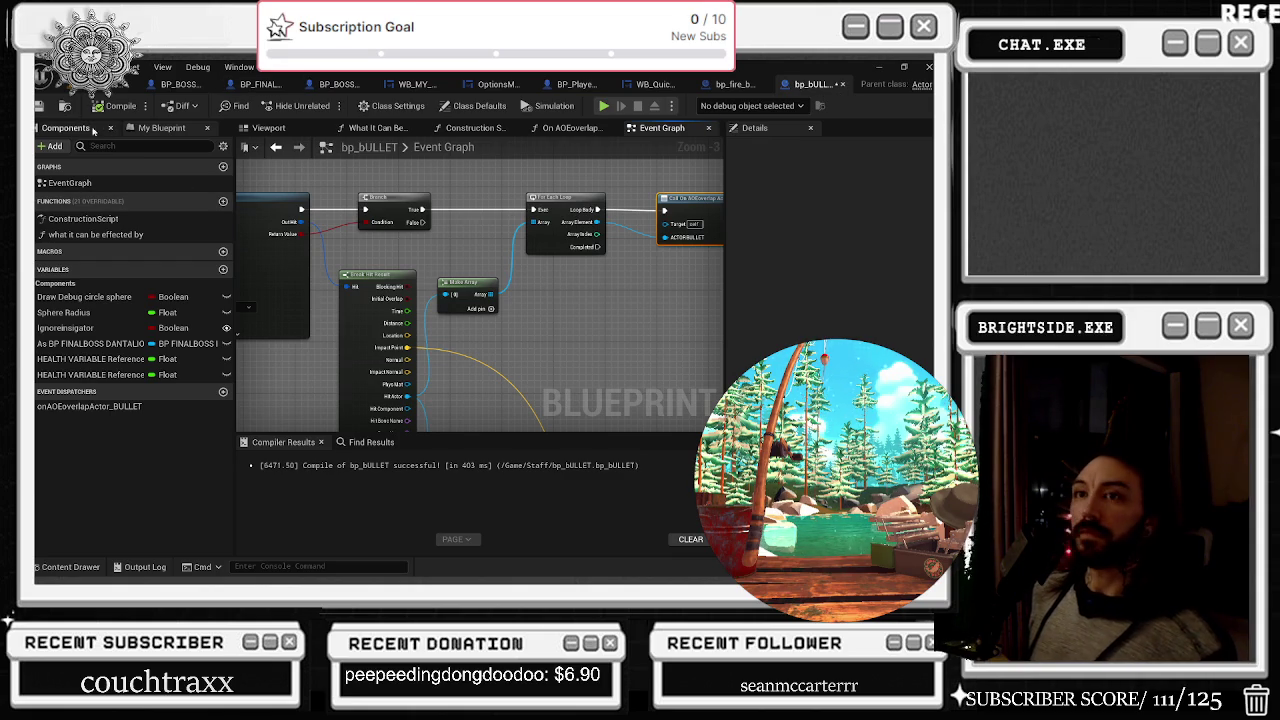
click(738, 86)
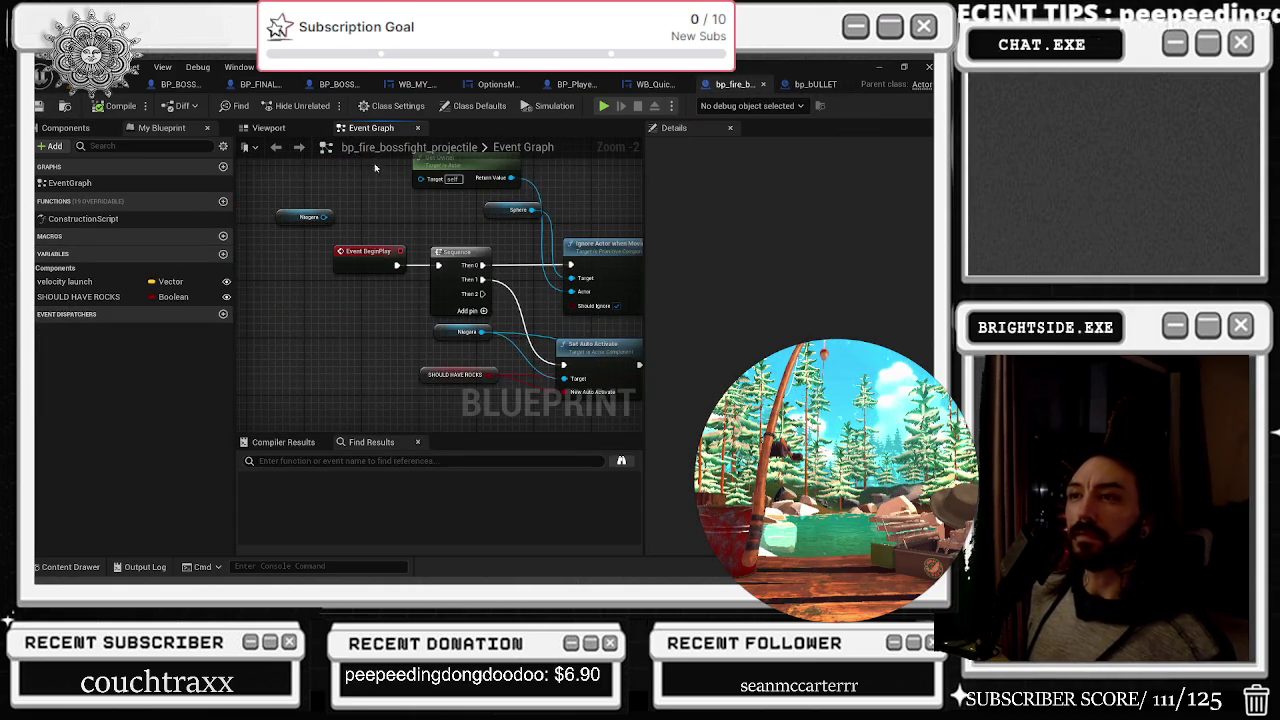
click(268, 128)
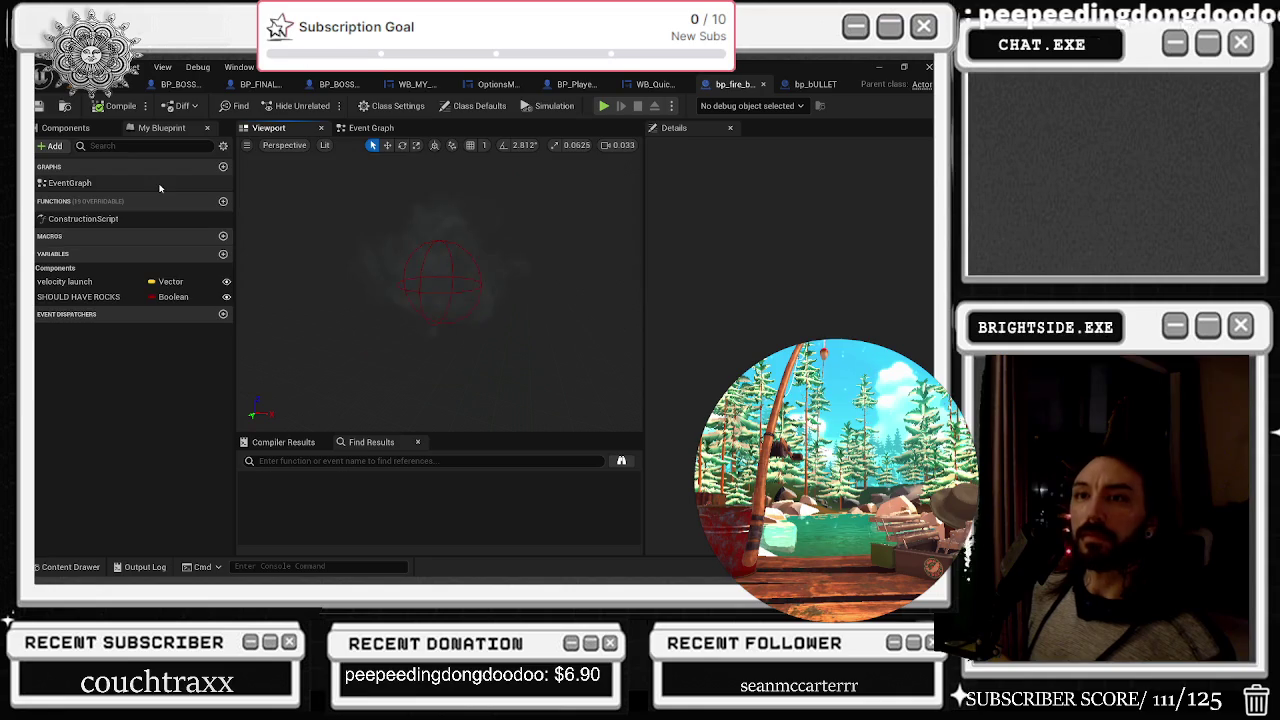
Select the fireball's Niagara component to open NS_BoulderBlast and pick its NE_LargeRocks emitter
click(65, 128)
click(86, 209)
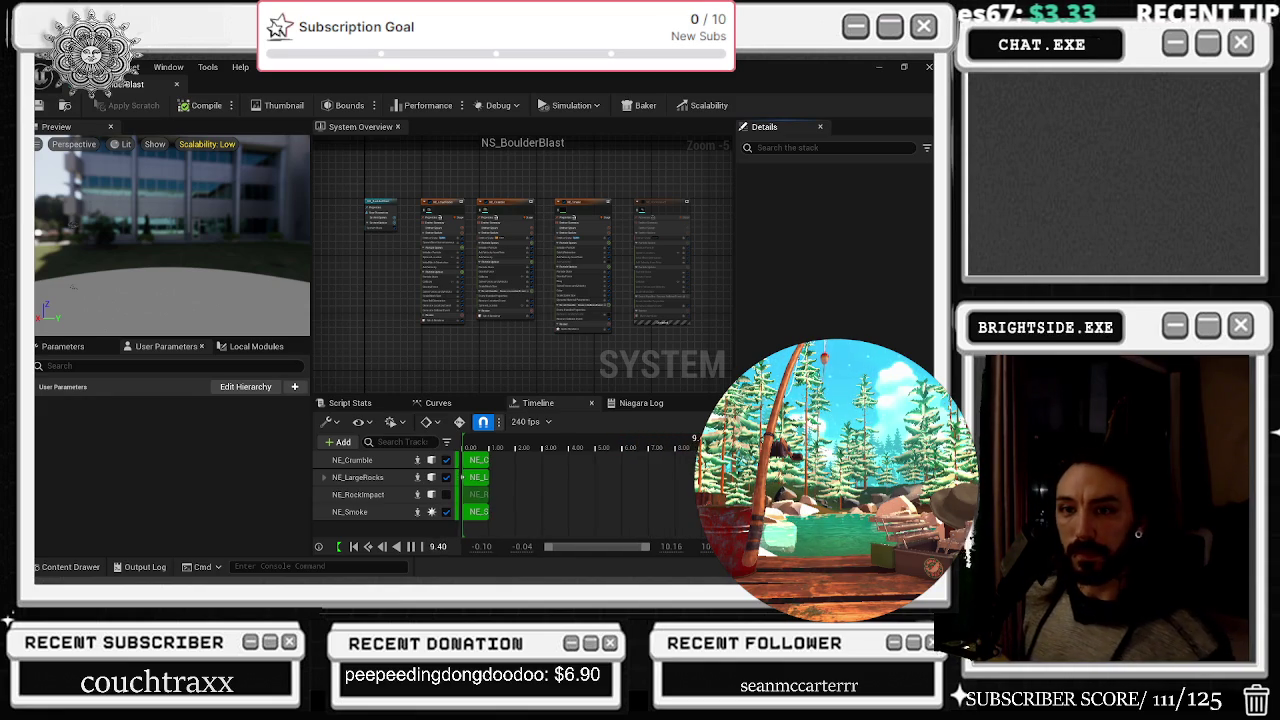
click(442, 200)
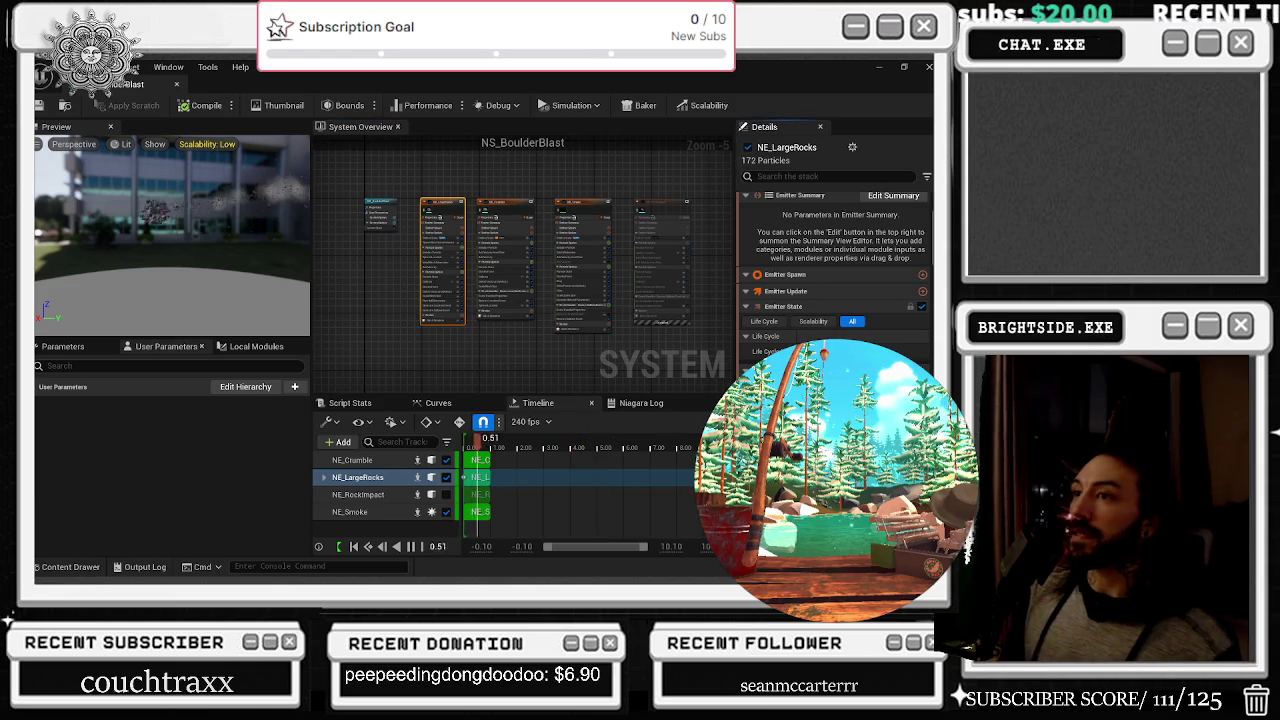
Frame the NS_BoulderBlast system overview at full size and pan over to the NE_Crumble emitter
key(f)
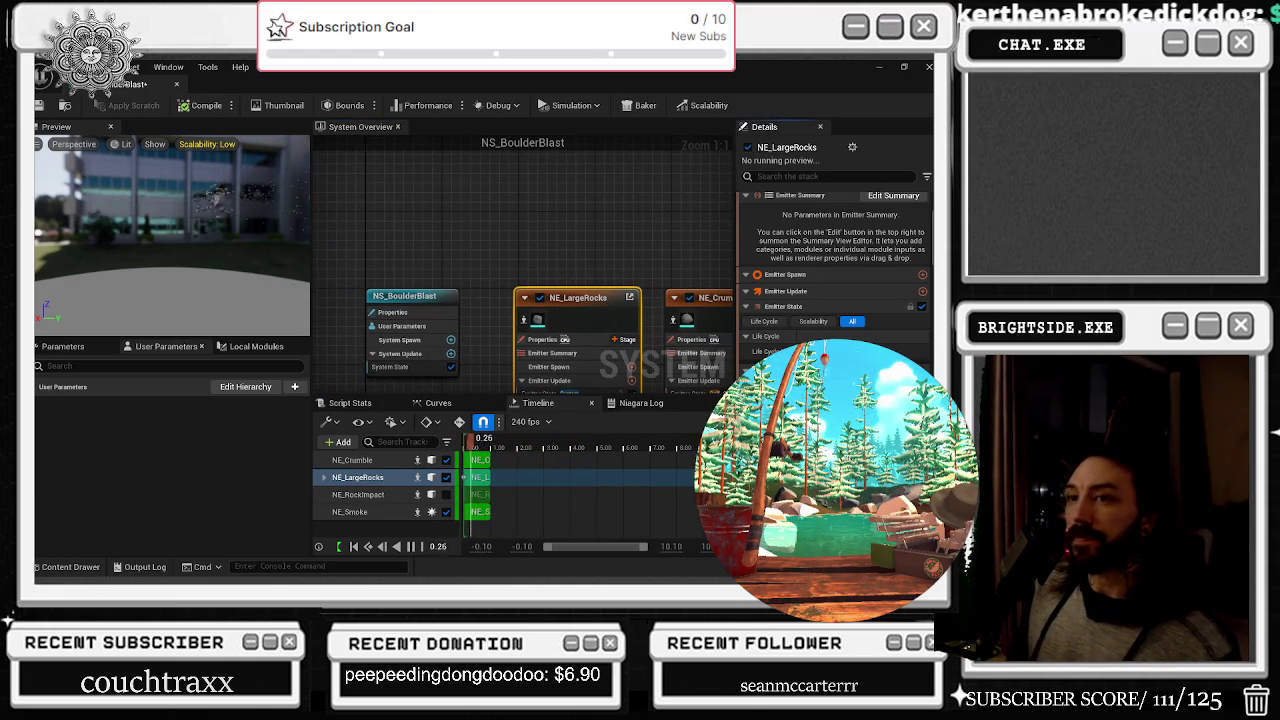
mouse_move(752, 357)
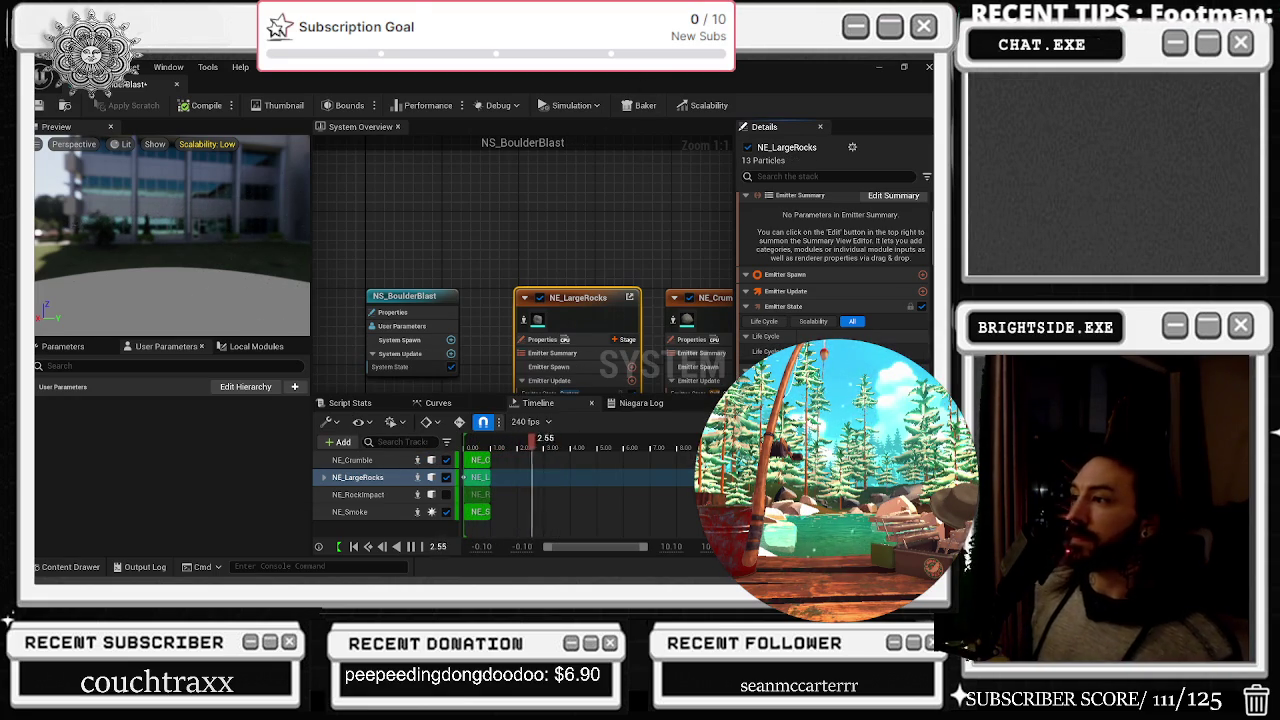
drag(801, 304, 606, 304)
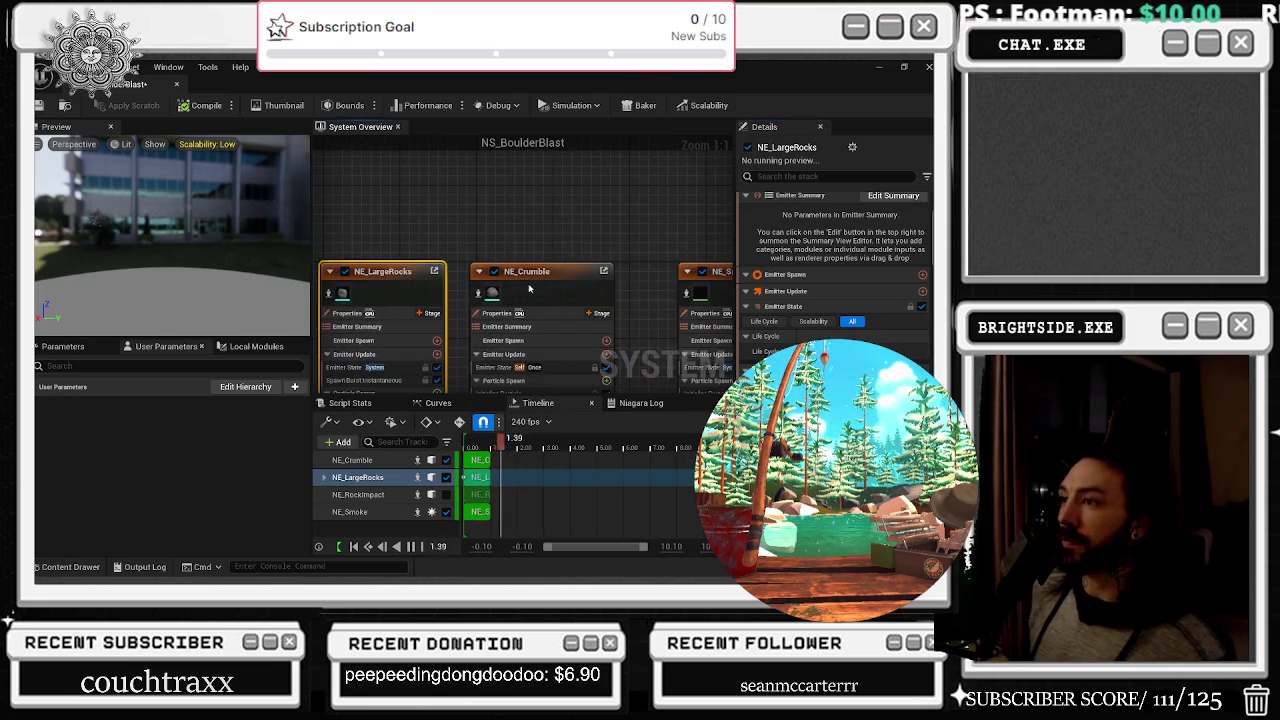
Select the NE_Crumble emitter and filter its stack for RATE
click(606, 304)
scroll(835, 270, down, 3)
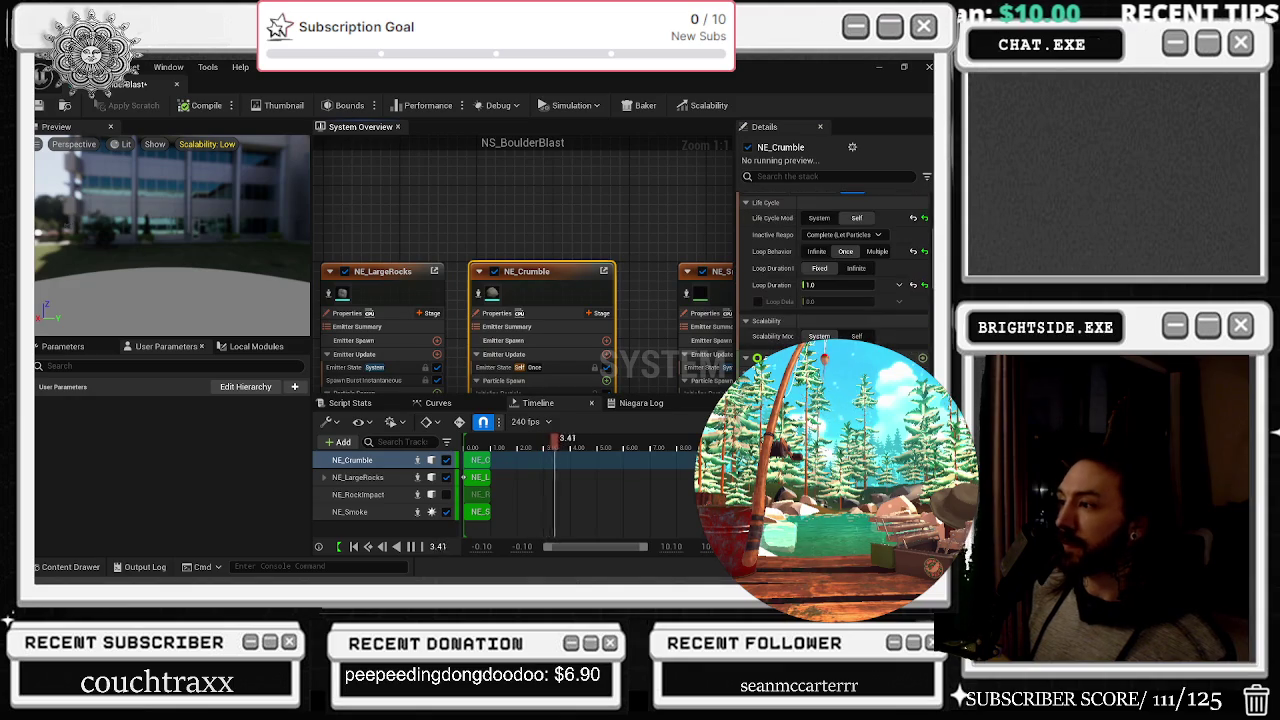
text(AT)
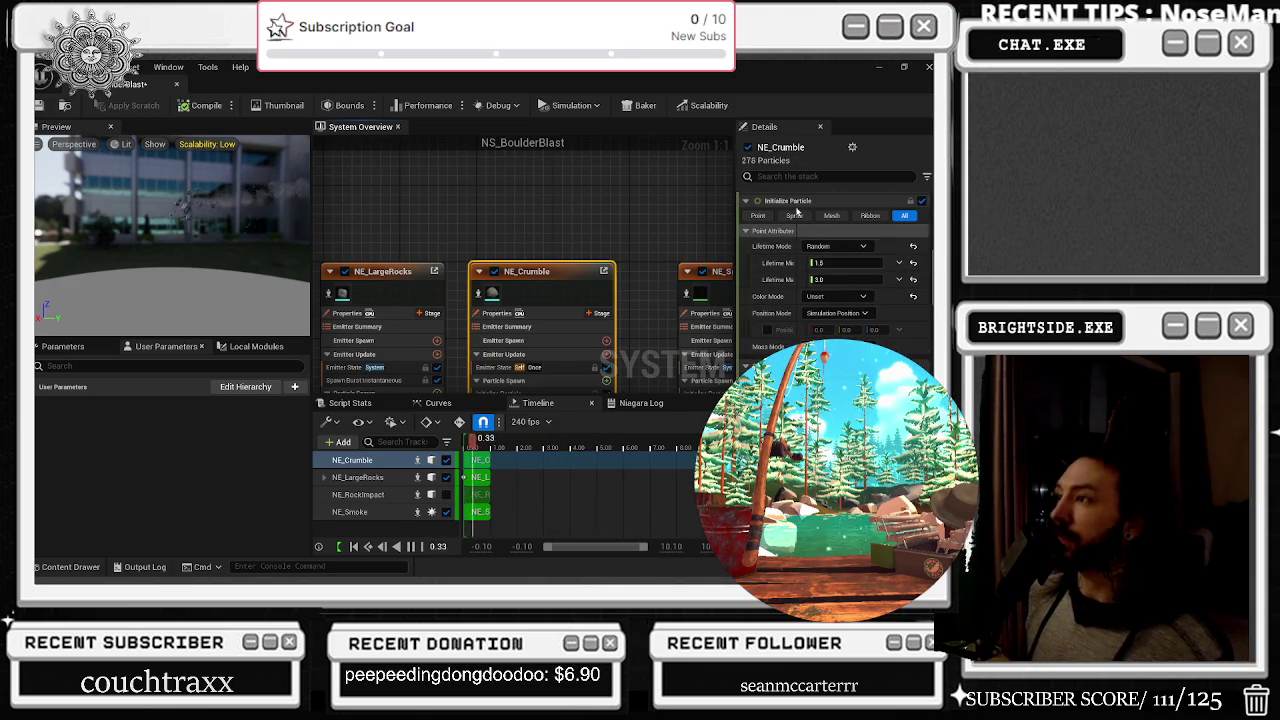
text(E)
key(BackSpace)
key(BackSpace)
key(BackSpace)
text(RATE)
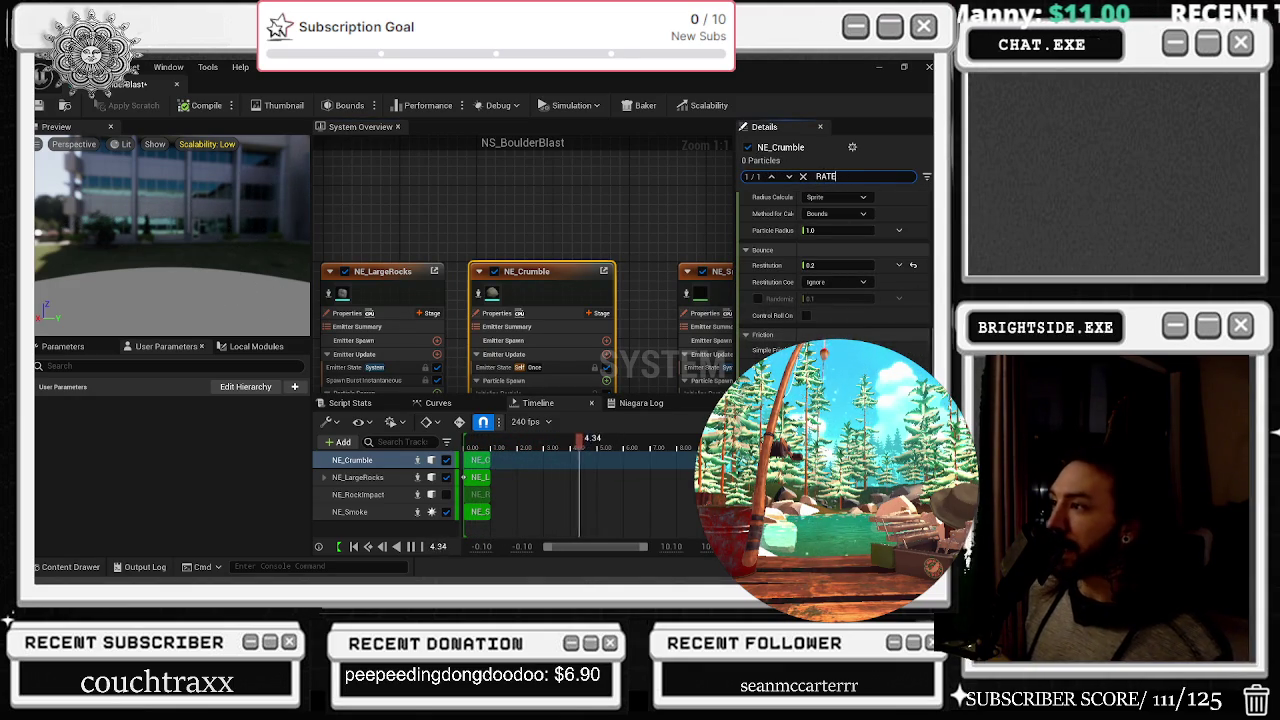
Scroll the filtered stack and bring up NE_Crumble's Emitter State life cycle settings
scroll(905, 333, up, 3)
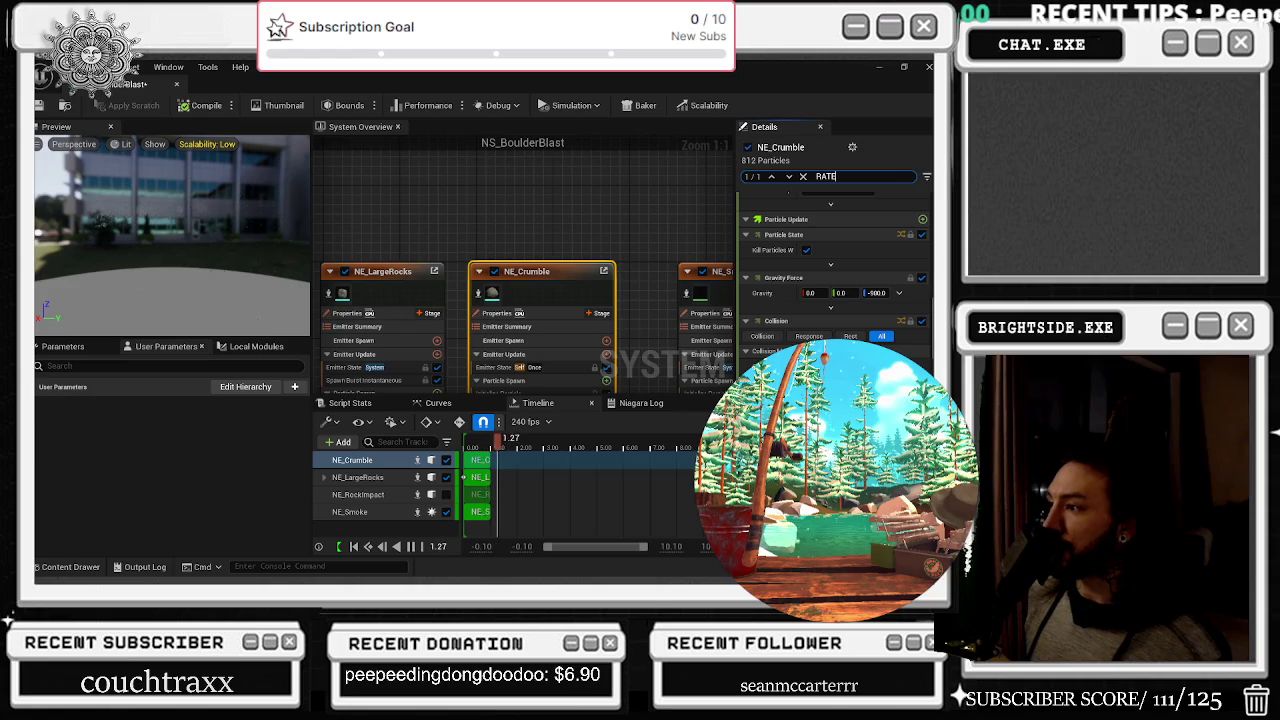
scroll(905, 260, up, 5)
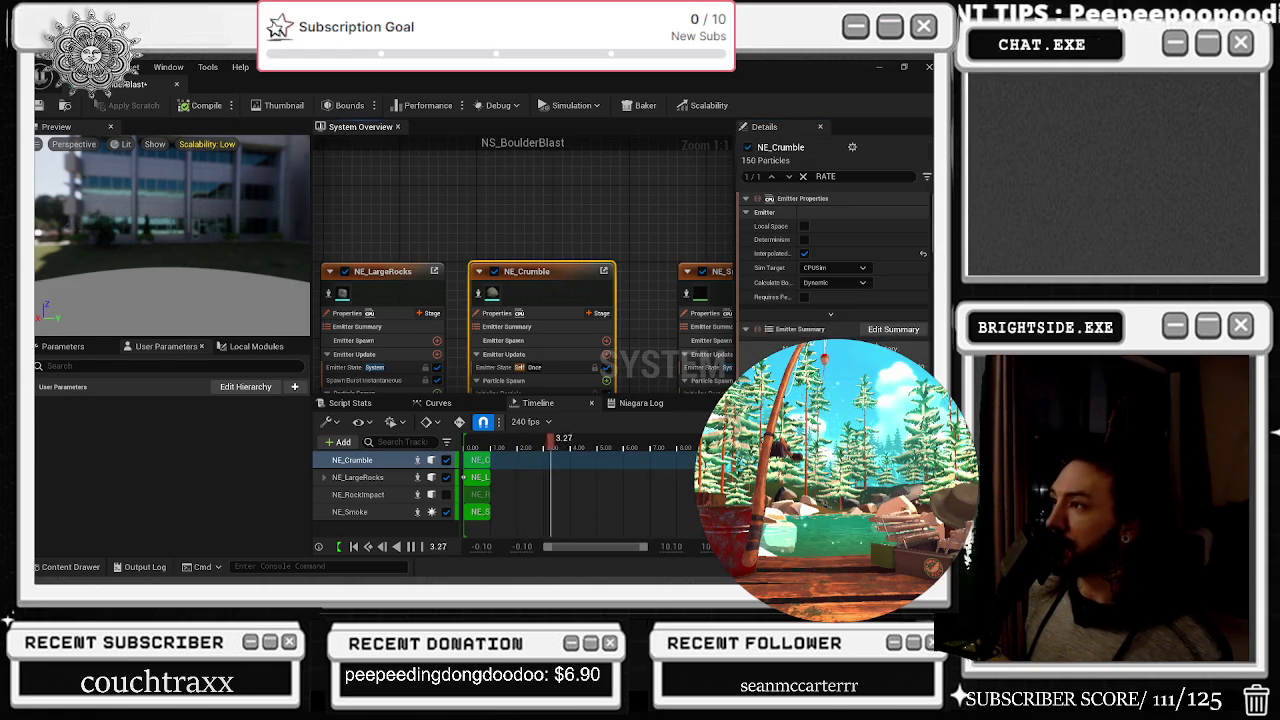
scroll(916, 236, down, 10)
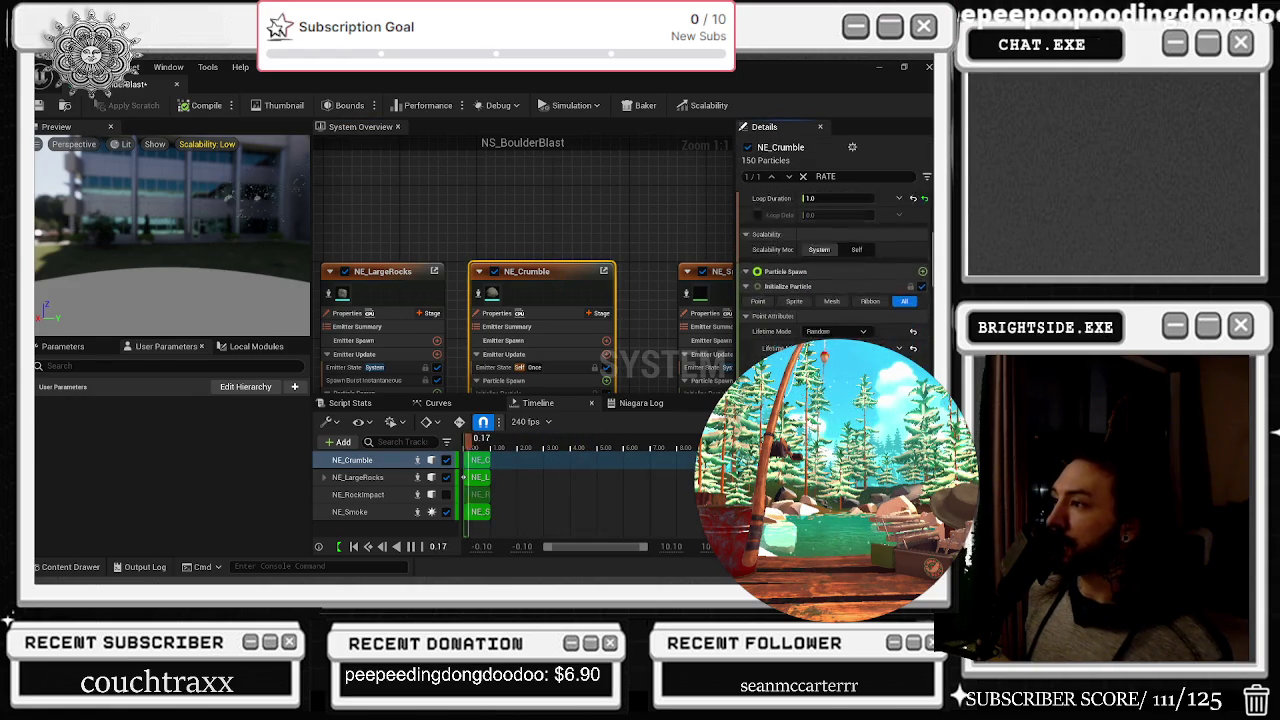
scroll(835, 260, down, 3)
scroll(835, 260, down, 2)
scroll(835, 260, down, 3)
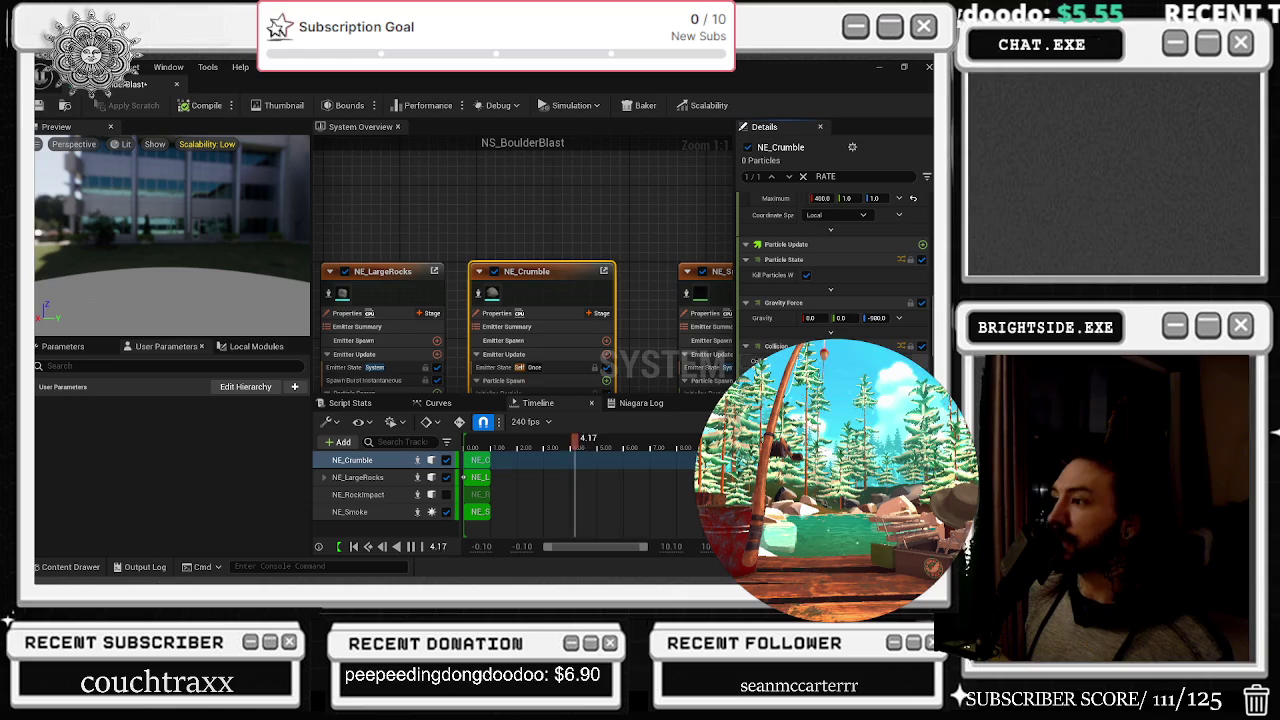
scroll(835, 260, down, 1)
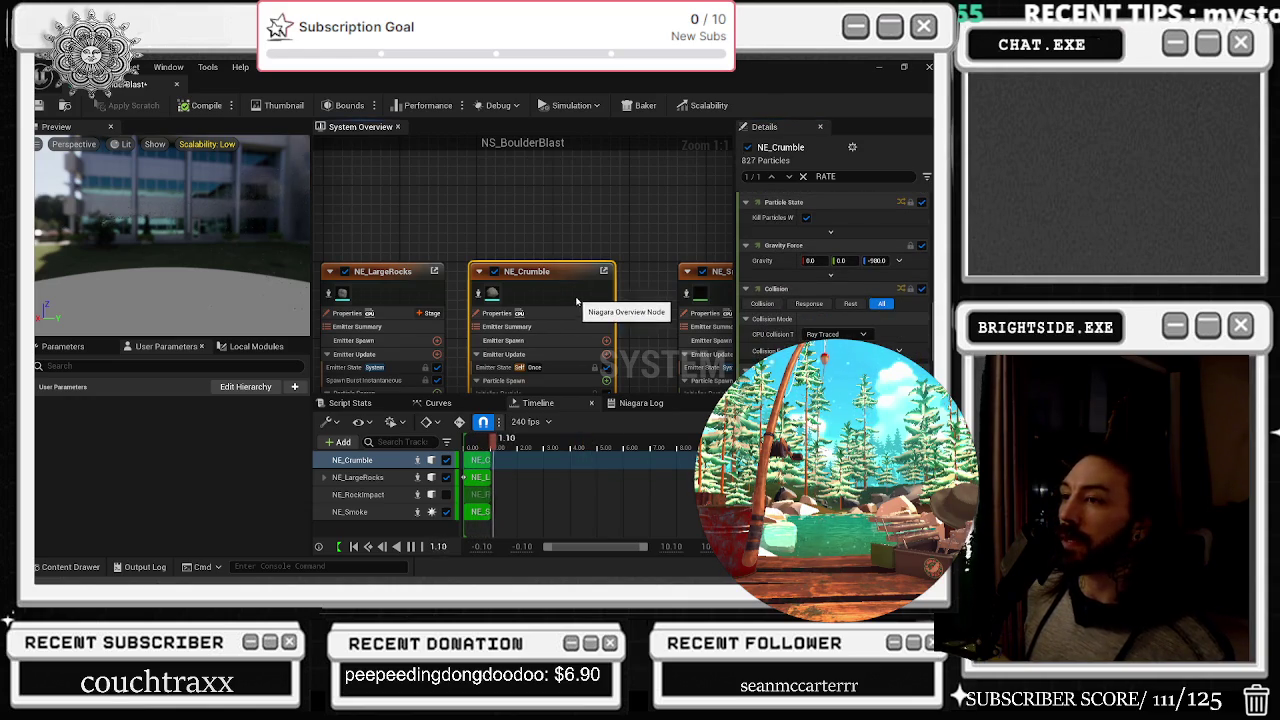
scroll(556, 356, down, 1)
click(556, 356)
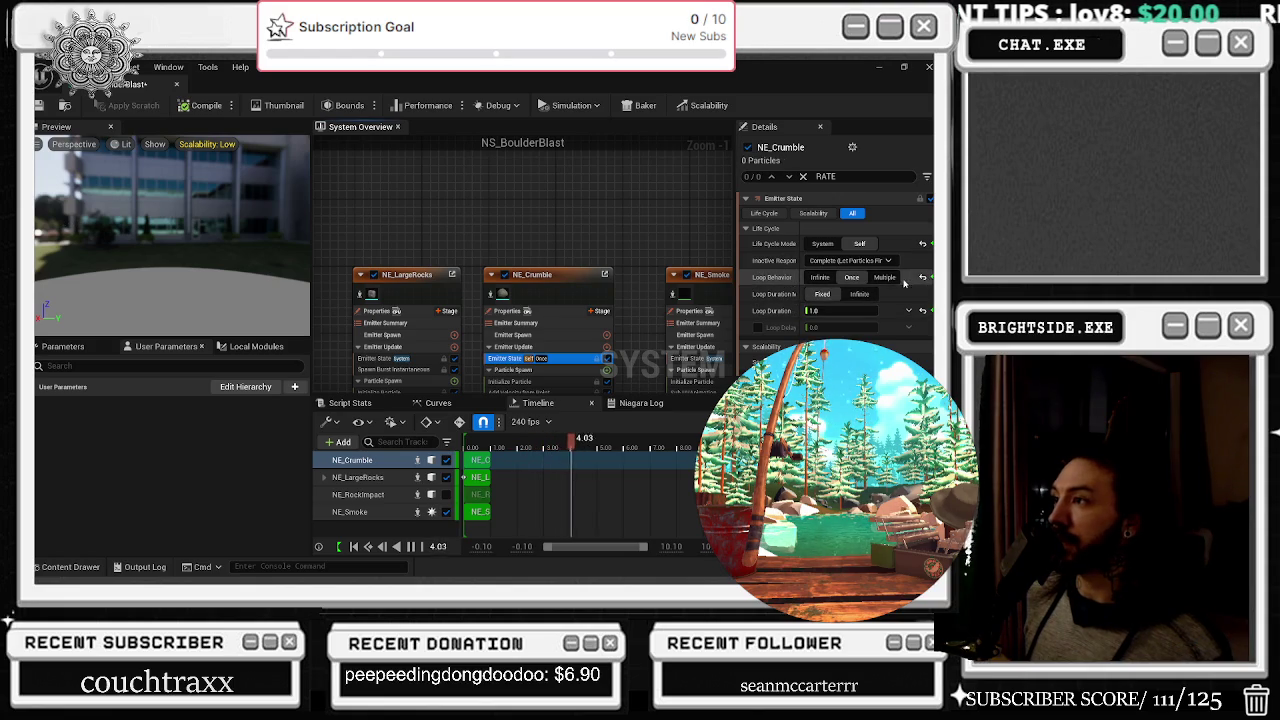
Select the whole NE_Crumble emitter and scroll through its settings
click(556, 285)
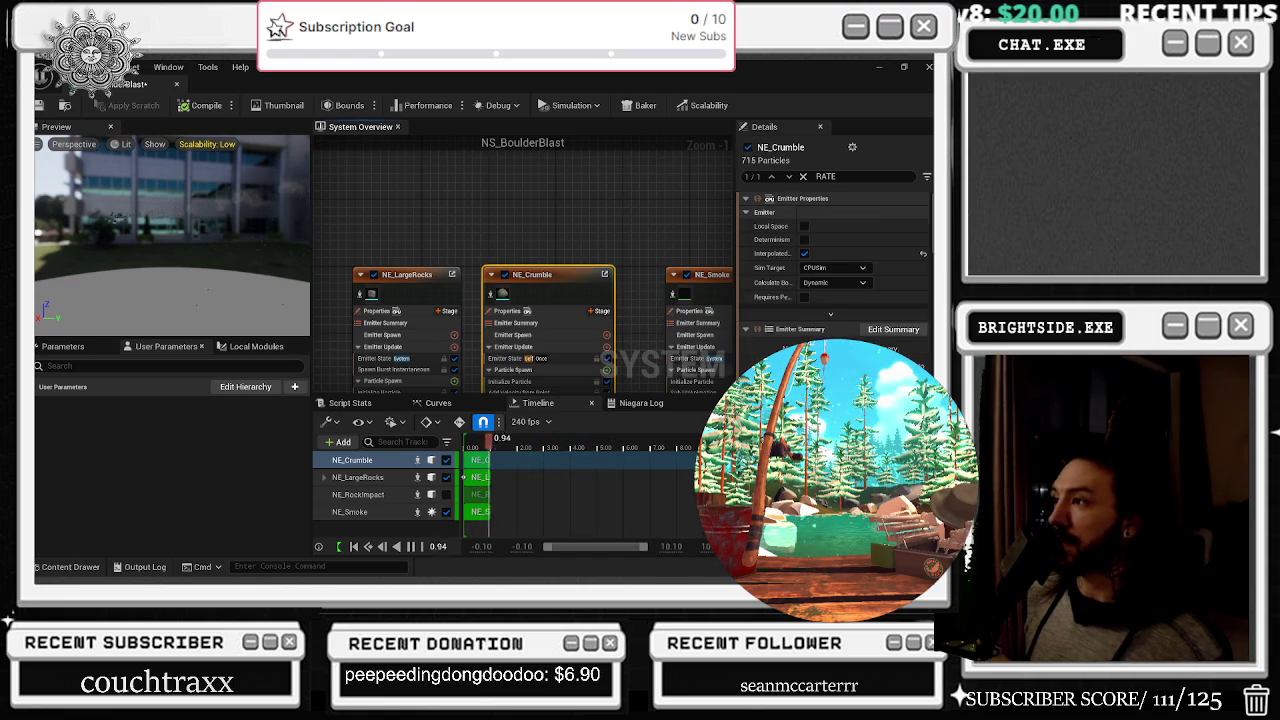
scroll(835, 260, down, 1)
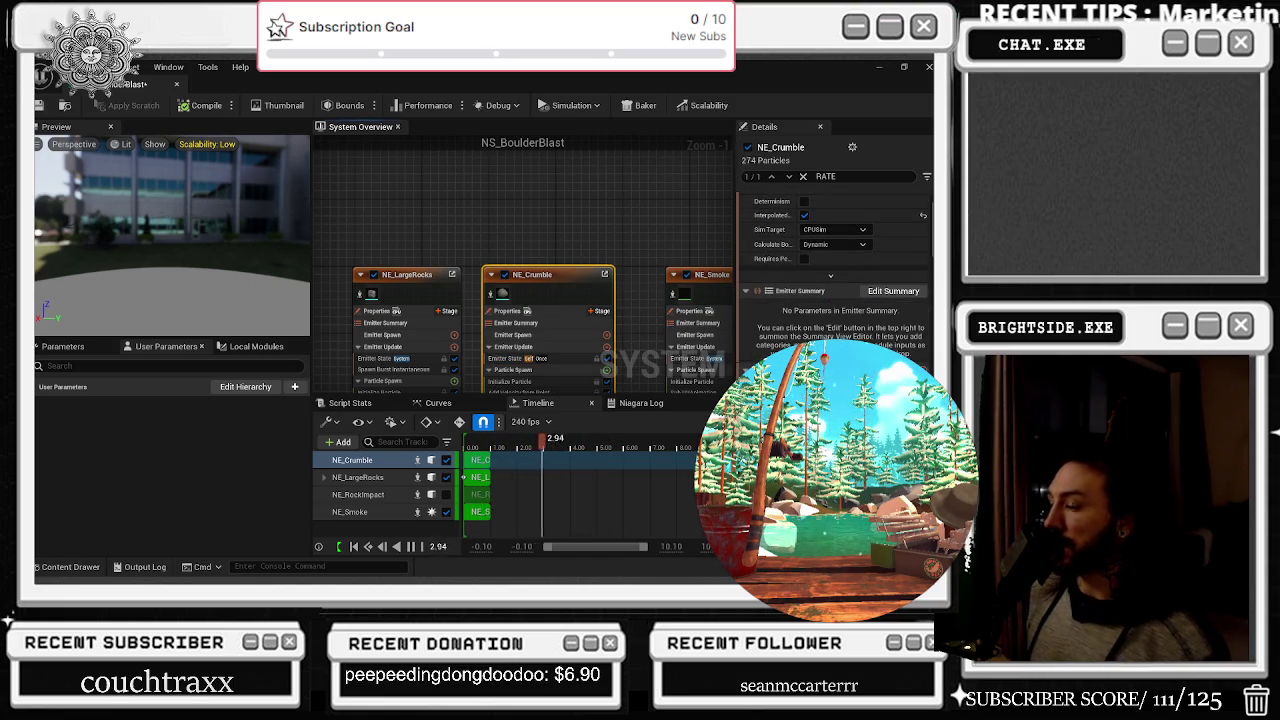
scroll(835, 270, down, 3)
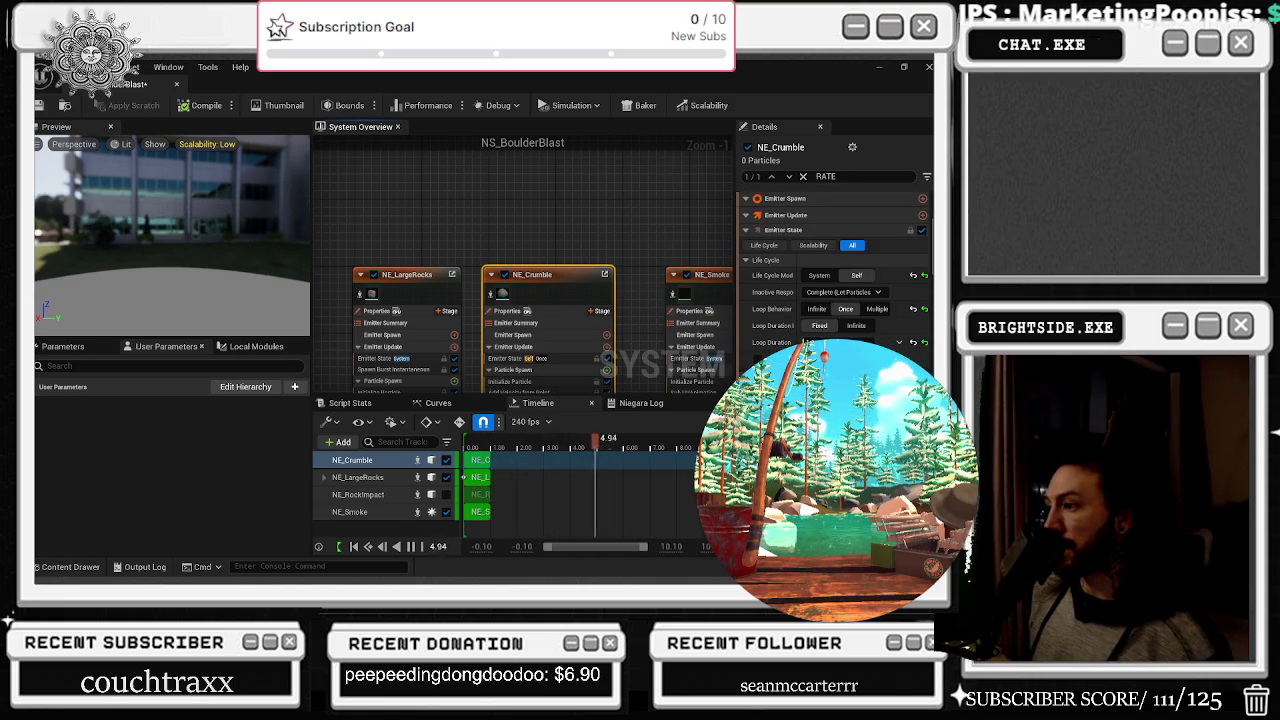
scroll(835, 260, down, 2)
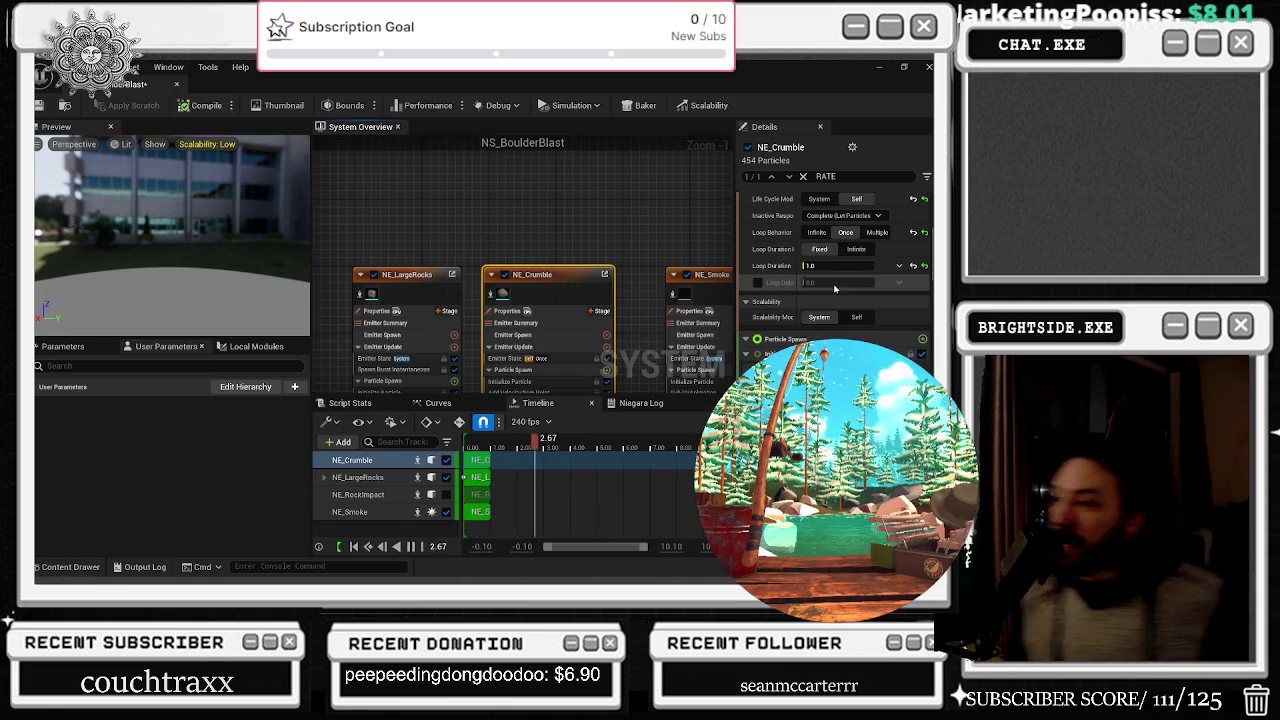
Maximize the YouTube window, play a later playlist video, then come back to Unreal Editor
key(alt+Tab)
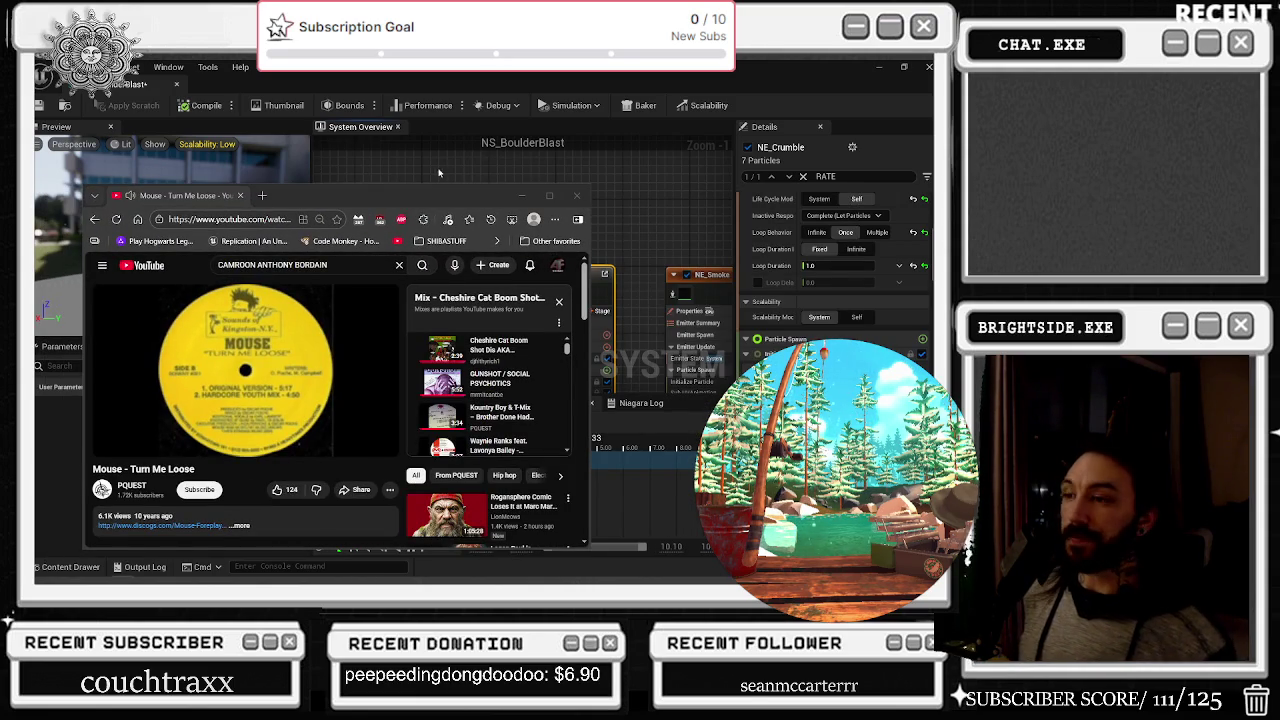
click(548, 197)
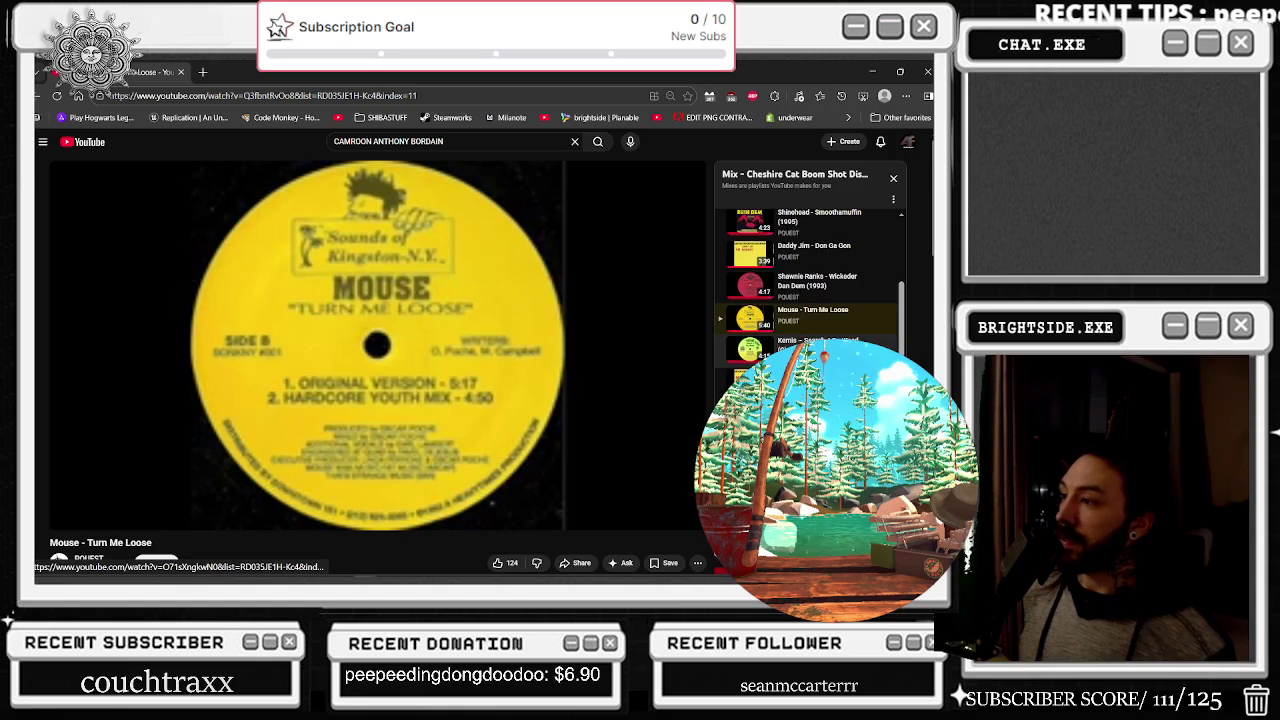
scroll(740, 368, down, 3)
click(790, 357)
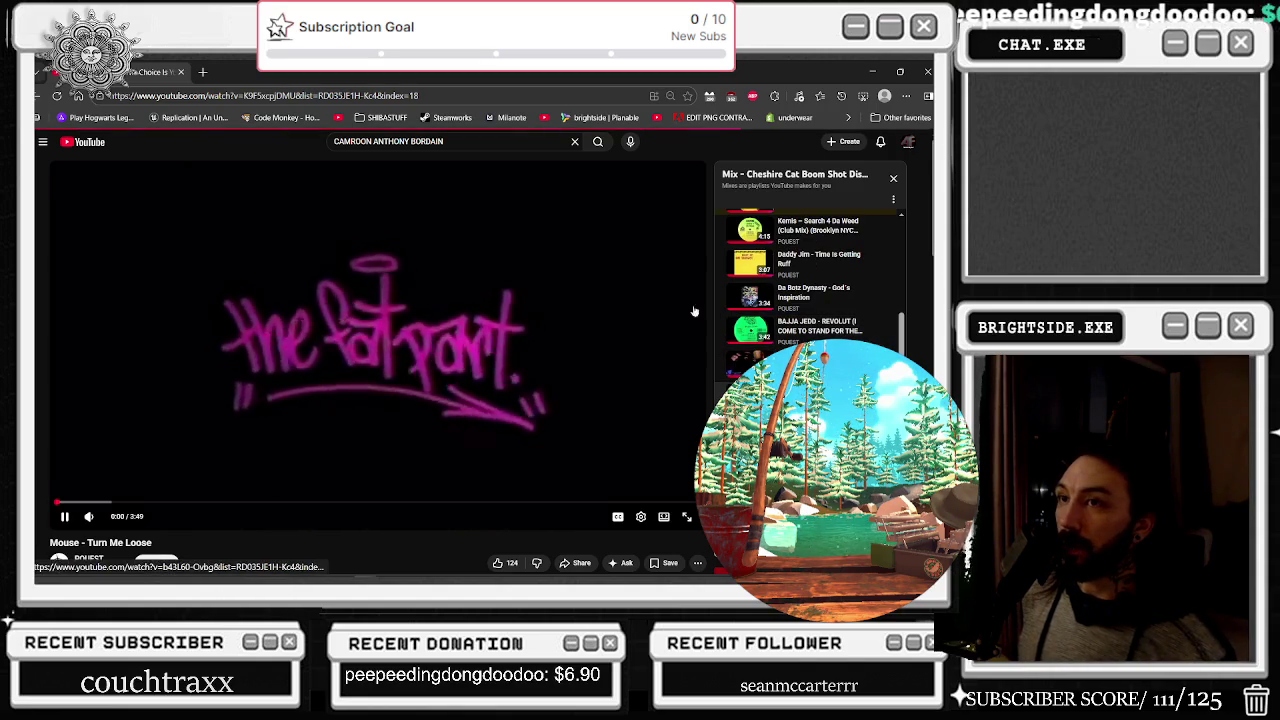
key(alt+Tab)
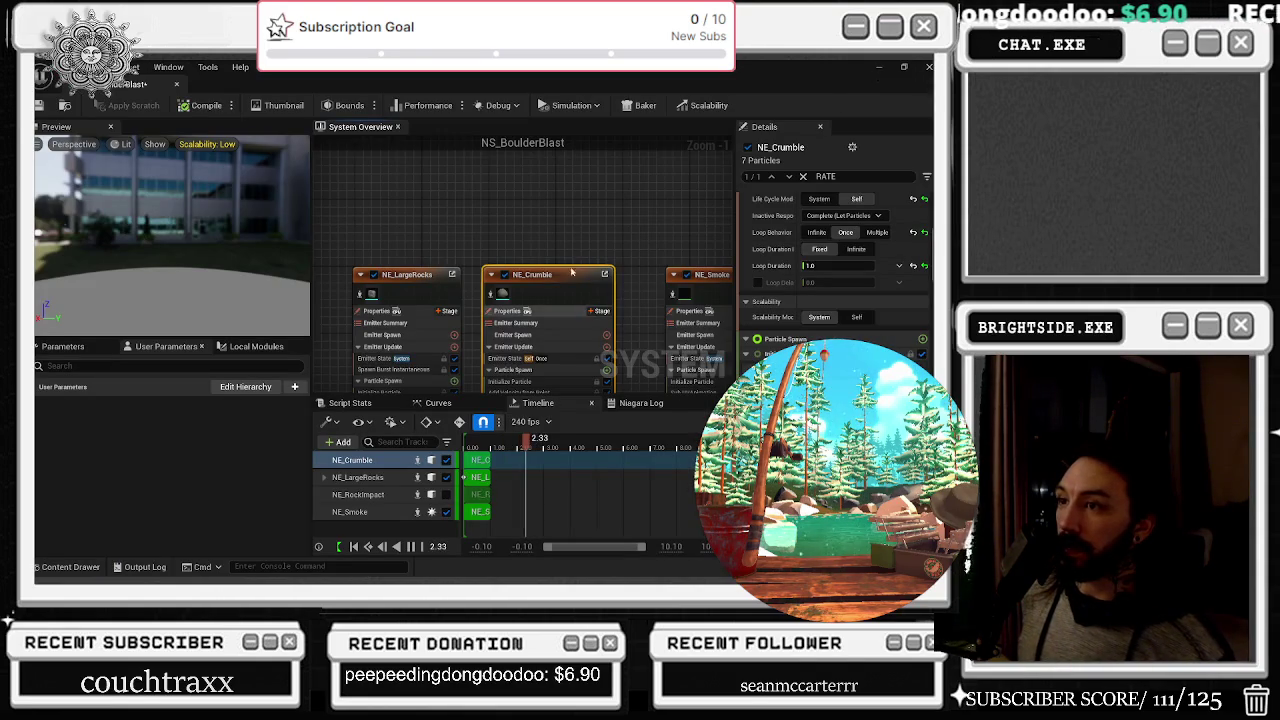
Select NE_Crumble, clear the RATE stack filter, and show its Emitter Summary settings
drag(579, 360, 501, 327)
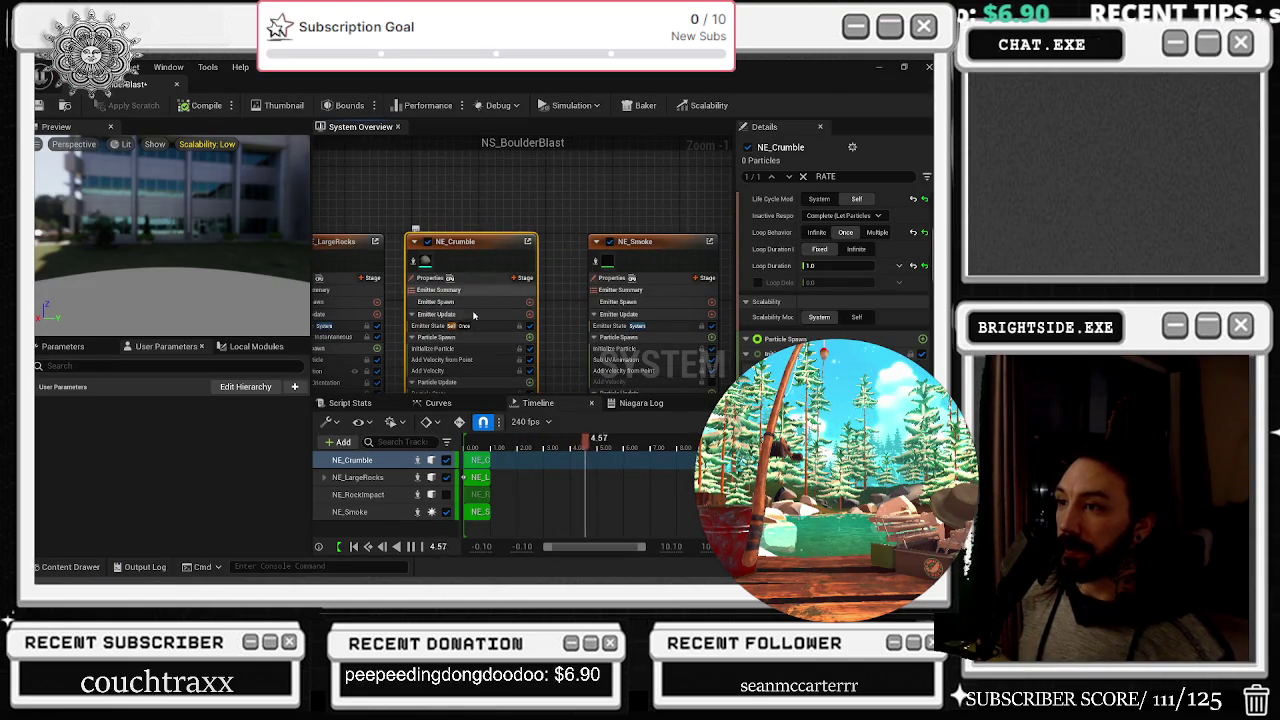
click(500, 338)
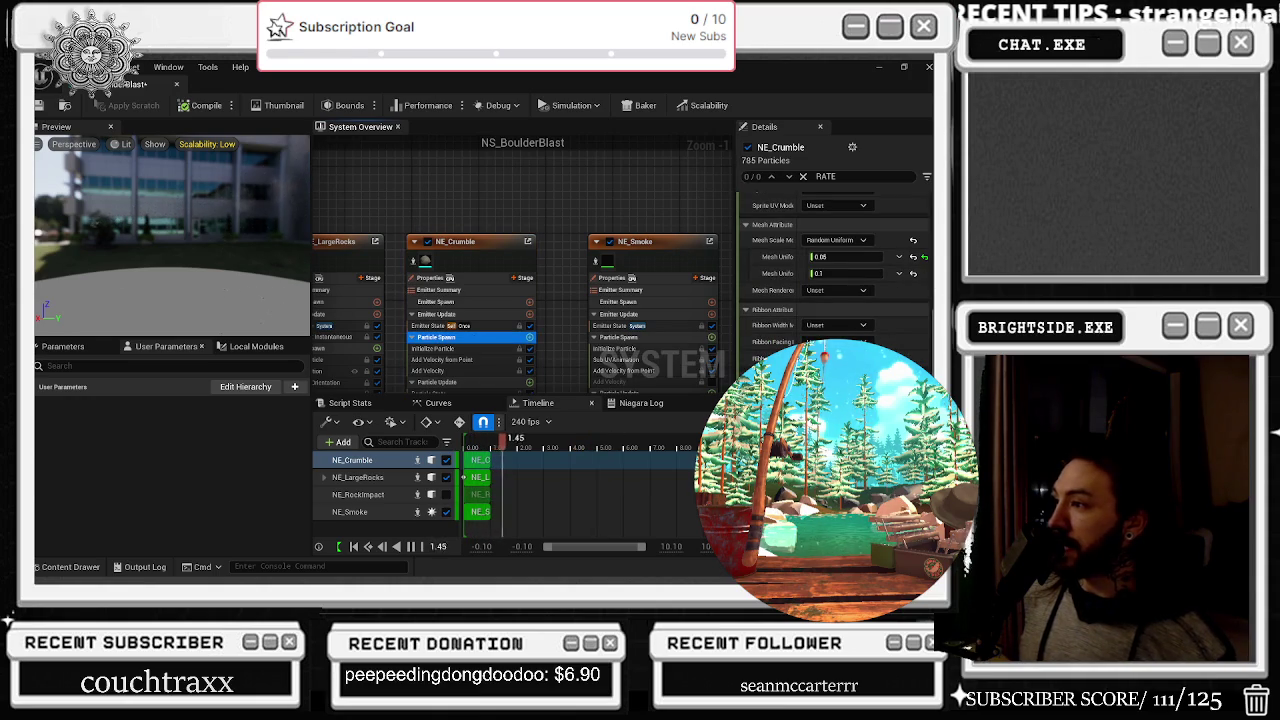
scroll(835, 270, up, 3)
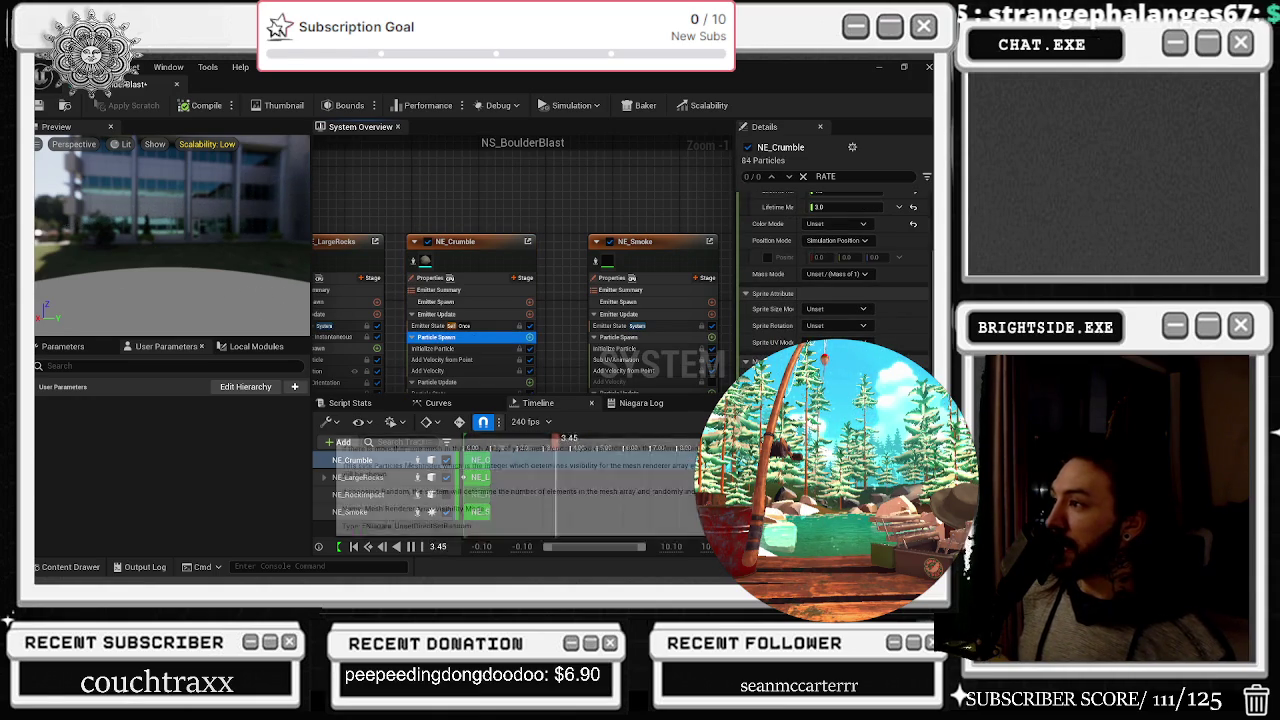
scroll(835, 260, up, 3)
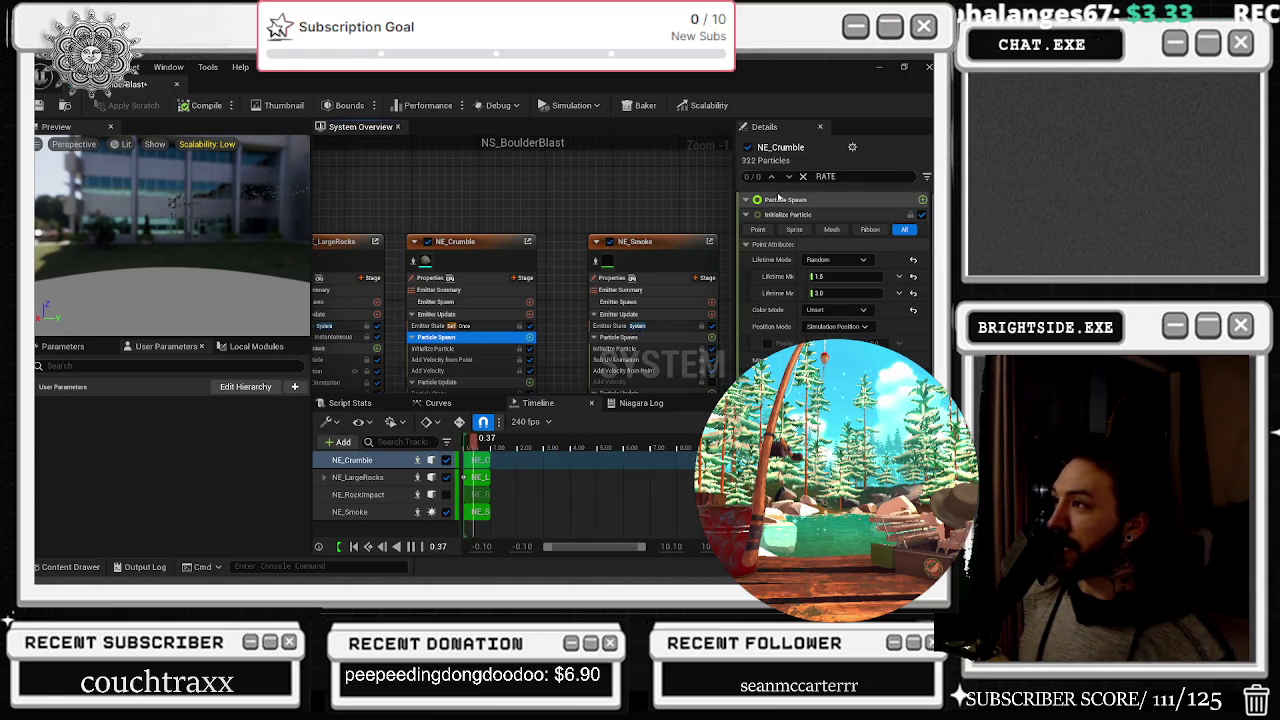
click(803, 176)
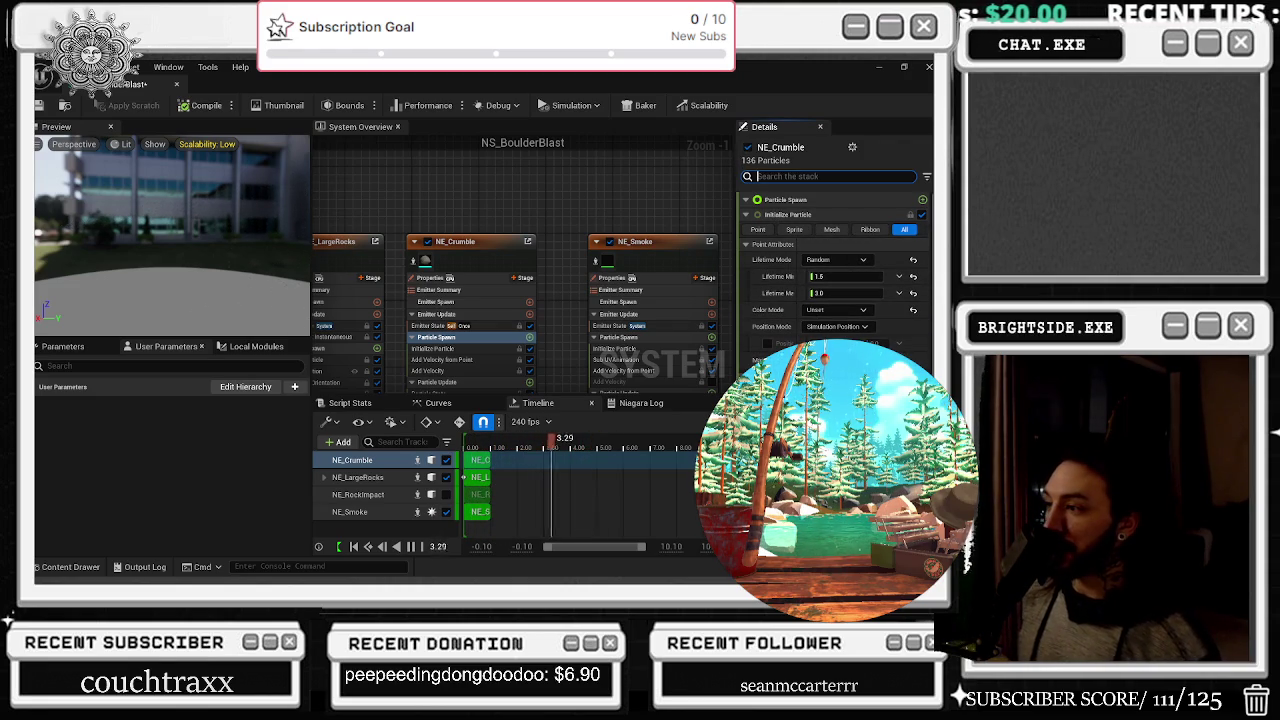
scroll(835, 260, down, 5)
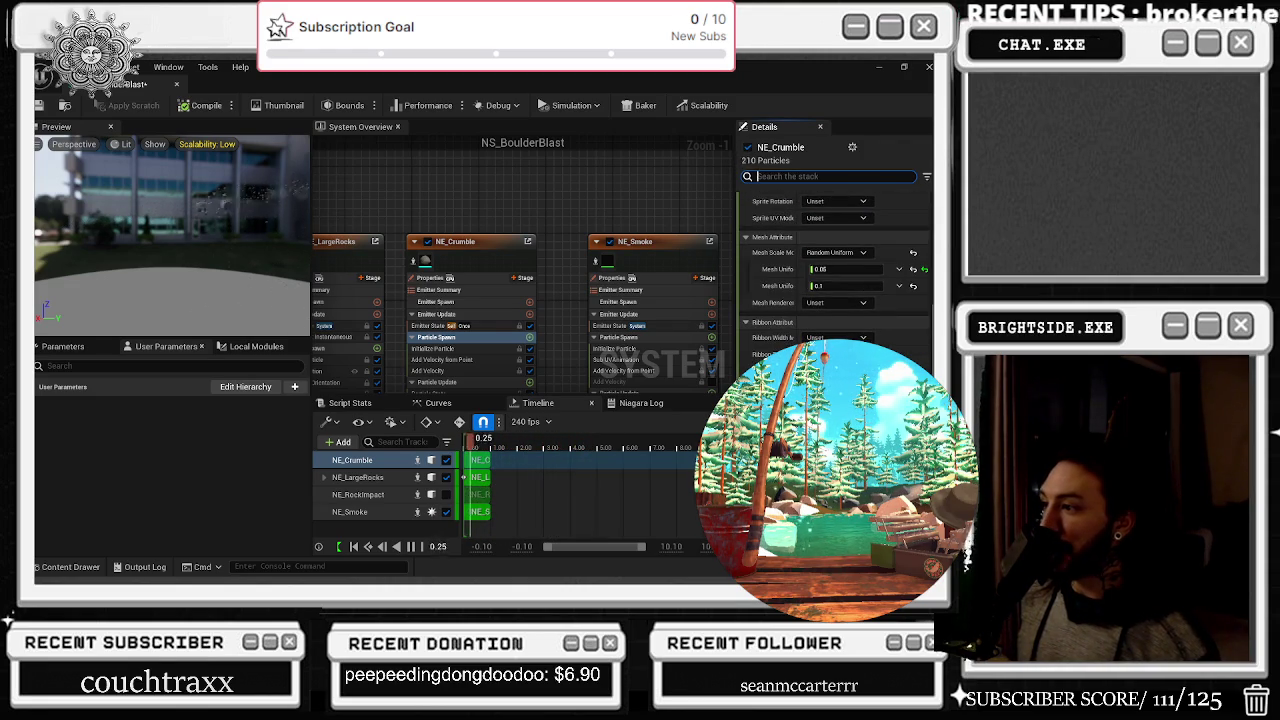
click(503, 248)
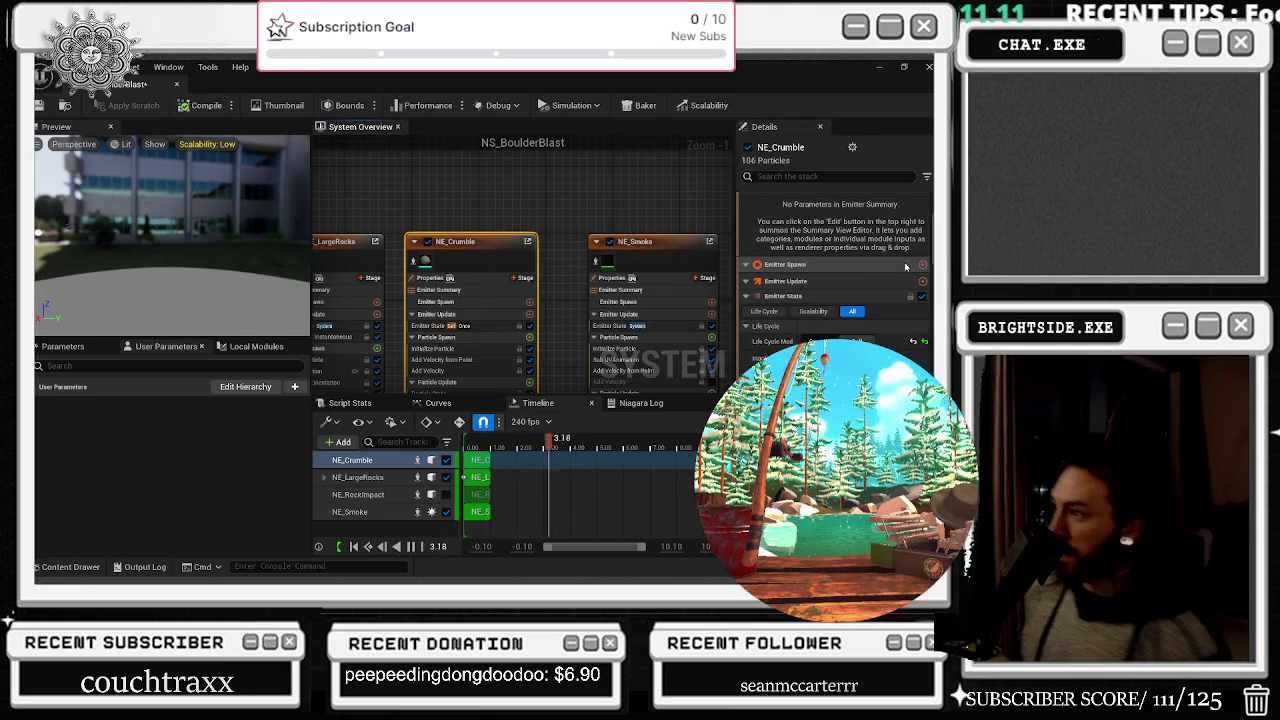
Review NE_Crumble's emitter properties, emitter update, state and particle spawn stages
click(471, 278)
click(476, 297)
click(484, 315)
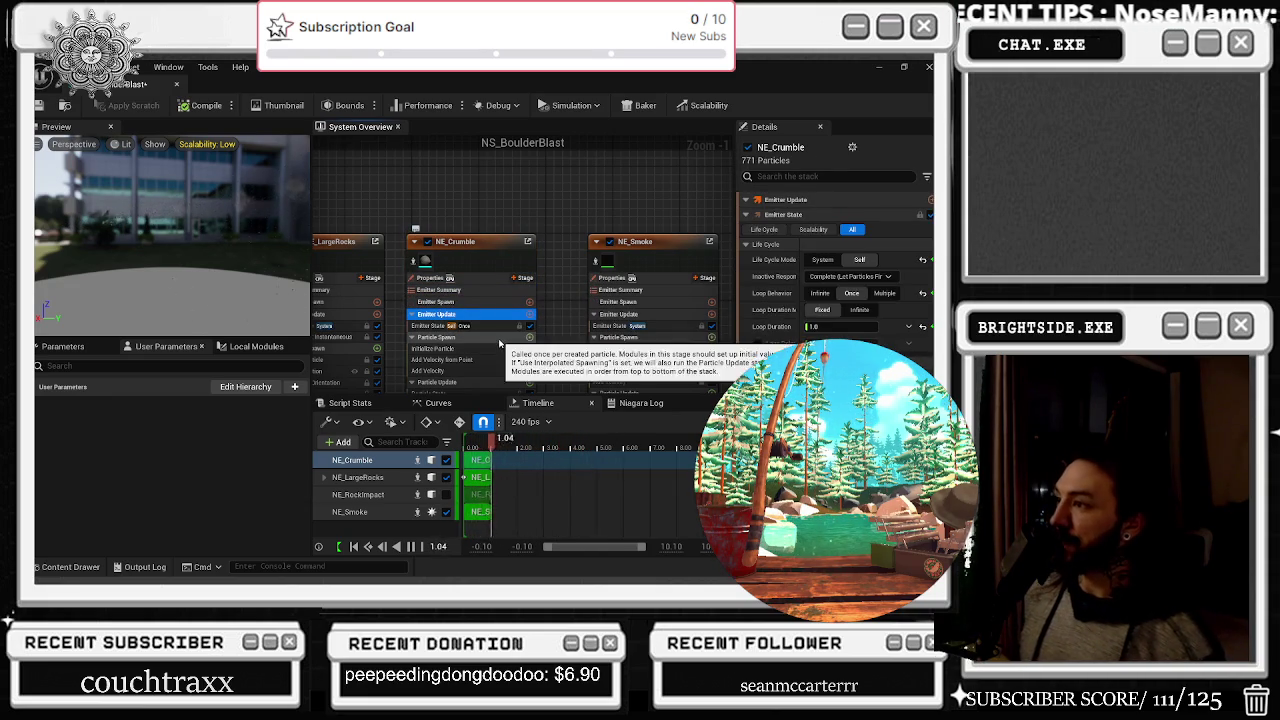
click(490, 326)
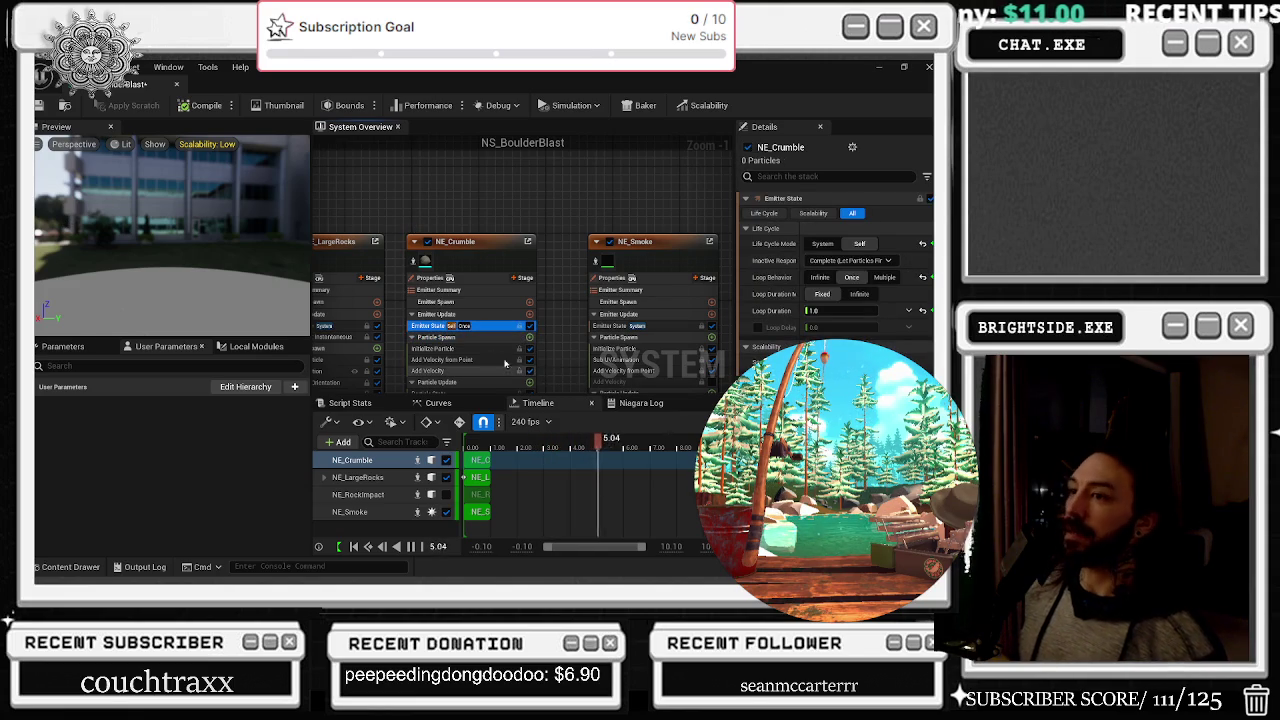
click(475, 339)
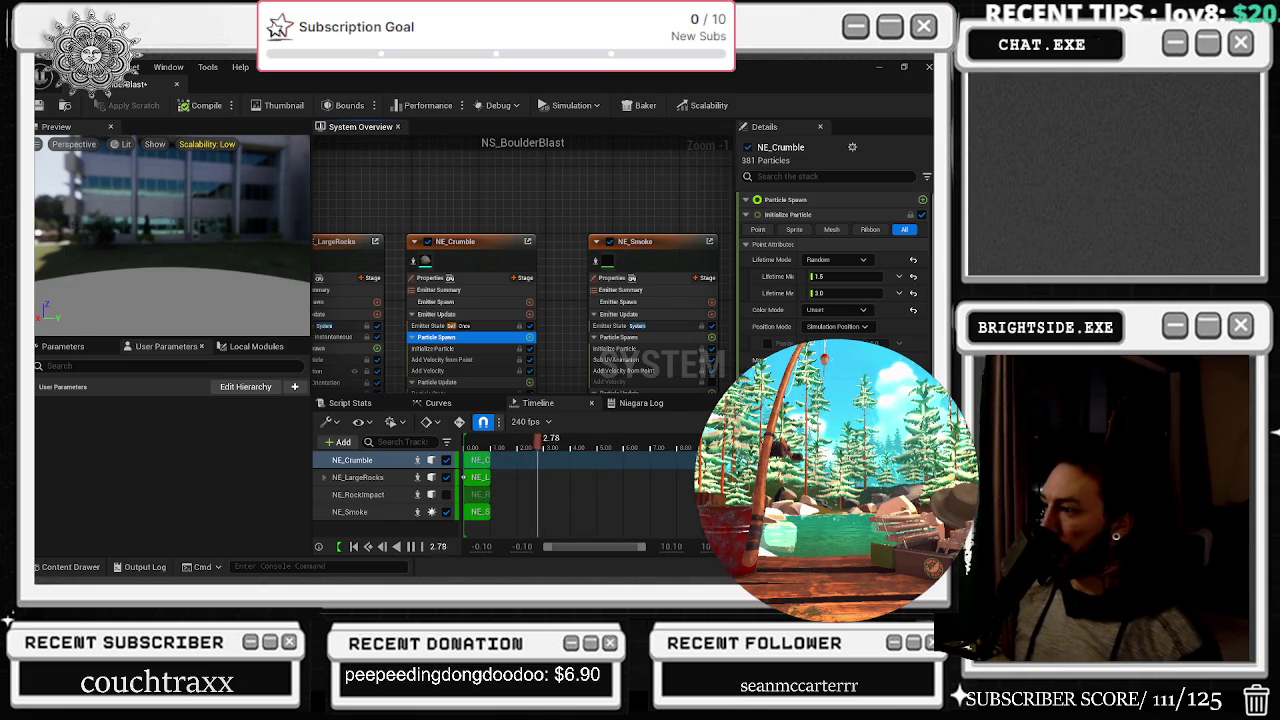
scroll(835, 280, down, 1)
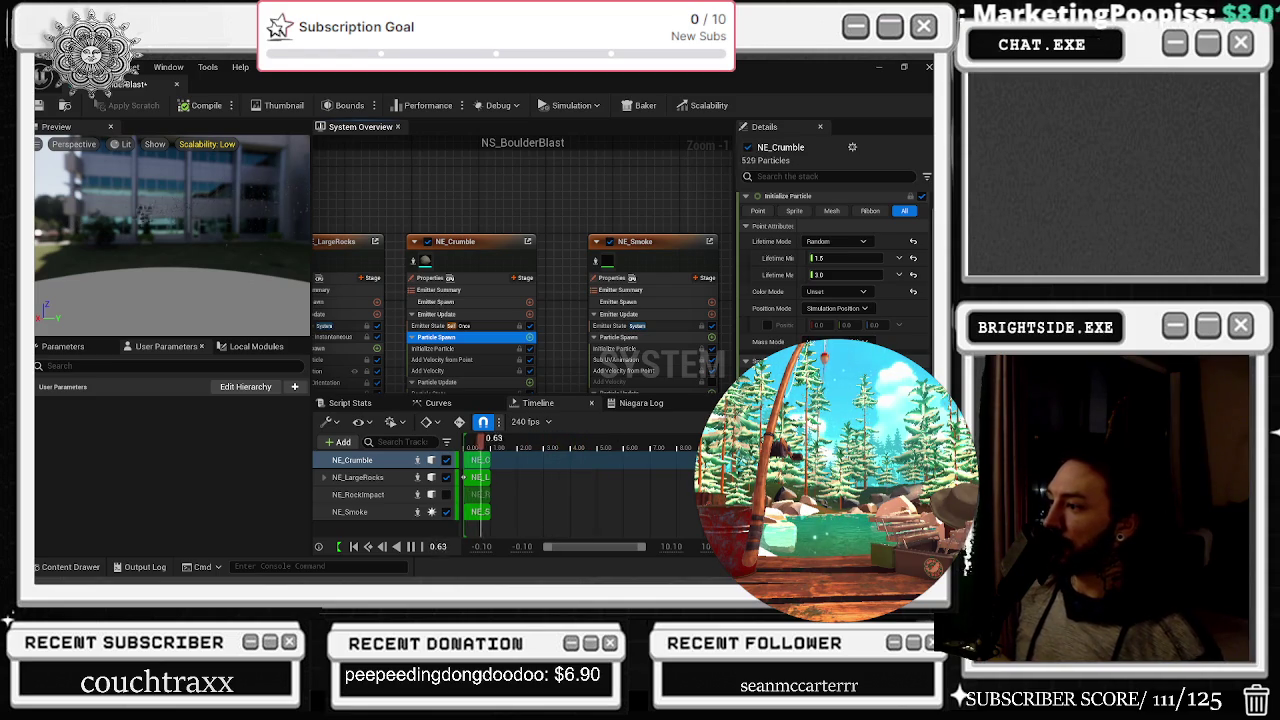
scroll(835, 270, down, 3)
scroll(835, 270, down, 5)
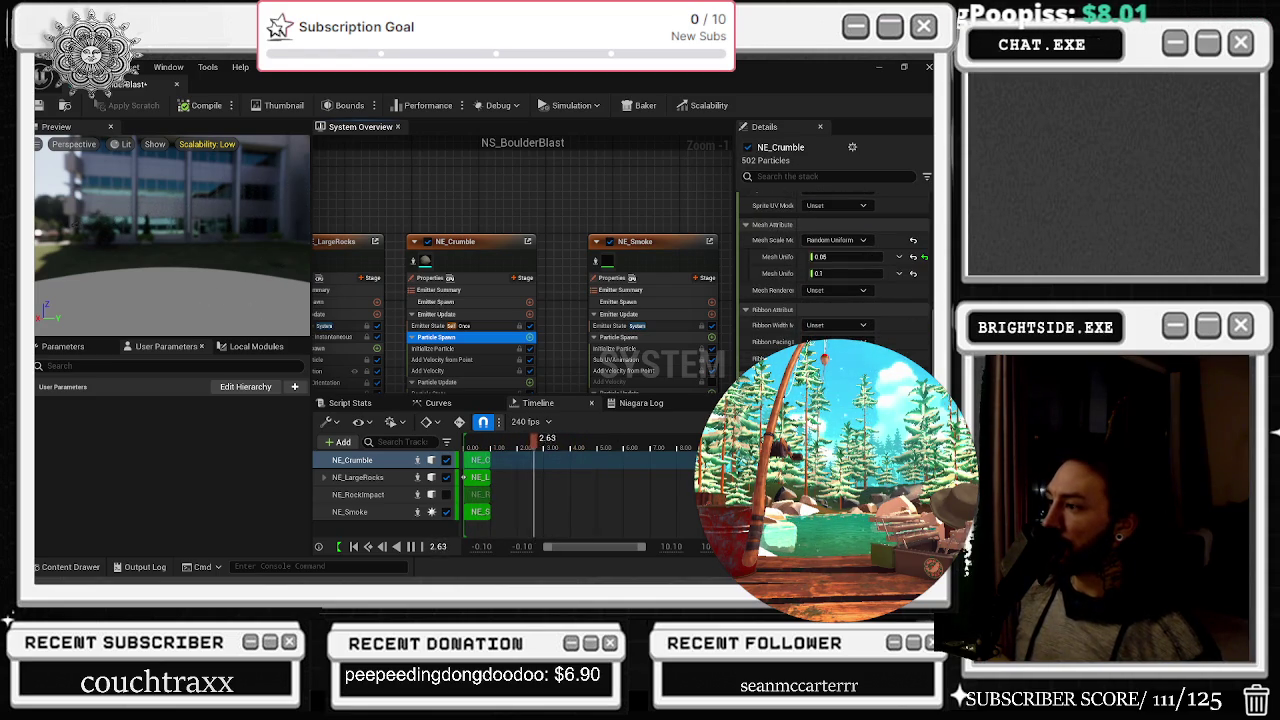
scroll(835, 270, up, 8)
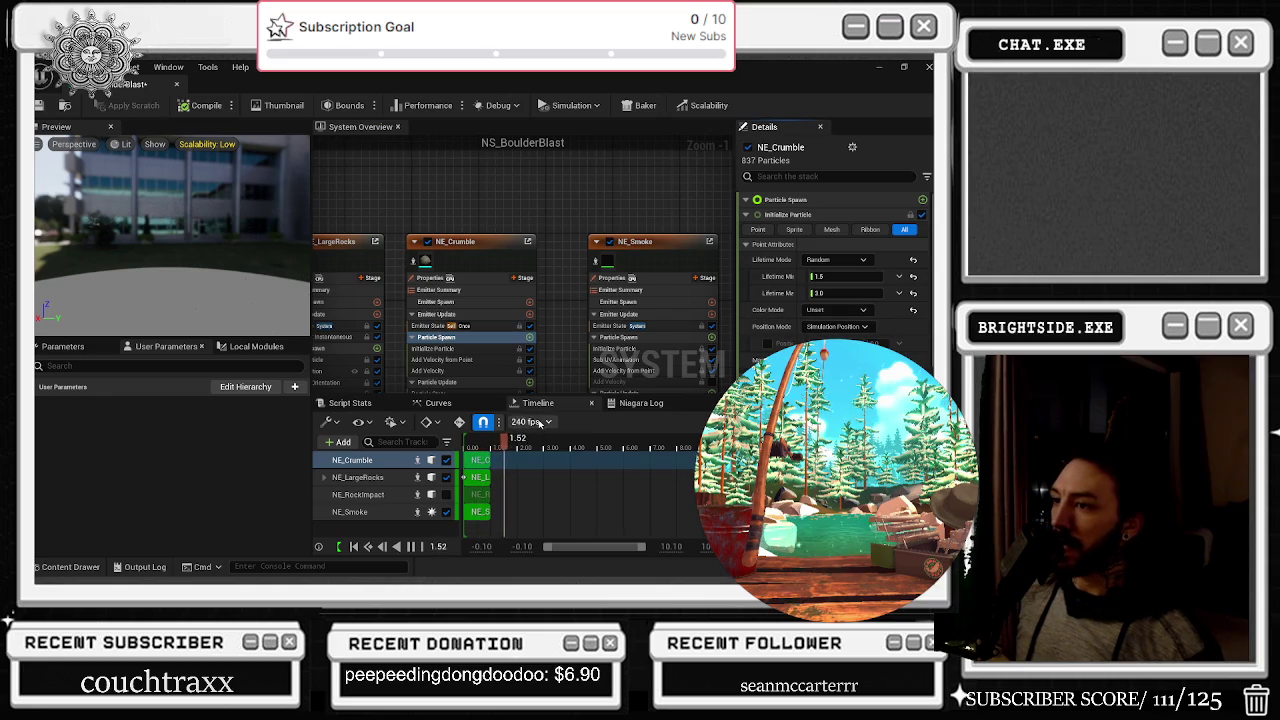
Set the timeline display rate to 30 fps and restart the effect preview from the start
click(527, 421)
key(Escape)
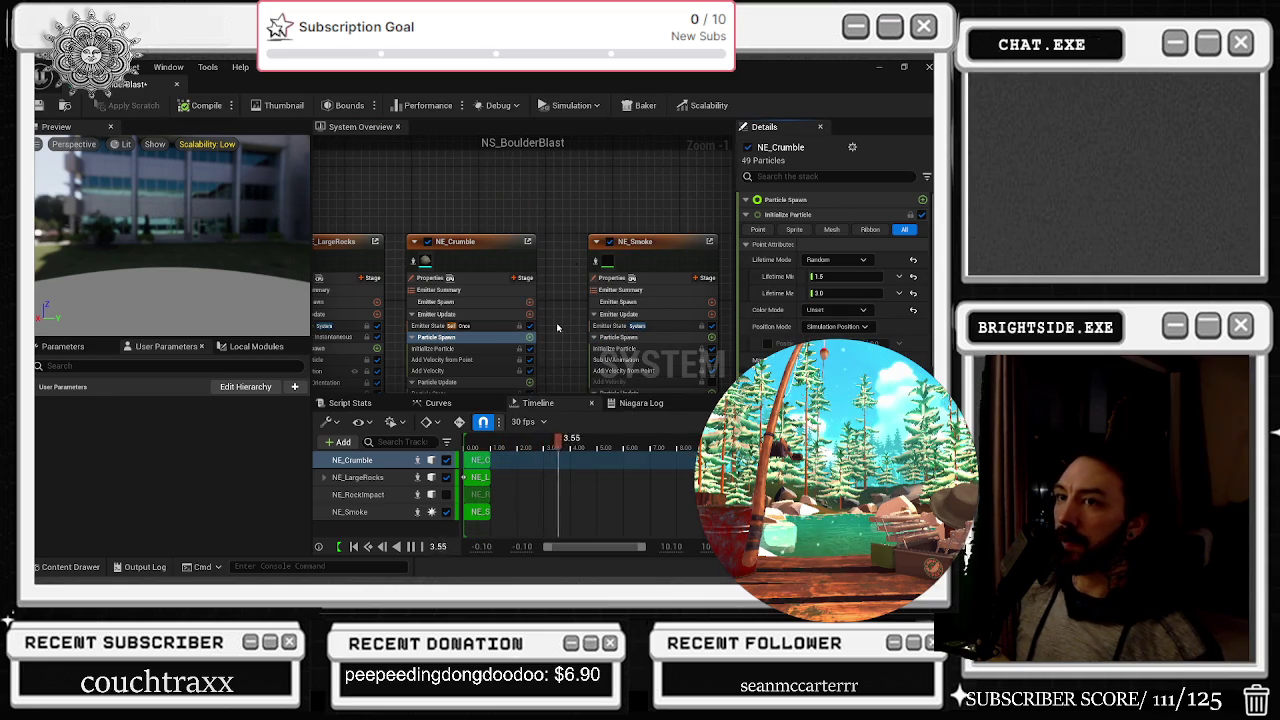
drag(507, 450, 468, 441)
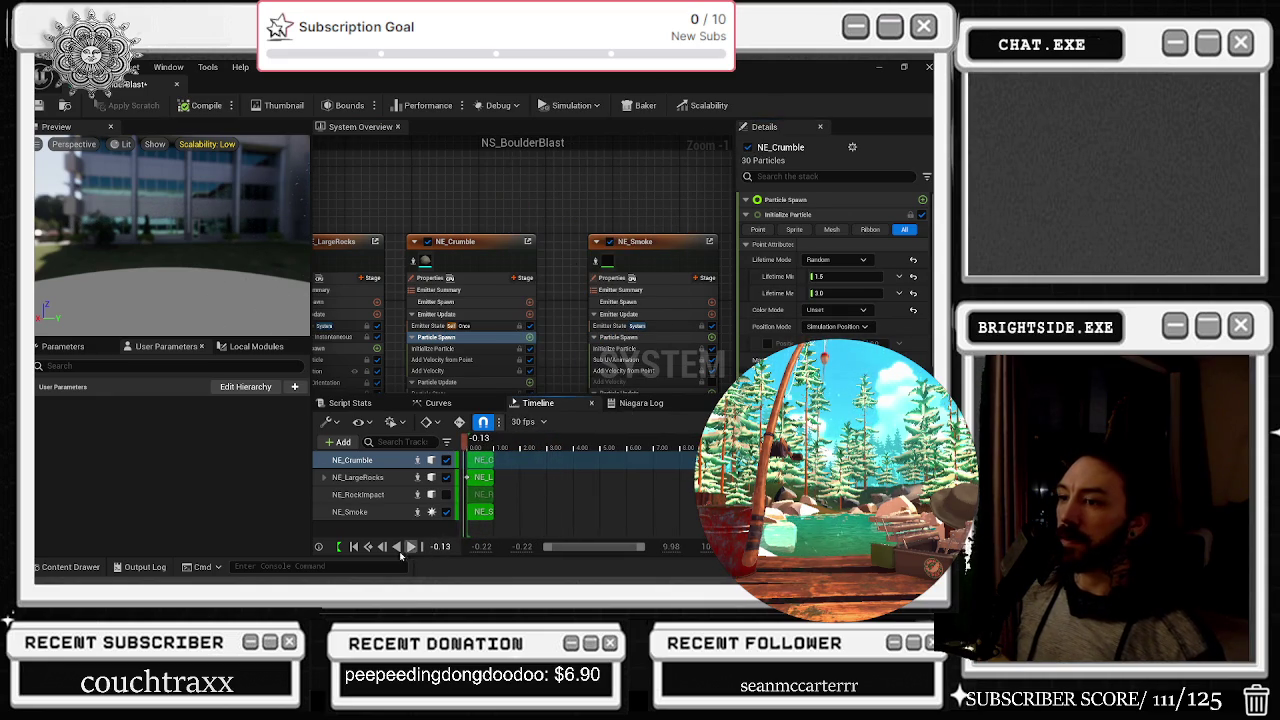
click(410, 548)
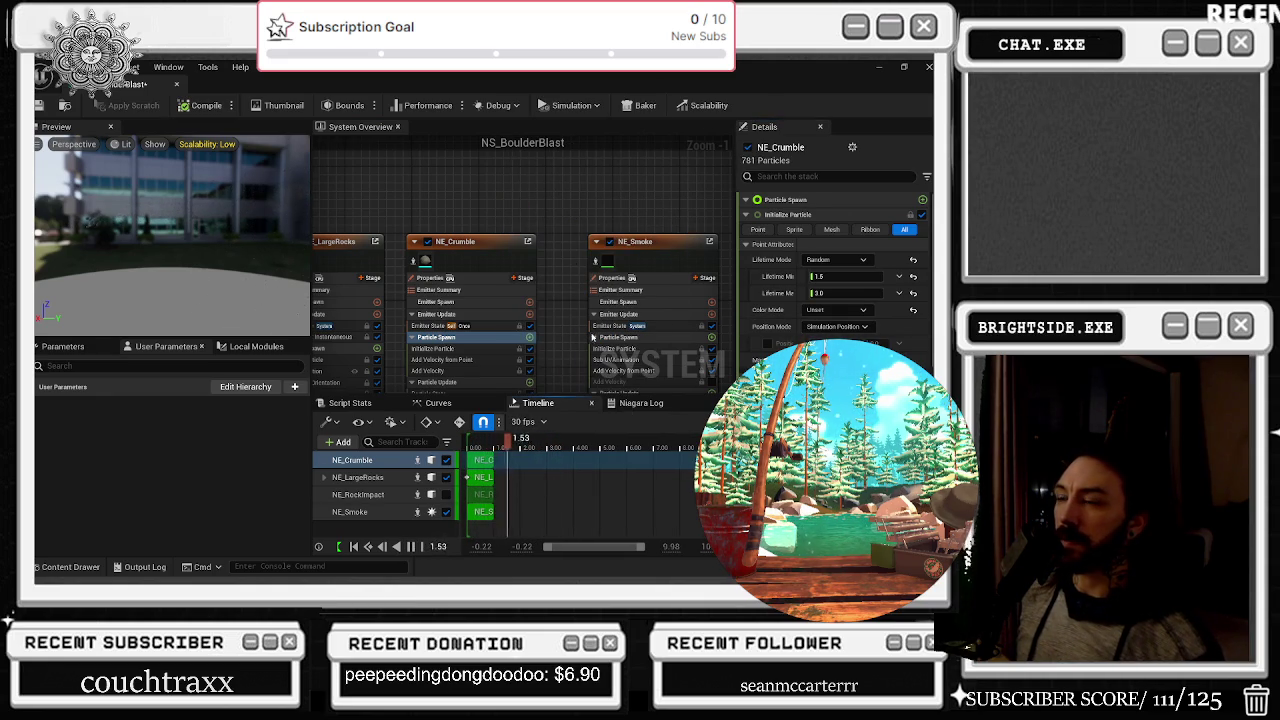
Disable the NE_Smoke emitter so NS_BoulderBlast recompiles, then reselect NE_Crumble
click(628, 261)
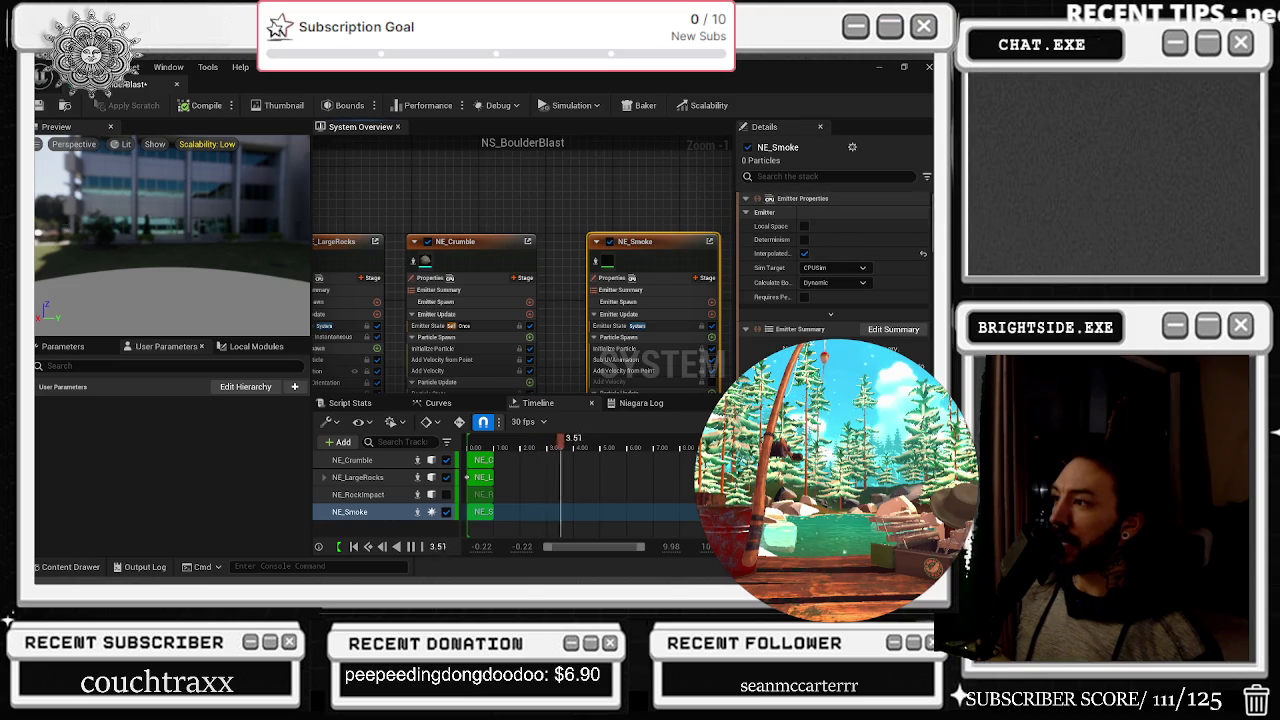
drag(645, 221, 599, 231)
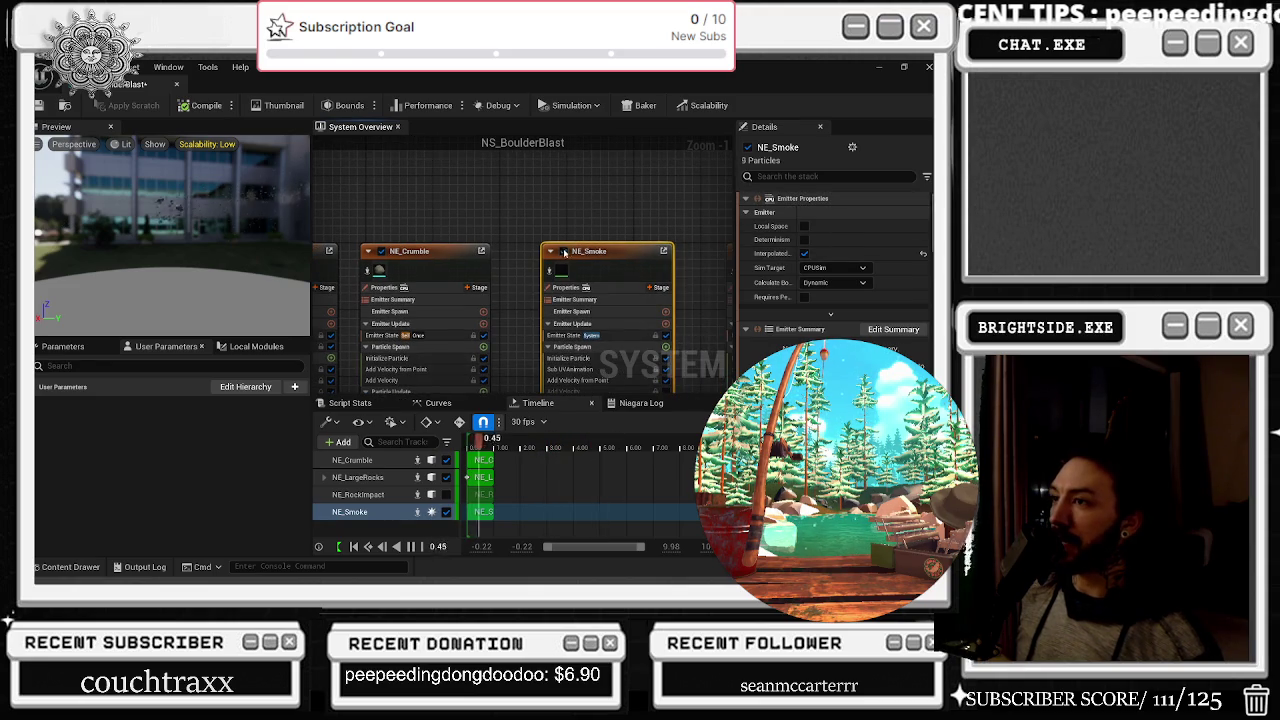
click(552, 251)
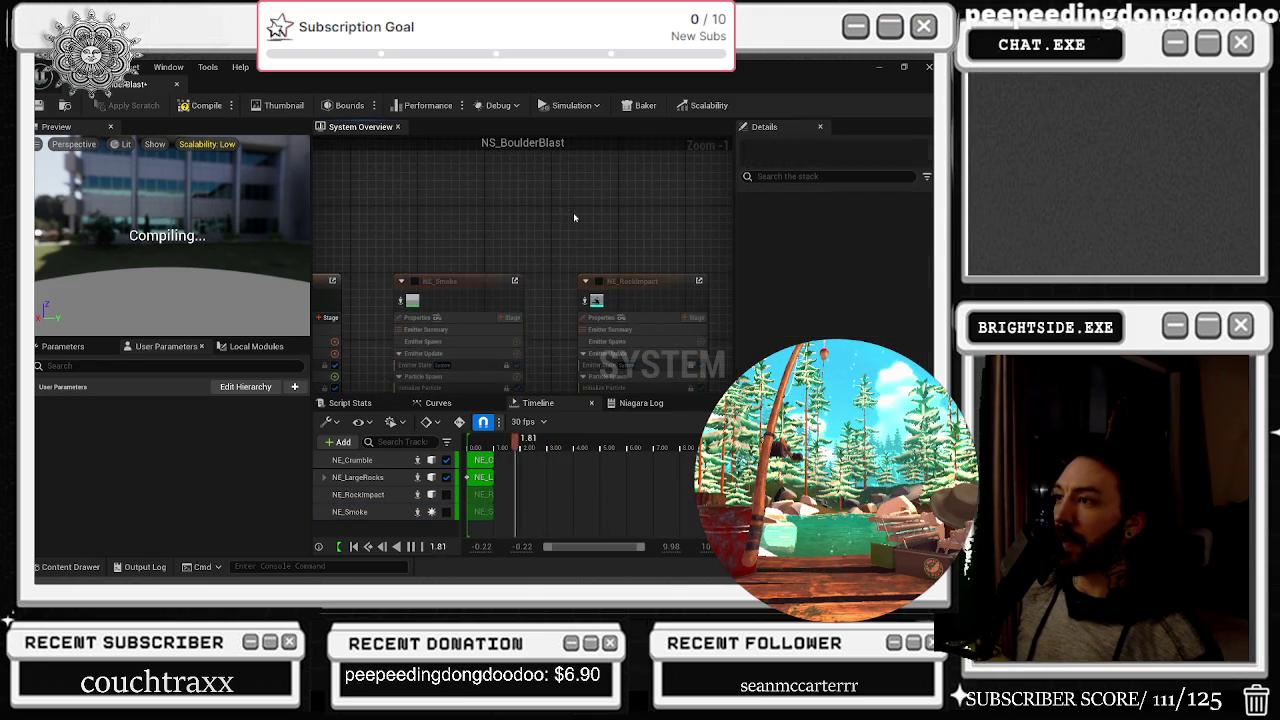
click(537, 316)
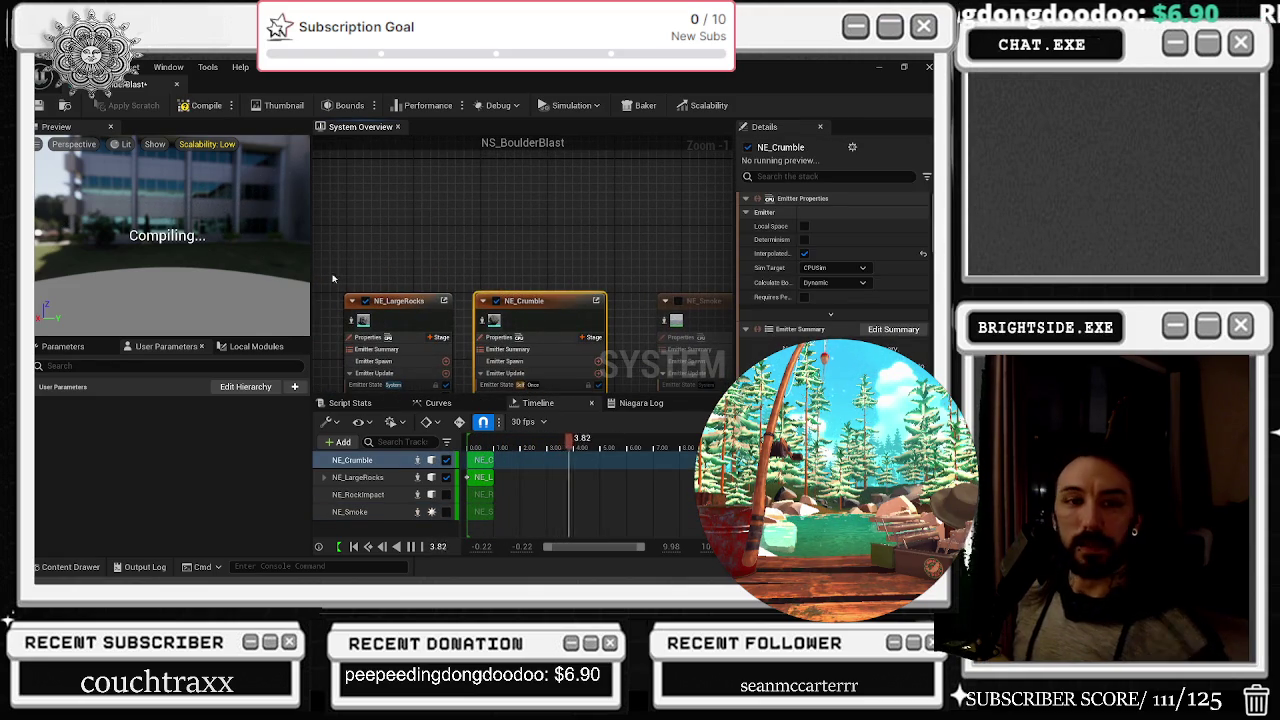
key(alt+Tab)
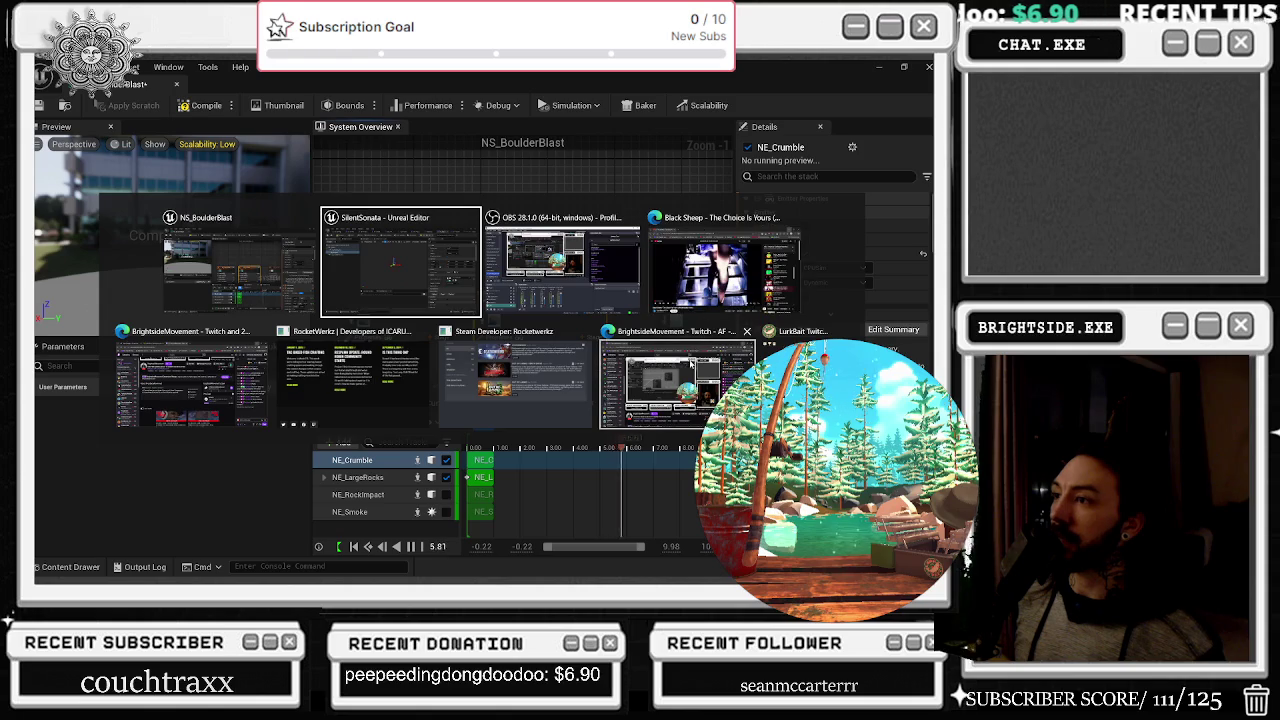
Pan the graph past NE_LargeRocks to NE_Crumble and scroll through its Life Cycle and Initialize Particle settings
key(Escape)
key(alt+Tab)
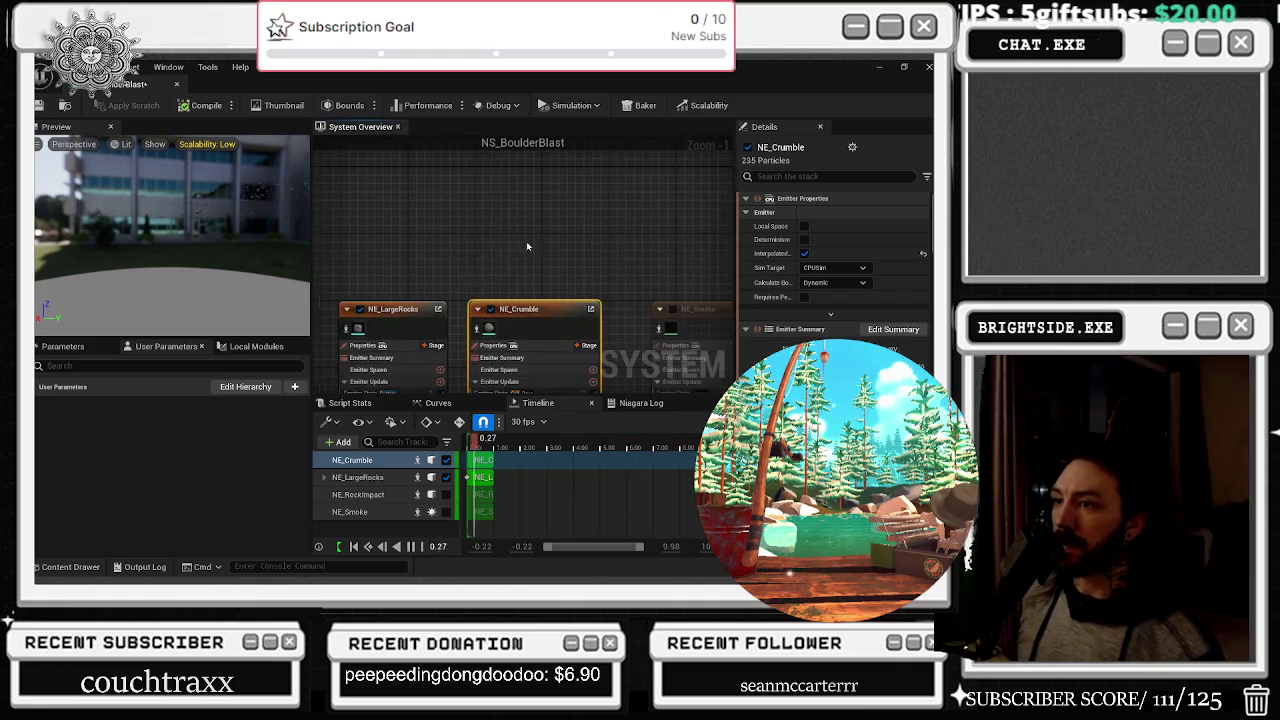
click(374, 333)
drag(374, 333, 114, 313)
mouse_move(469, 242)
mouse_down()
mouse_move(469, 181)
mouse_move(516, 162)
mouse_up()
click(472, 229)
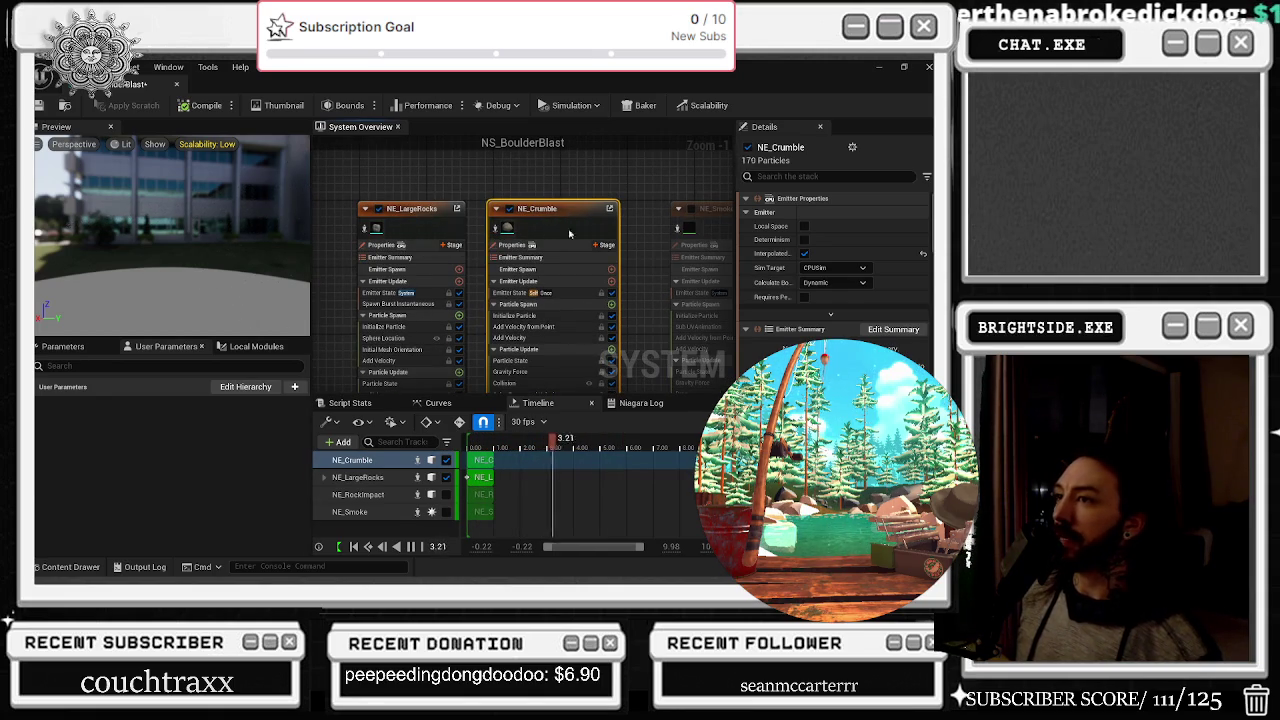
scroll(876, 262, down, 5)
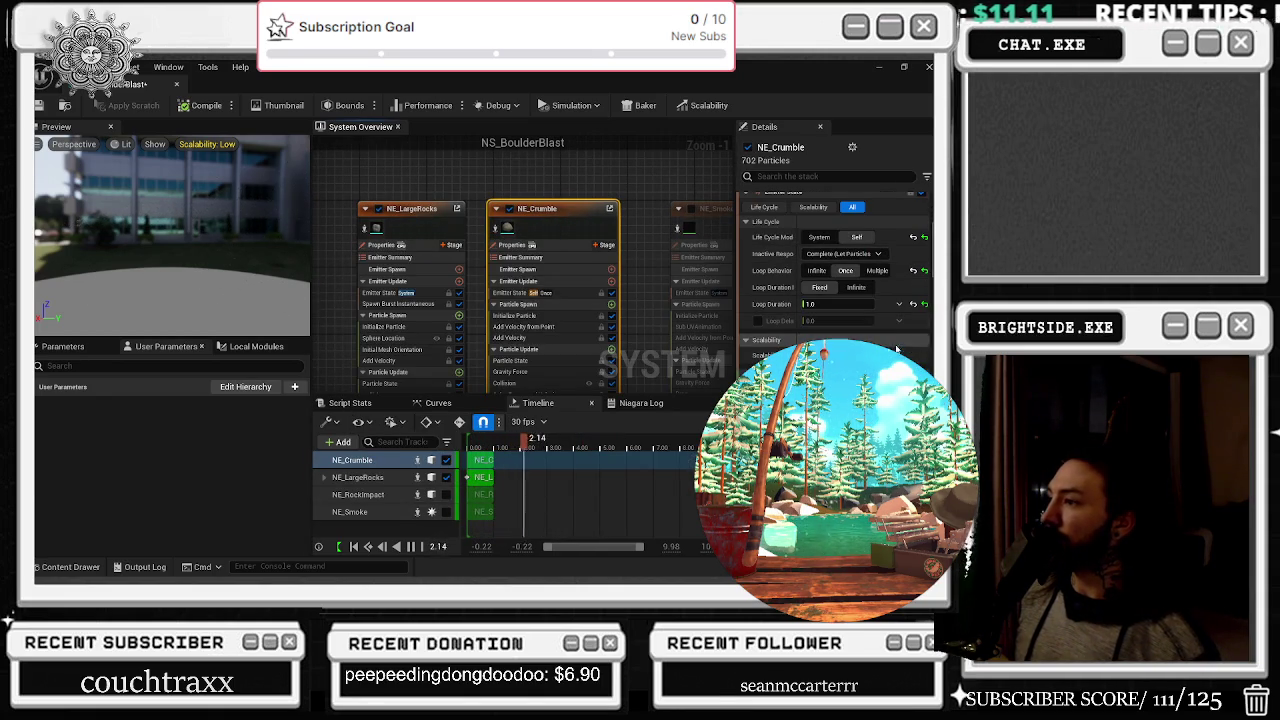
scroll(835, 260, down, 3)
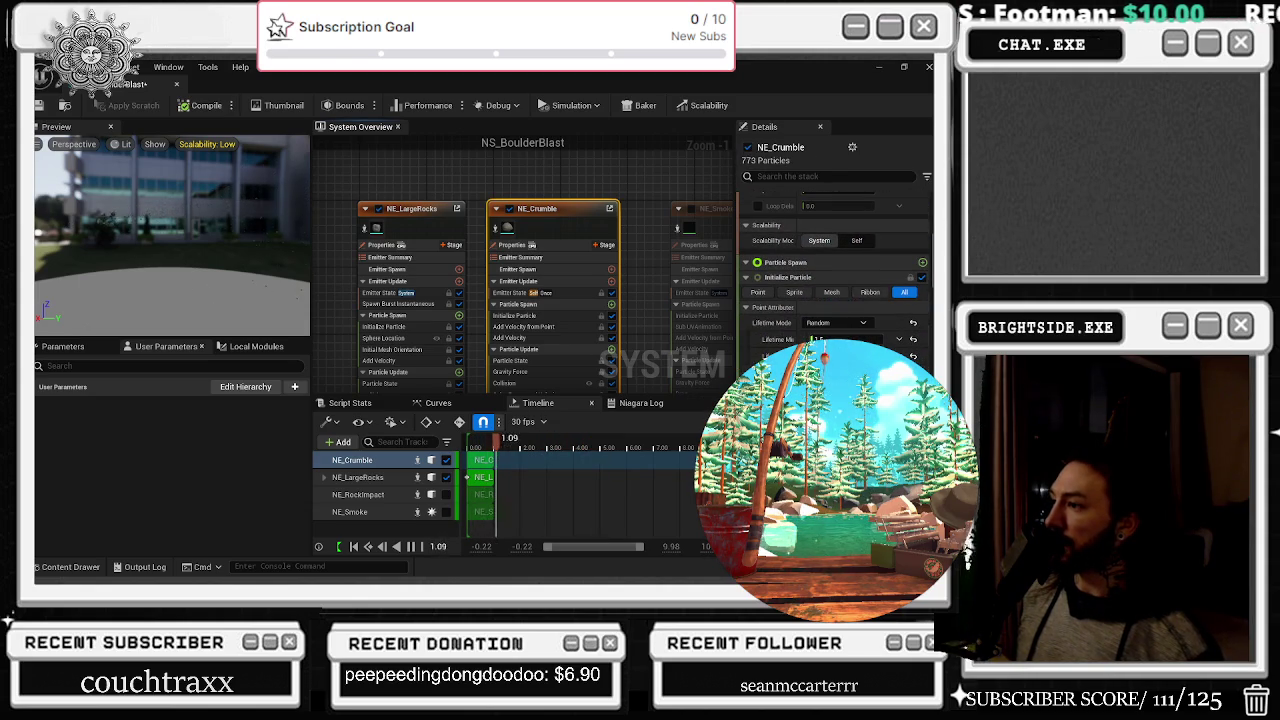
scroll(833, 260, down, 3)
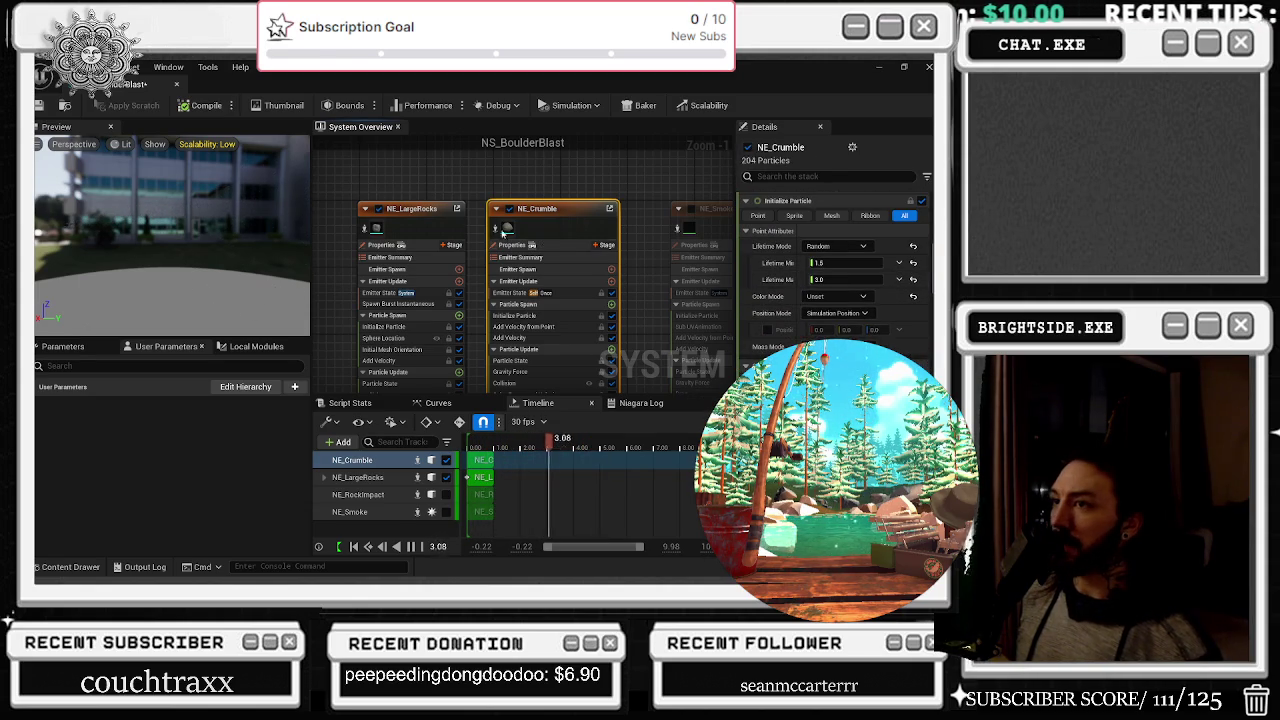
click(440, 230)
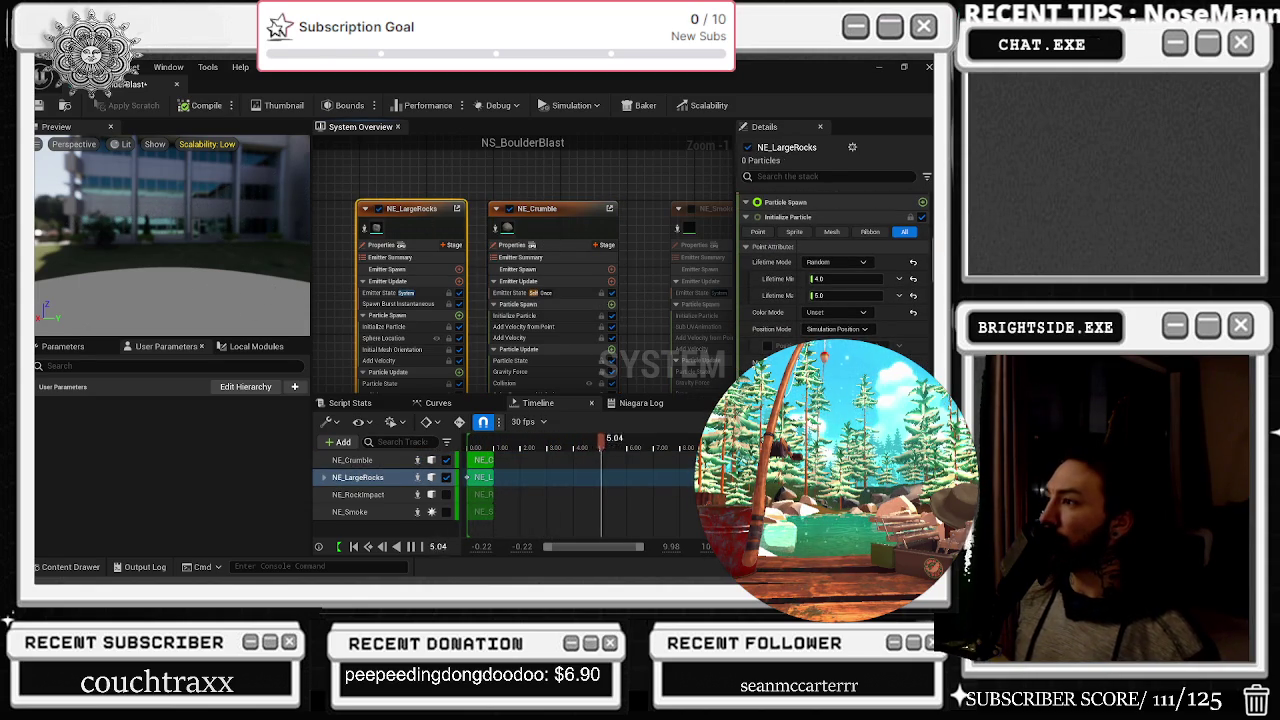
View NE_LargeRocks' Emitter Spawn and Emitter Update stages, then reselect NE_Crumble
click(414, 269)
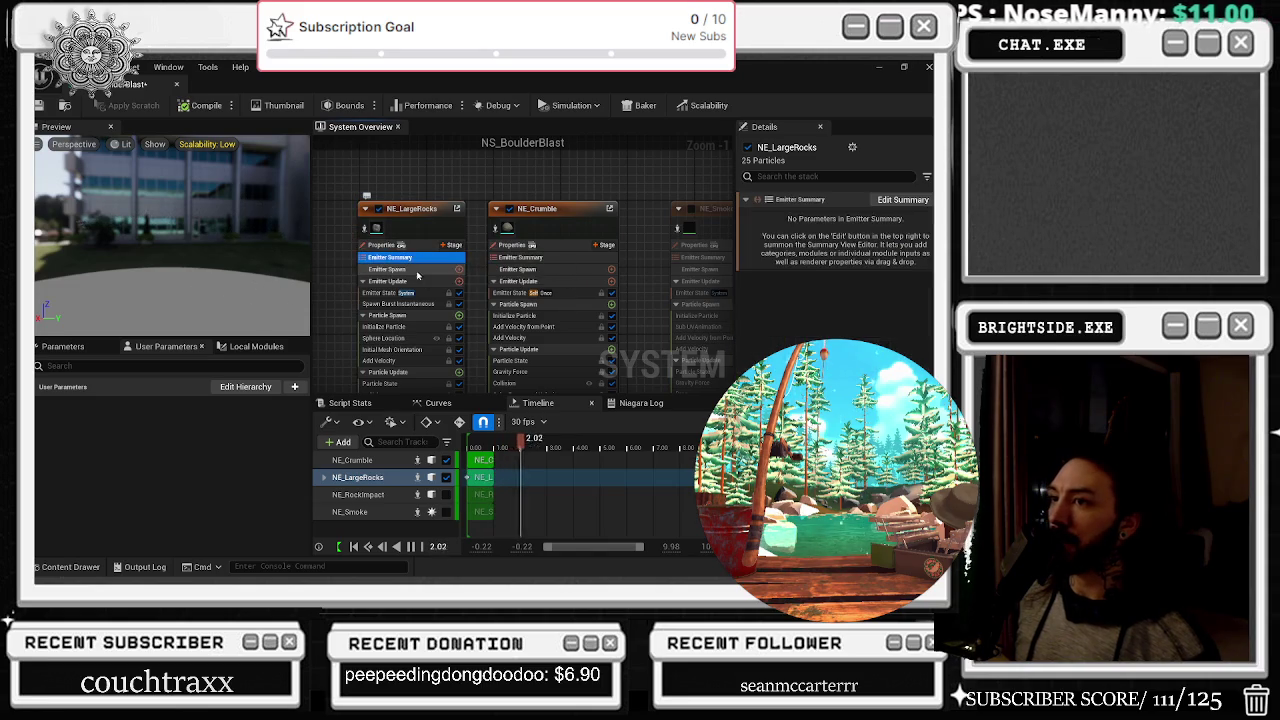
click(414, 281)
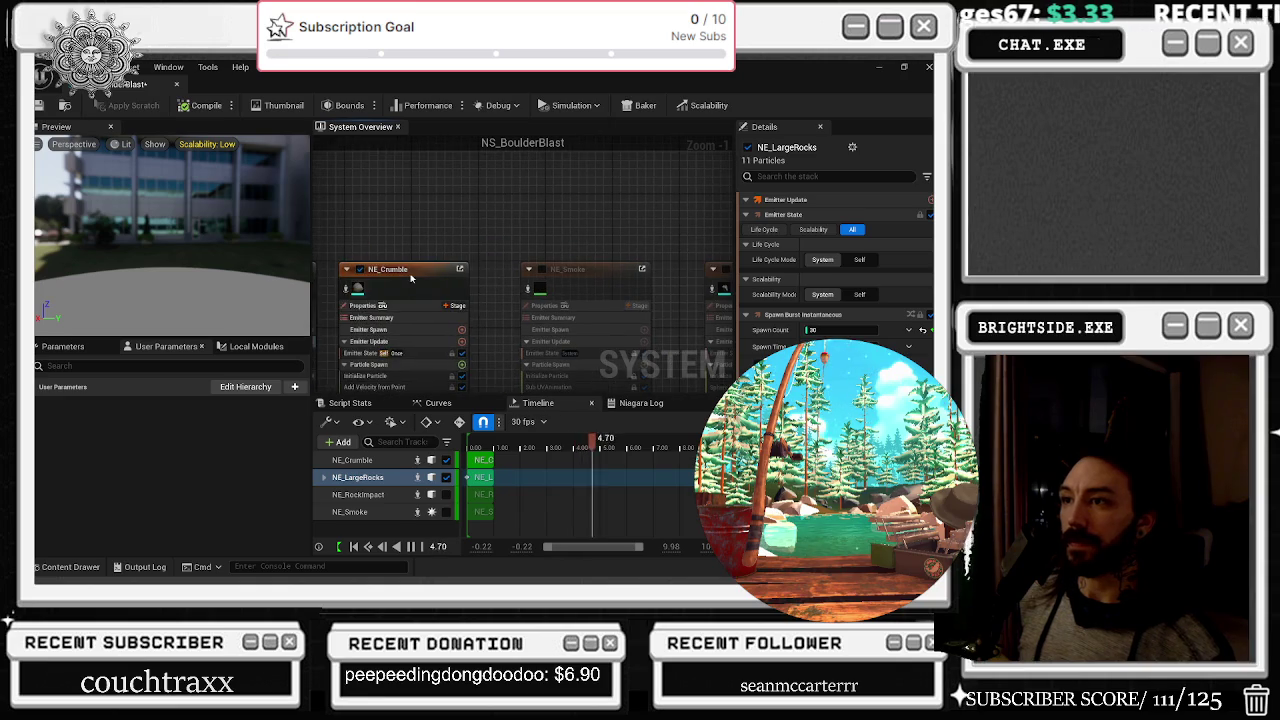
click(415, 273)
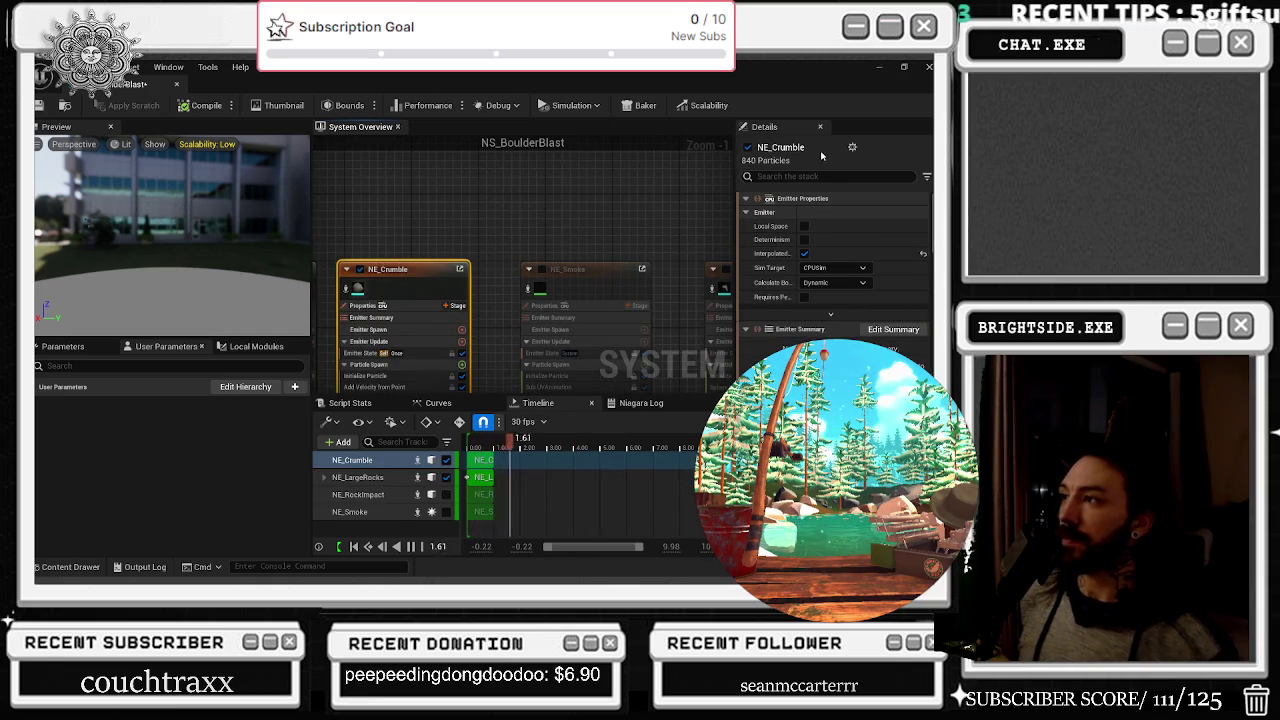
Filter NE_Crumble's stack with 'CAST' and scroll through the shadow-casting results
click(815, 177)
text(CAST)
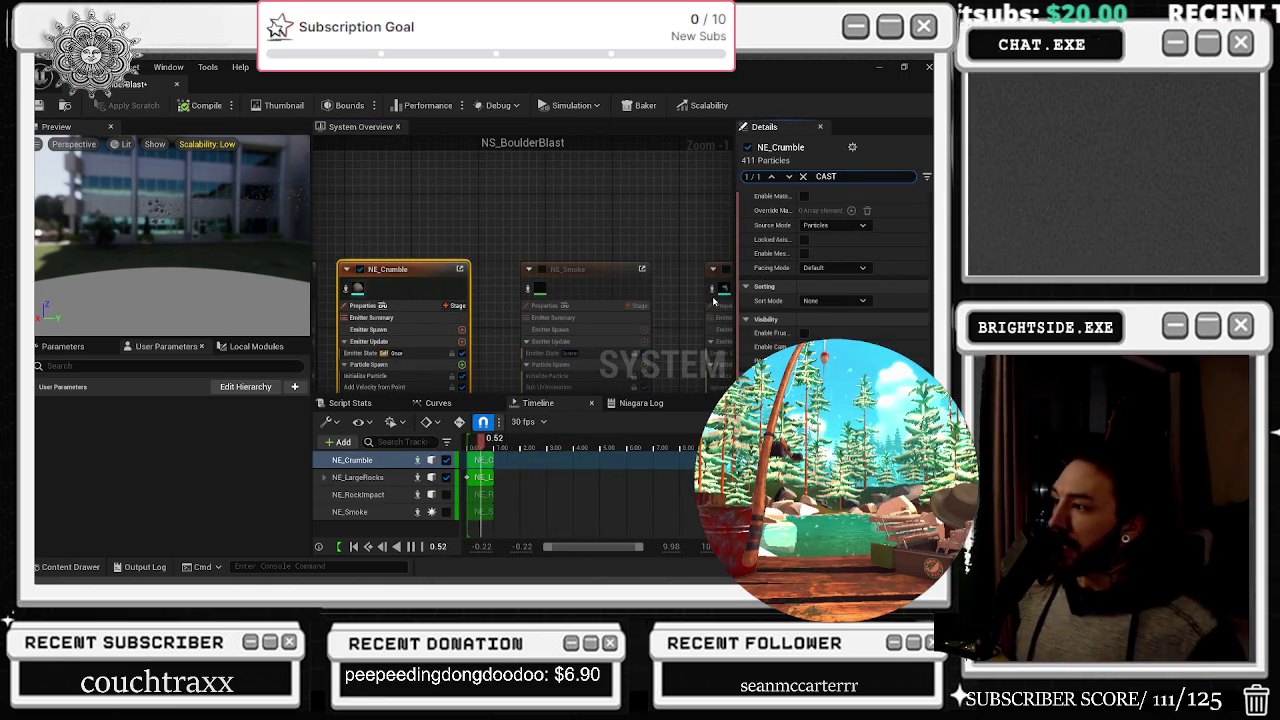
scroll(835, 260, down, 1)
scroll(833, 270, down, 2)
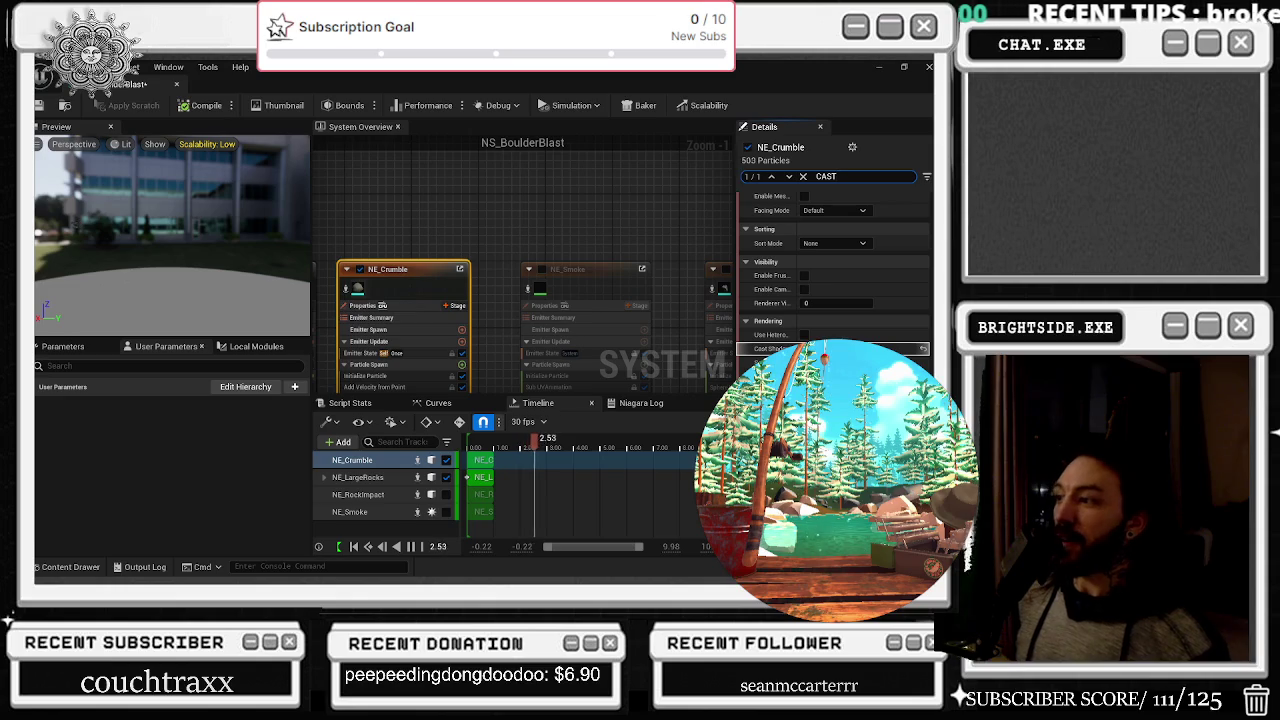
scroll(835, 260, down, 4)
scroll(835, 260, down, 5)
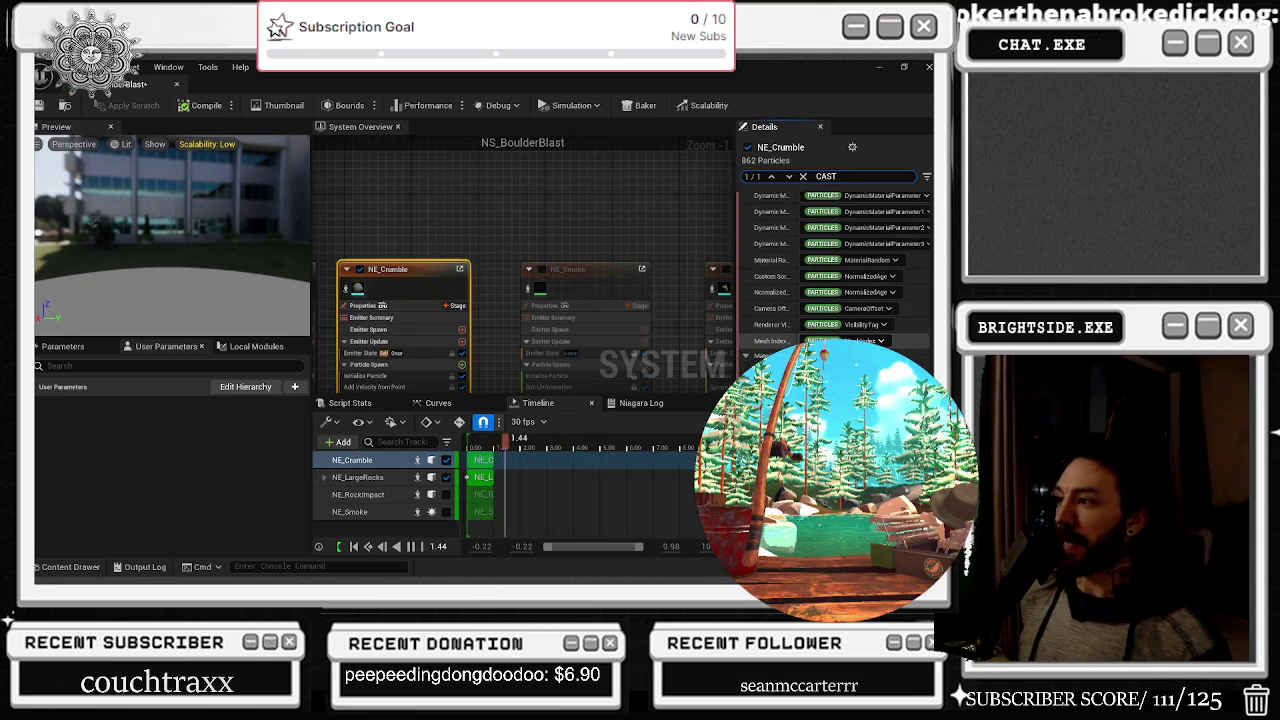
scroll(865, 270, down, 1)
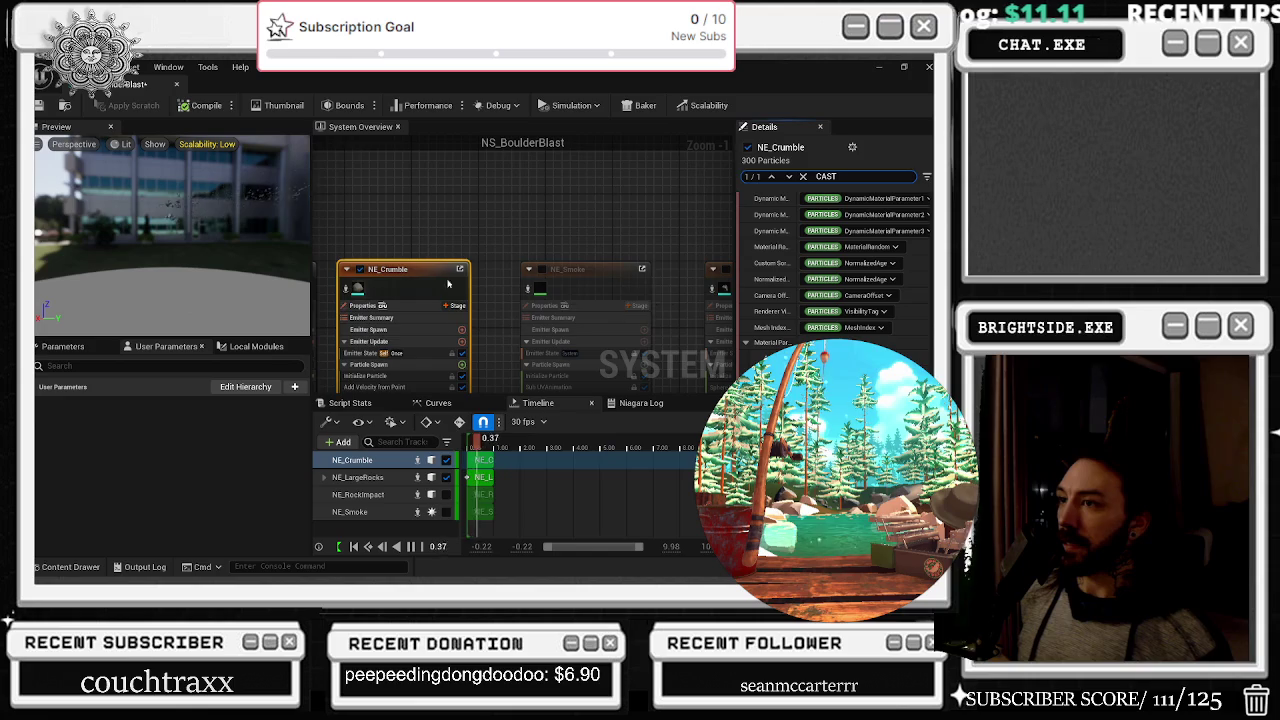
Pan the graph to reveal NE_LargeRocks and the system node, then reselect NE_Crumble
drag(410, 258, 572, 258)
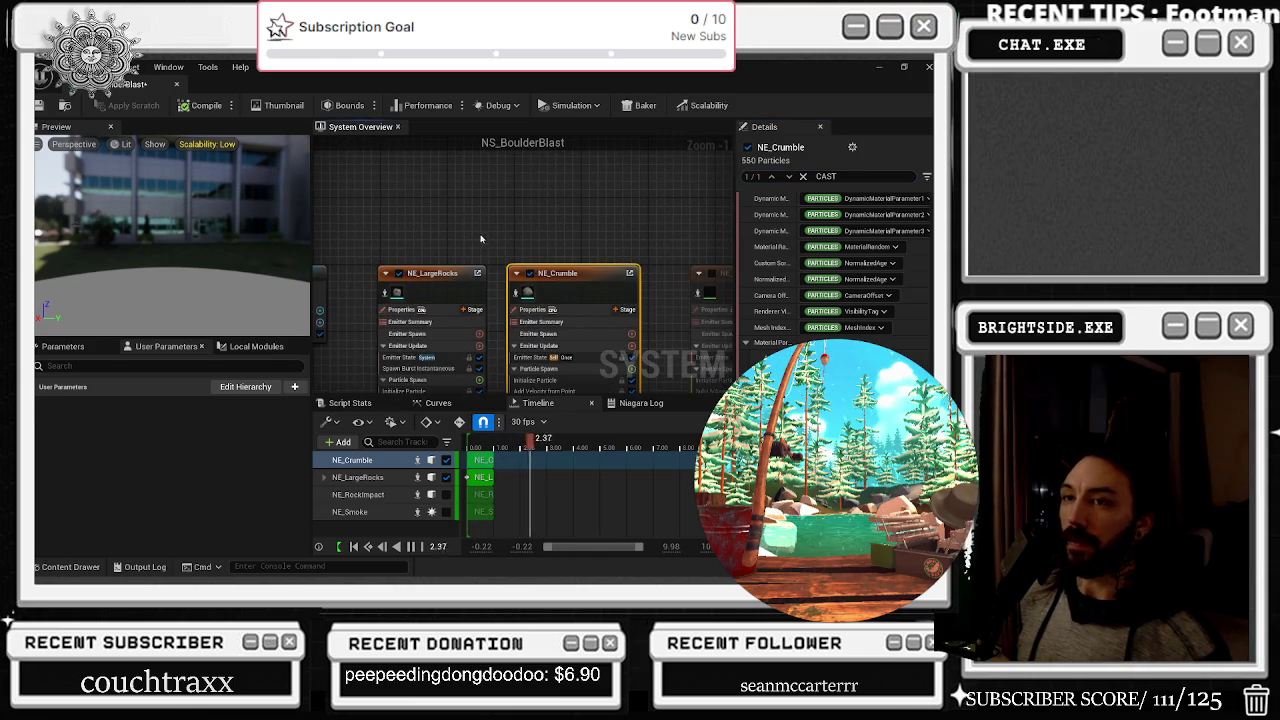
mouse_move(402, 255)
mouse_down()
mouse_move(472, 255)
mouse_move(495, 287)
mouse_up()
click(472, 255)
click(627, 287)
click(542, 212)
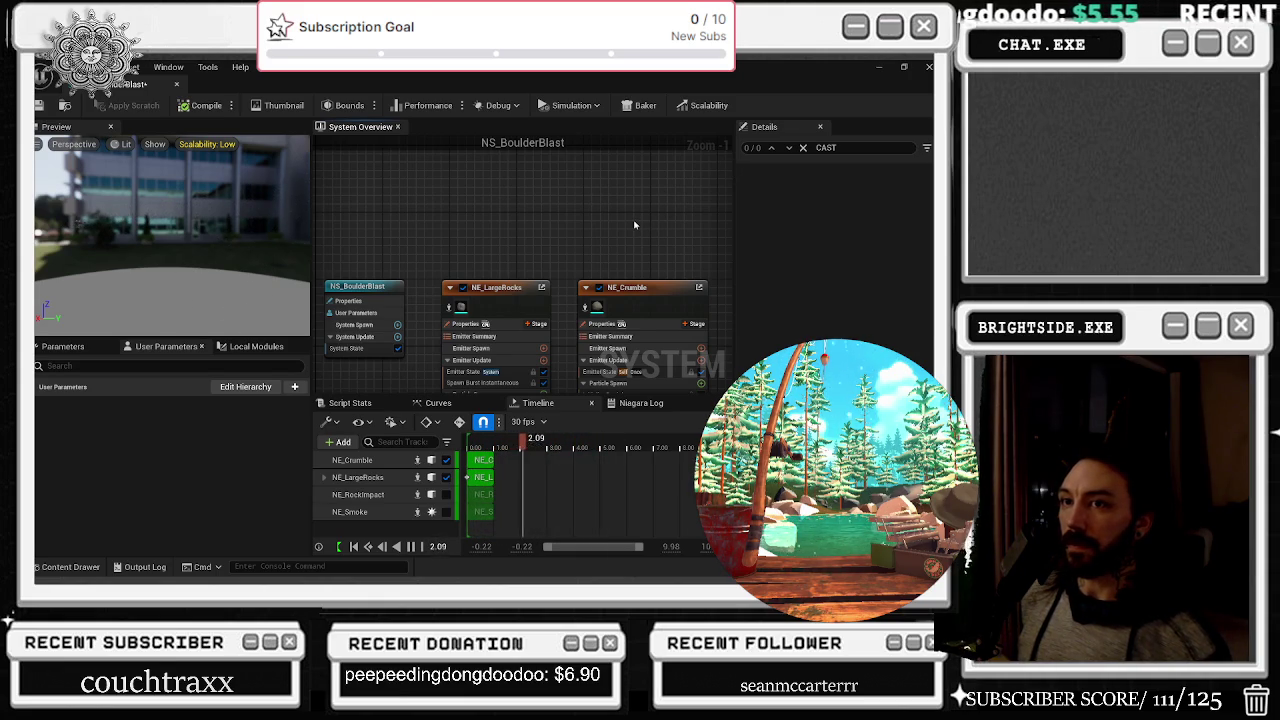
click(662, 297)
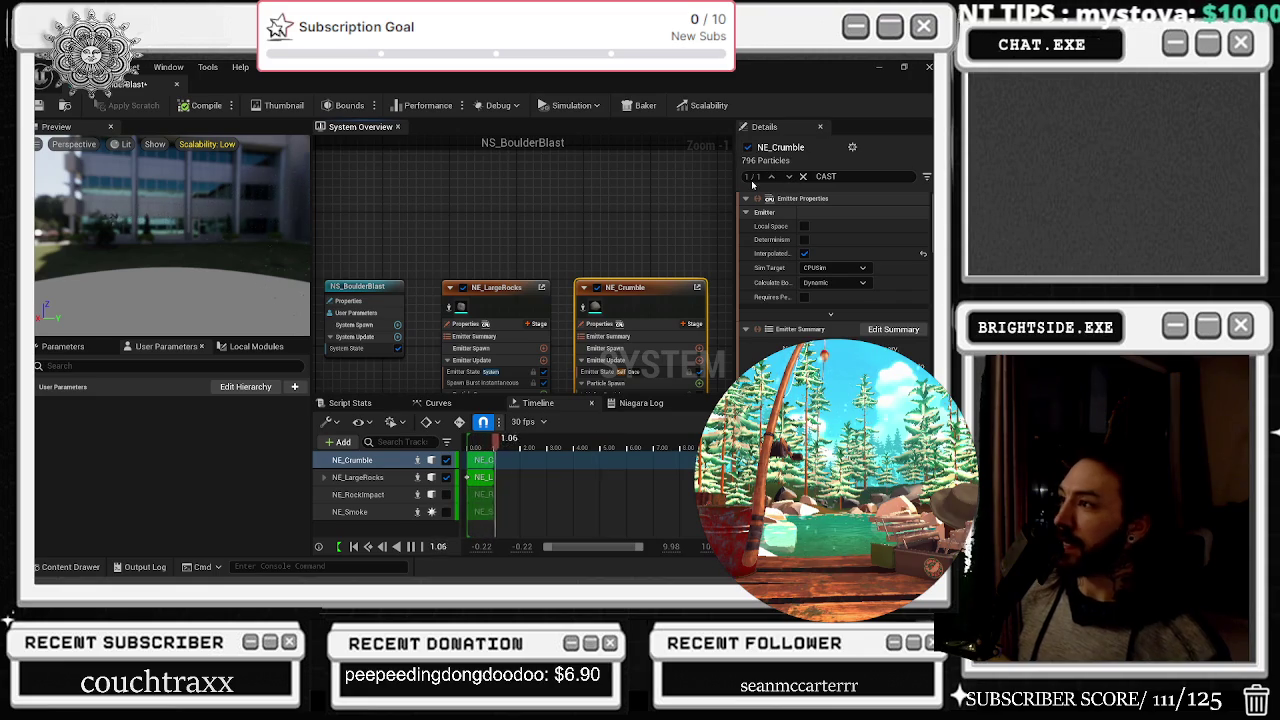
scroll(751, 180, down, 1)
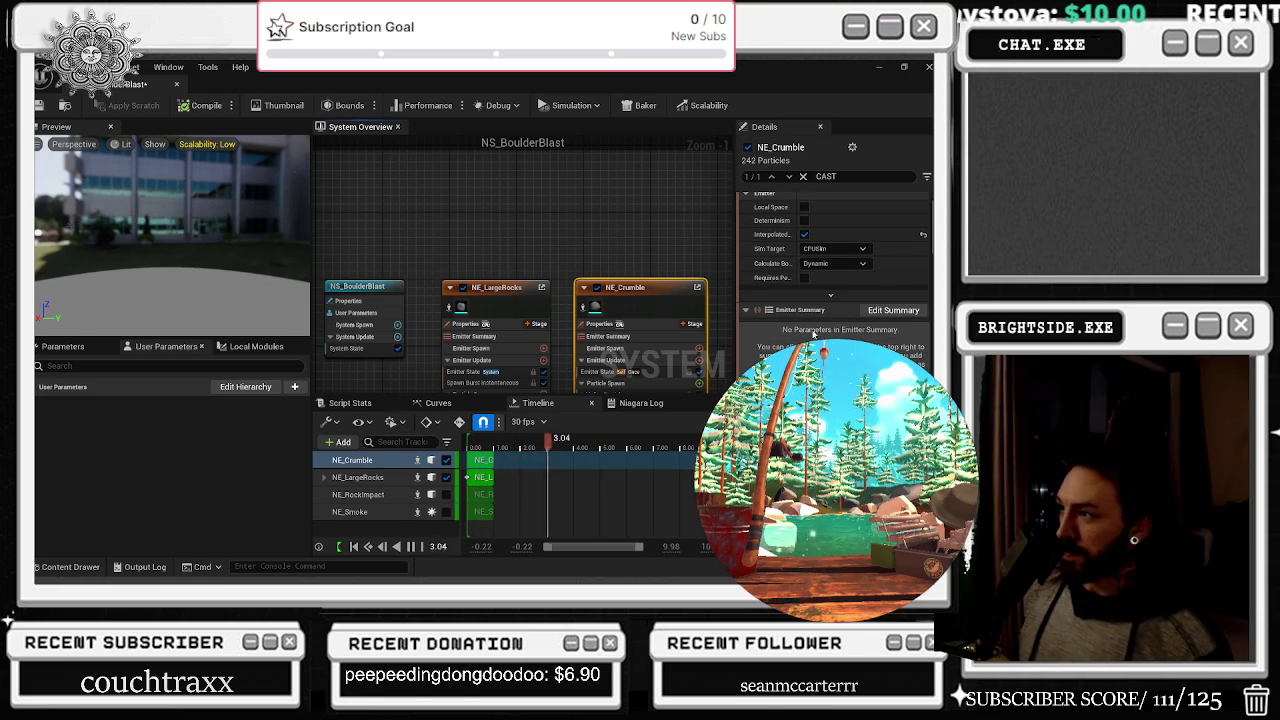
scroll(904, 340, down, 2)
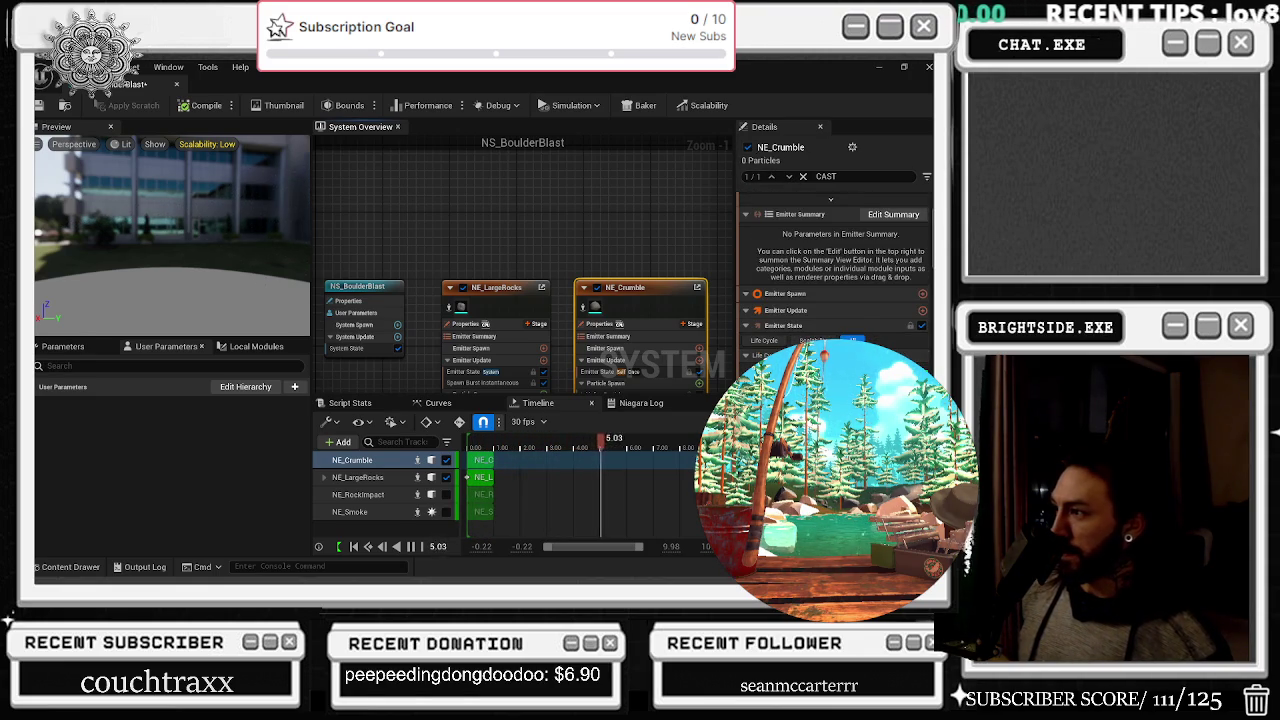
scroll(835, 260, down, 1)
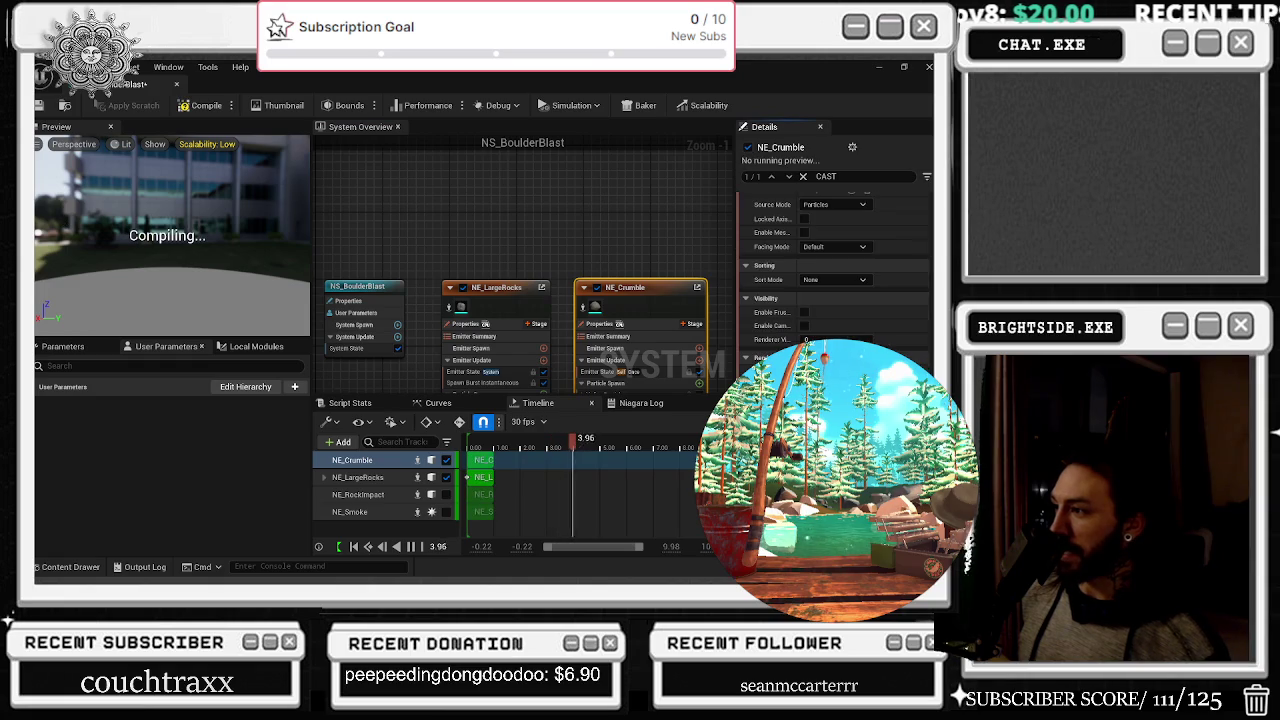
scroll(835, 260, up, 5)
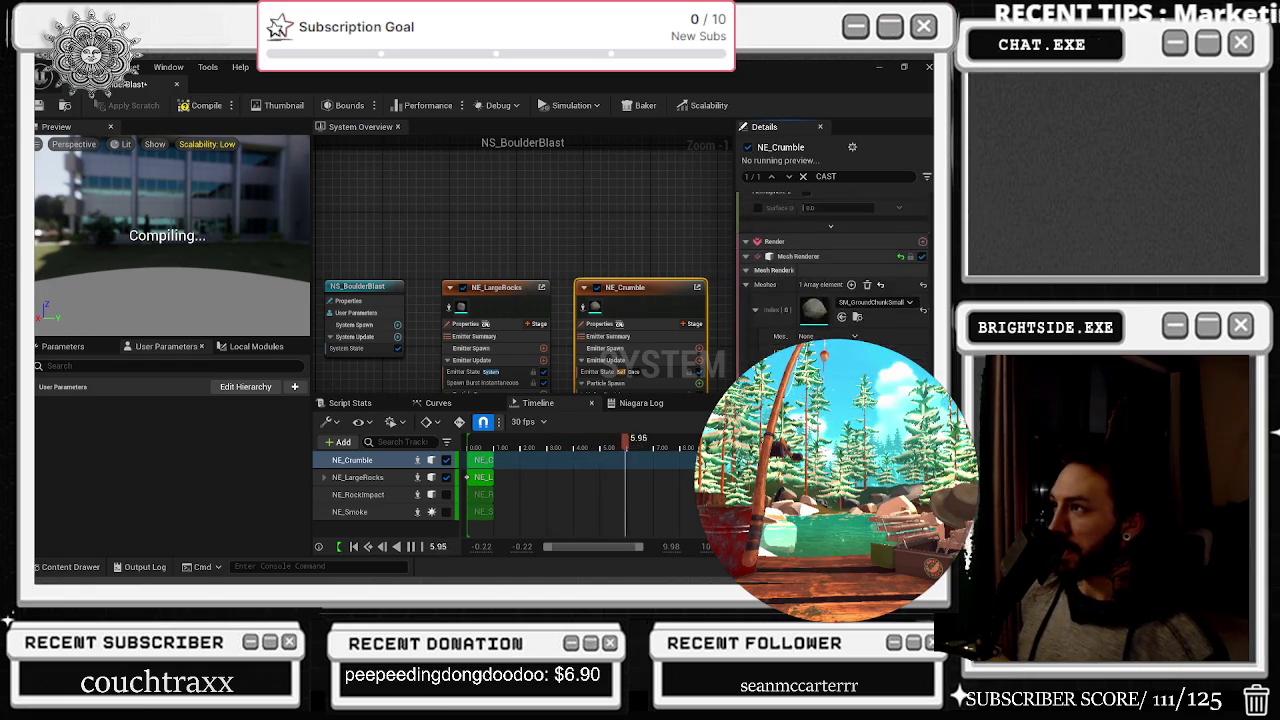
scroll(835, 260, up, 3)
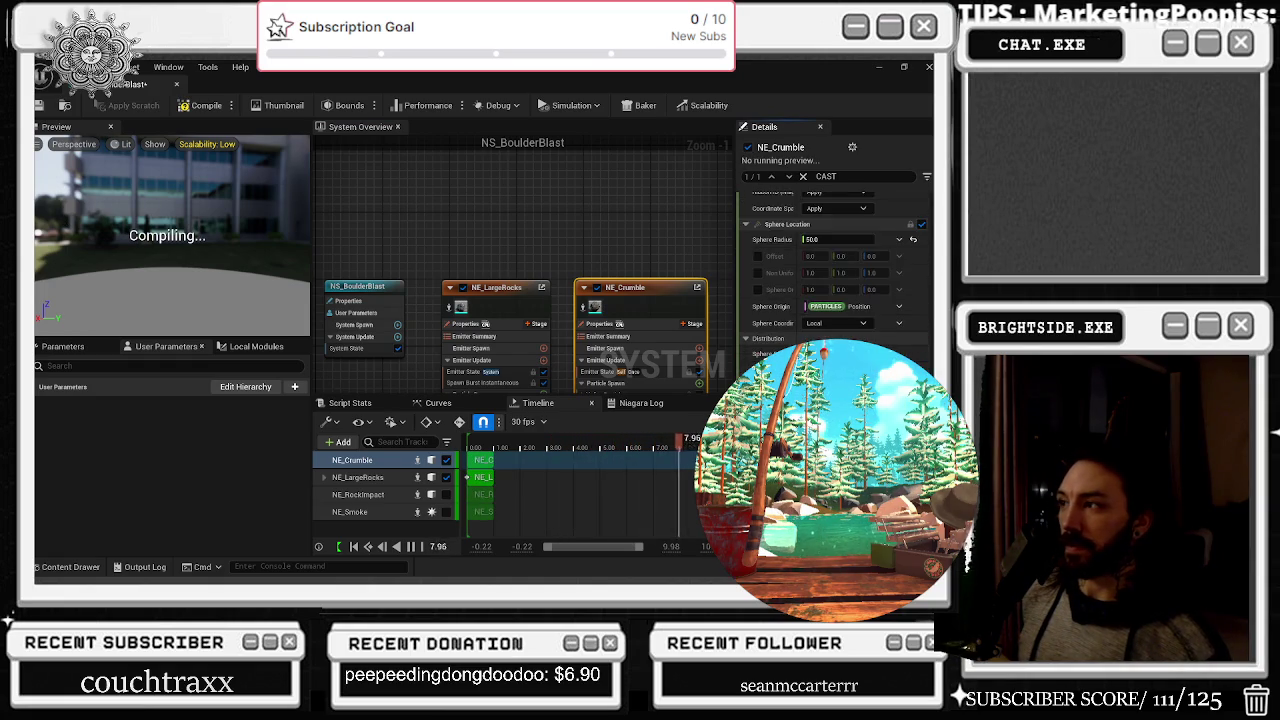
scroll(835, 260, up, 3)
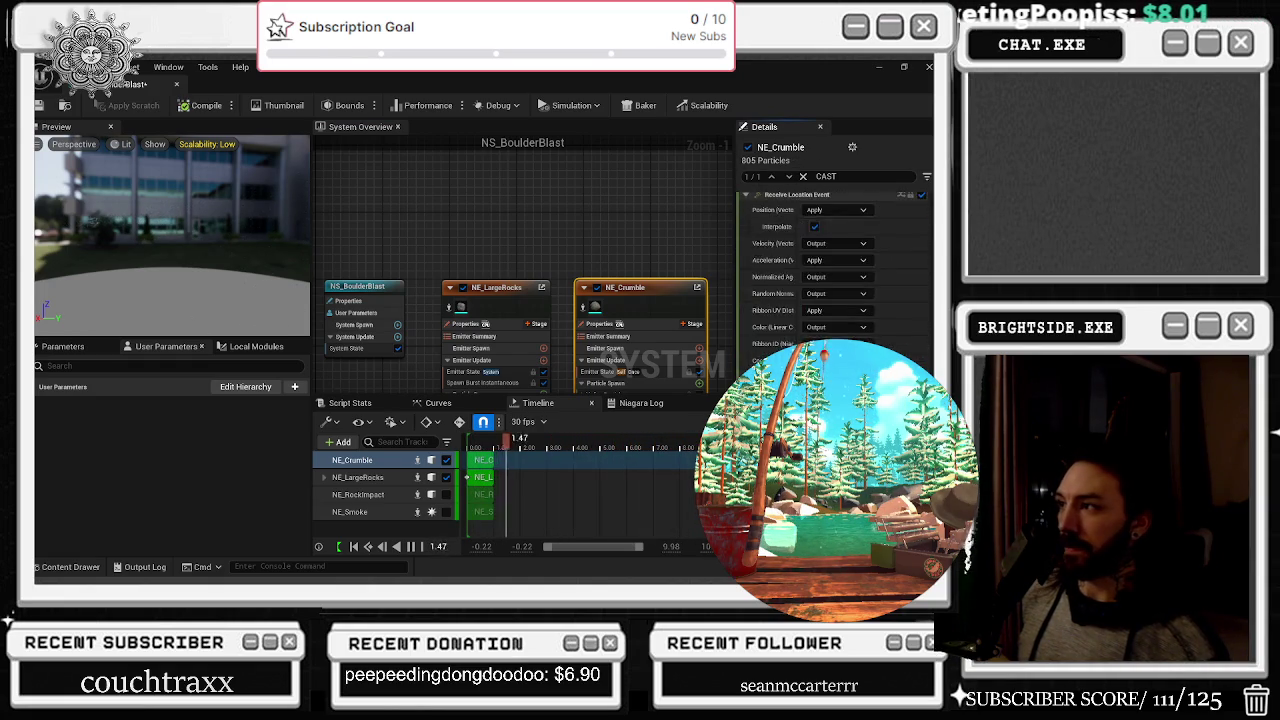
scroll(835, 260, up, 8)
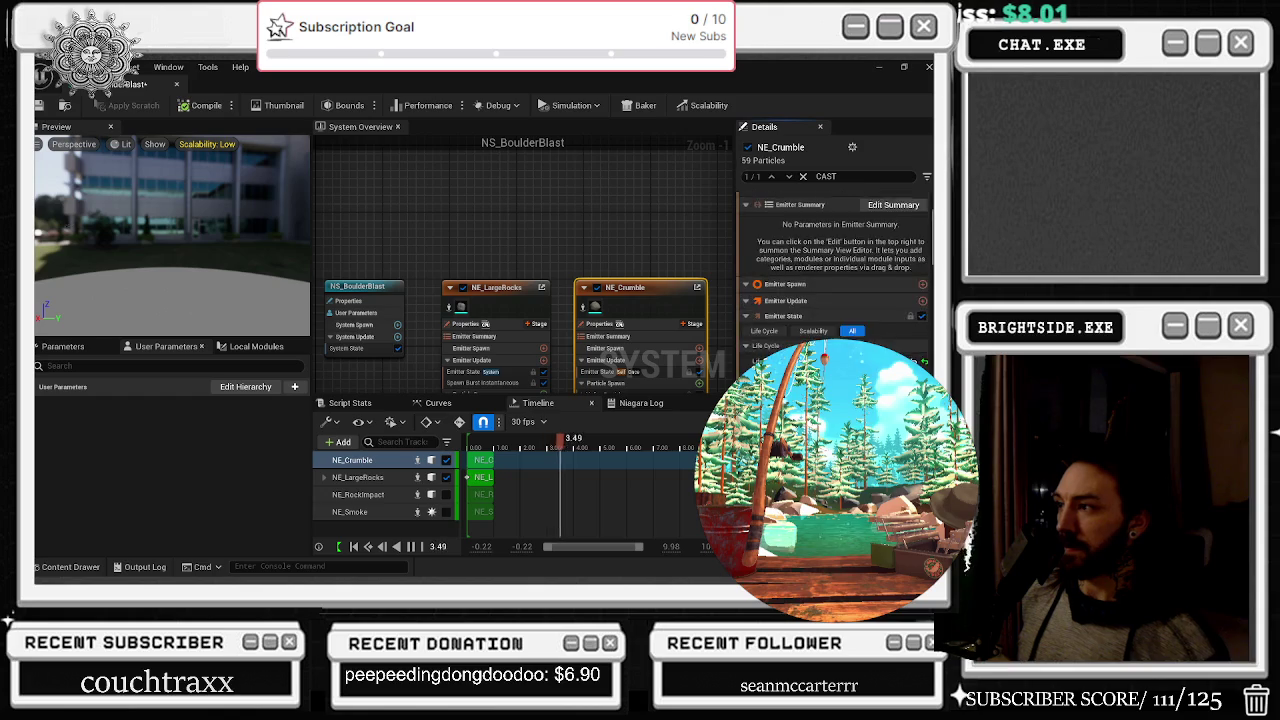
scroll(835, 260, down, 3)
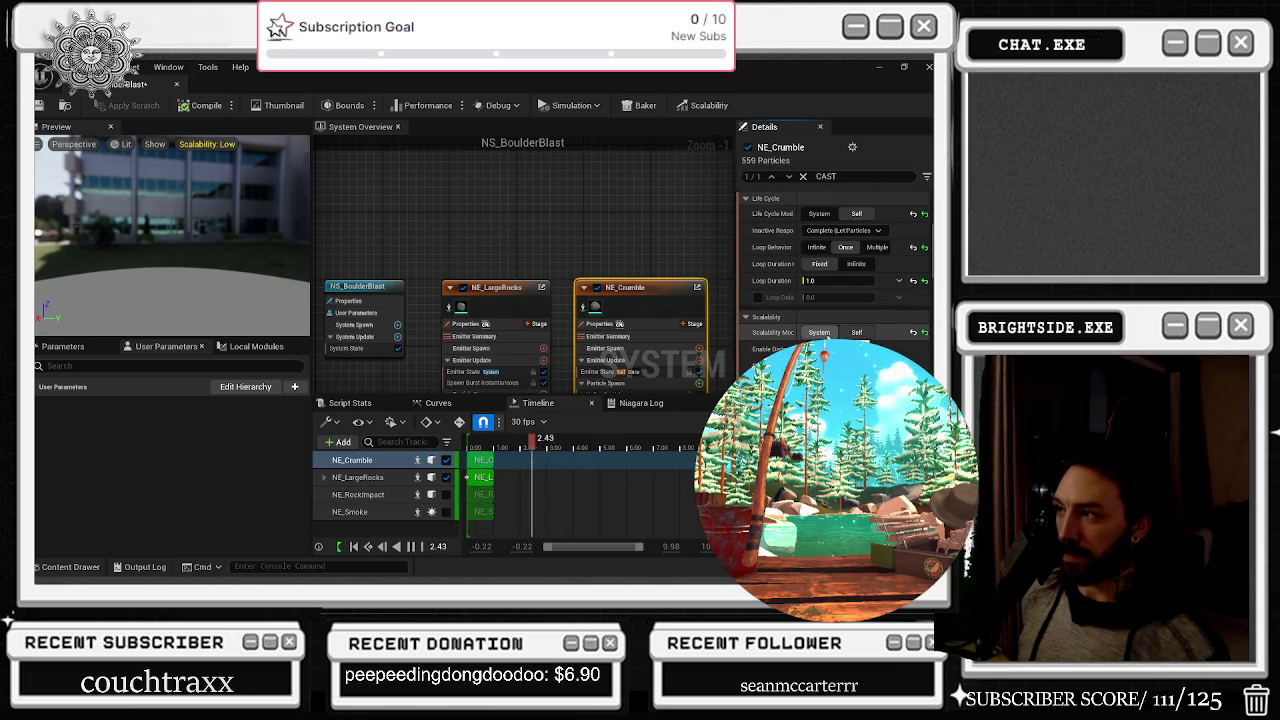
scroll(835, 260, down, 5)
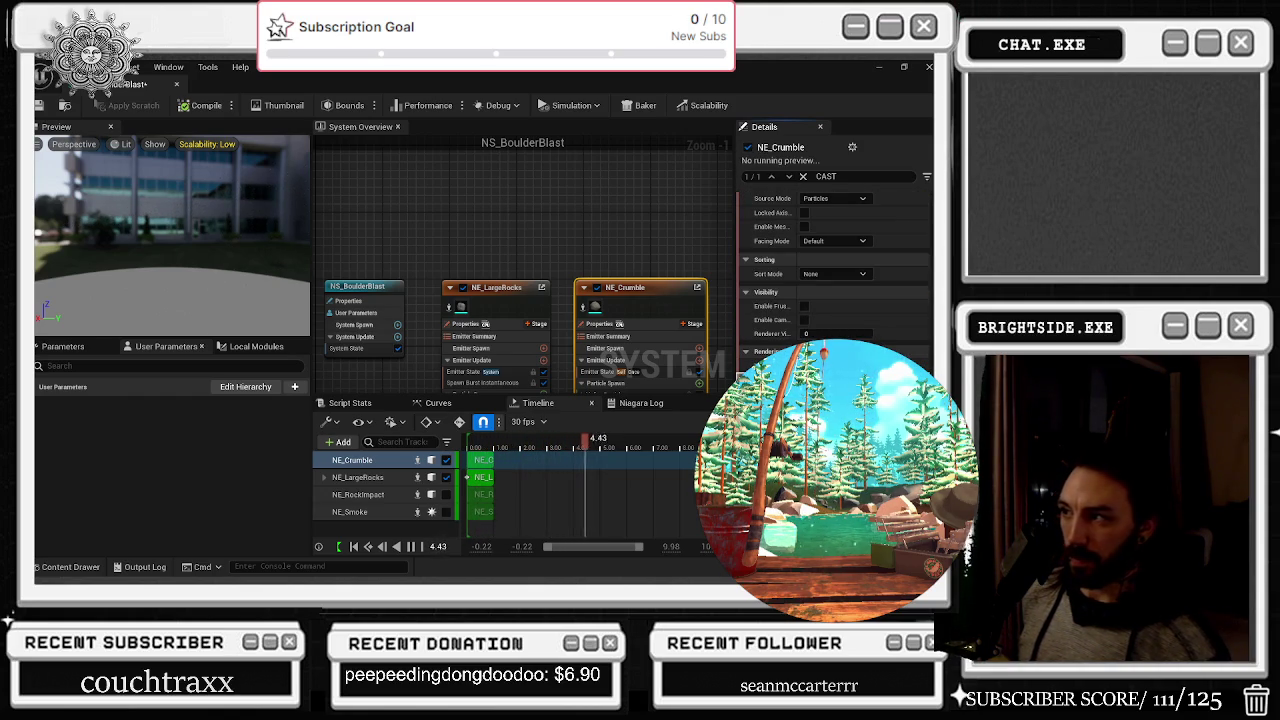
scroll(800, 230, up, 5)
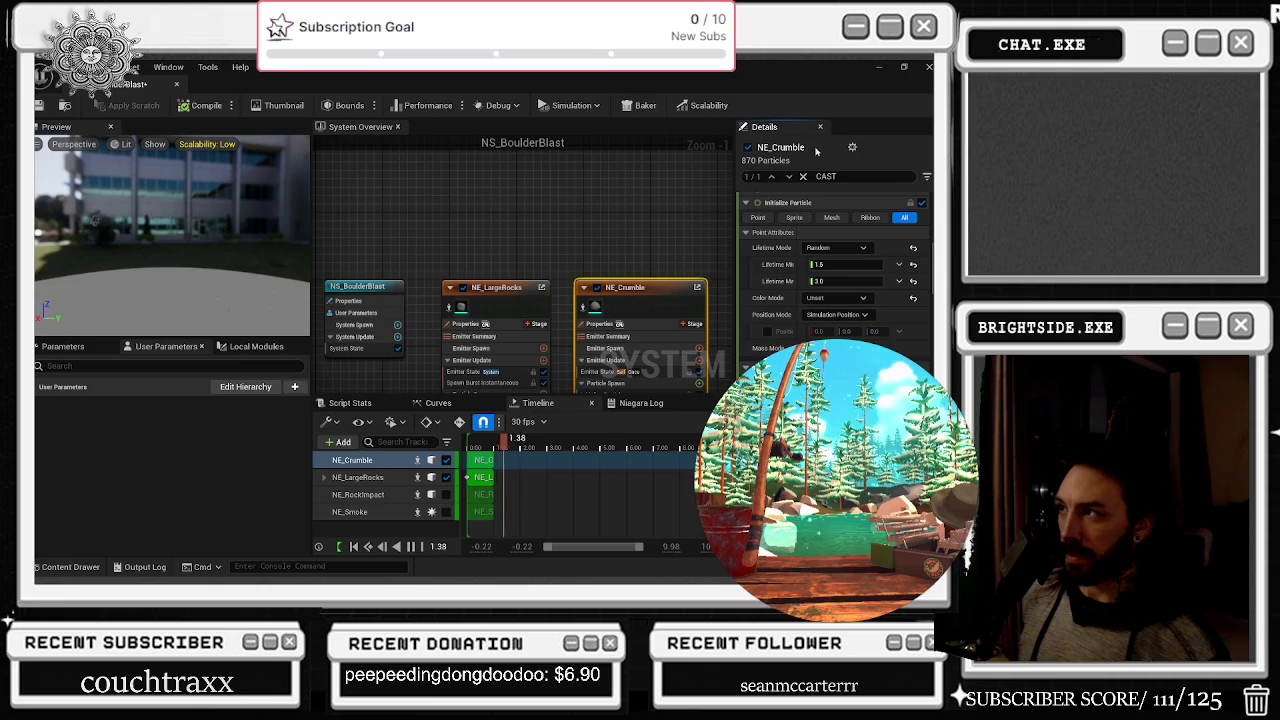
click(802, 176)
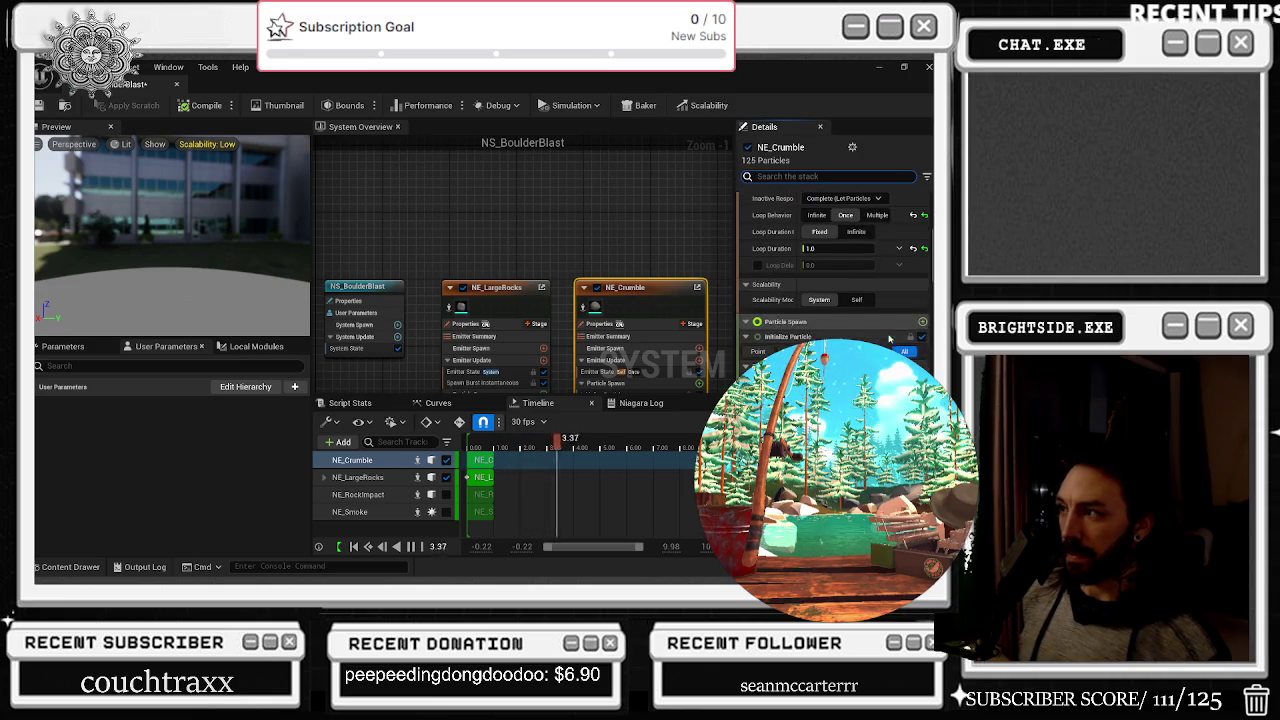
Clear the stack search filter and select the NE_LargeRocks emitter in the timeline
scroll(835, 260, up, 3)
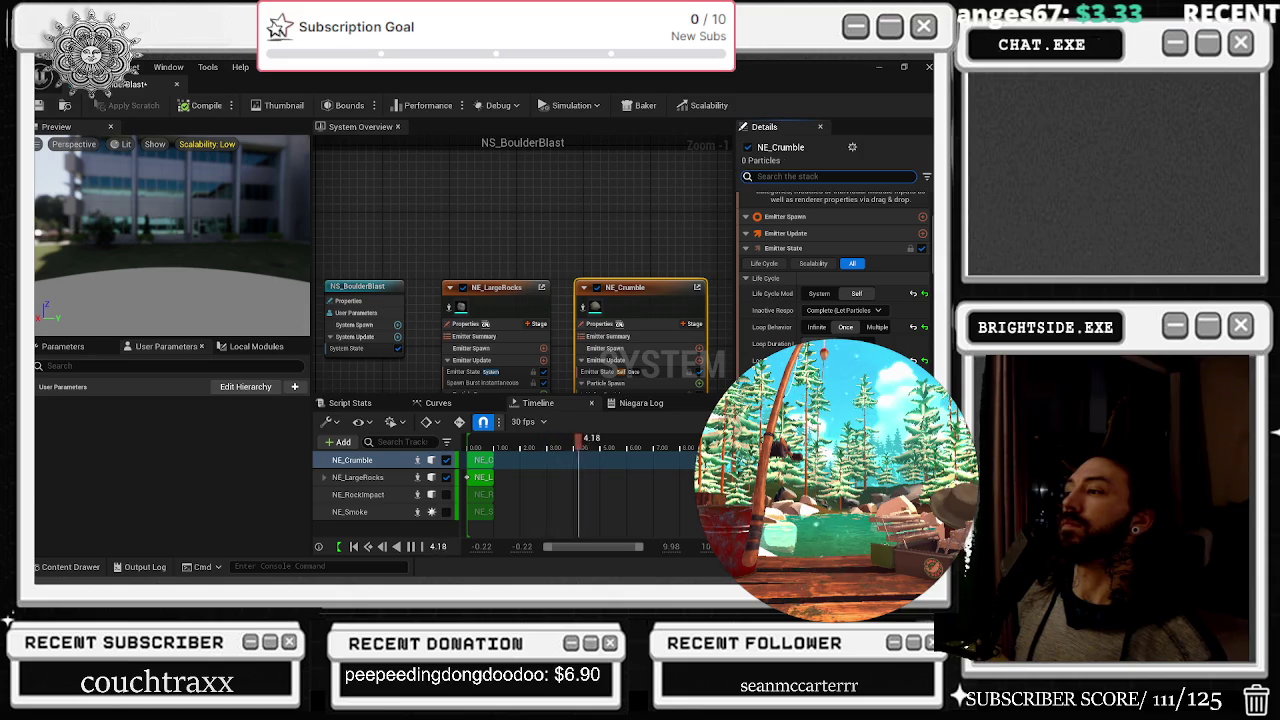
scroll(835, 270, down, 2)
scroll(849, 296, down, 3)
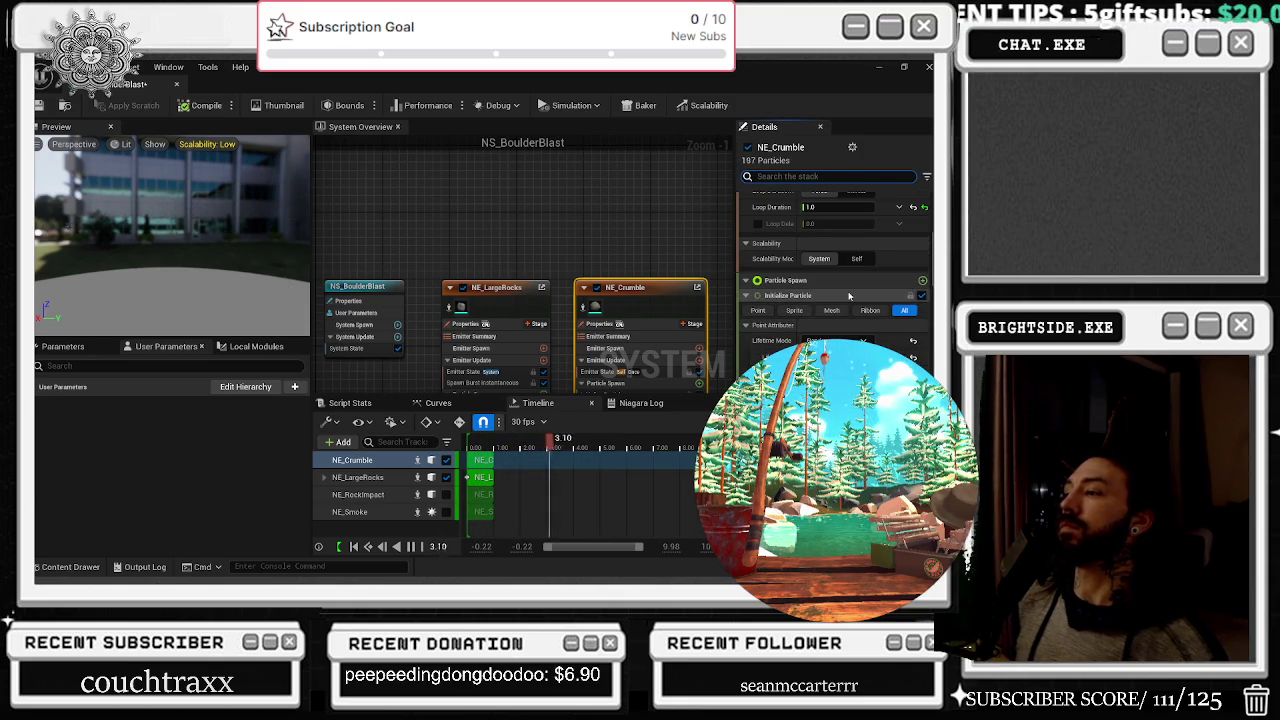
scroll(849, 296, down, 2)
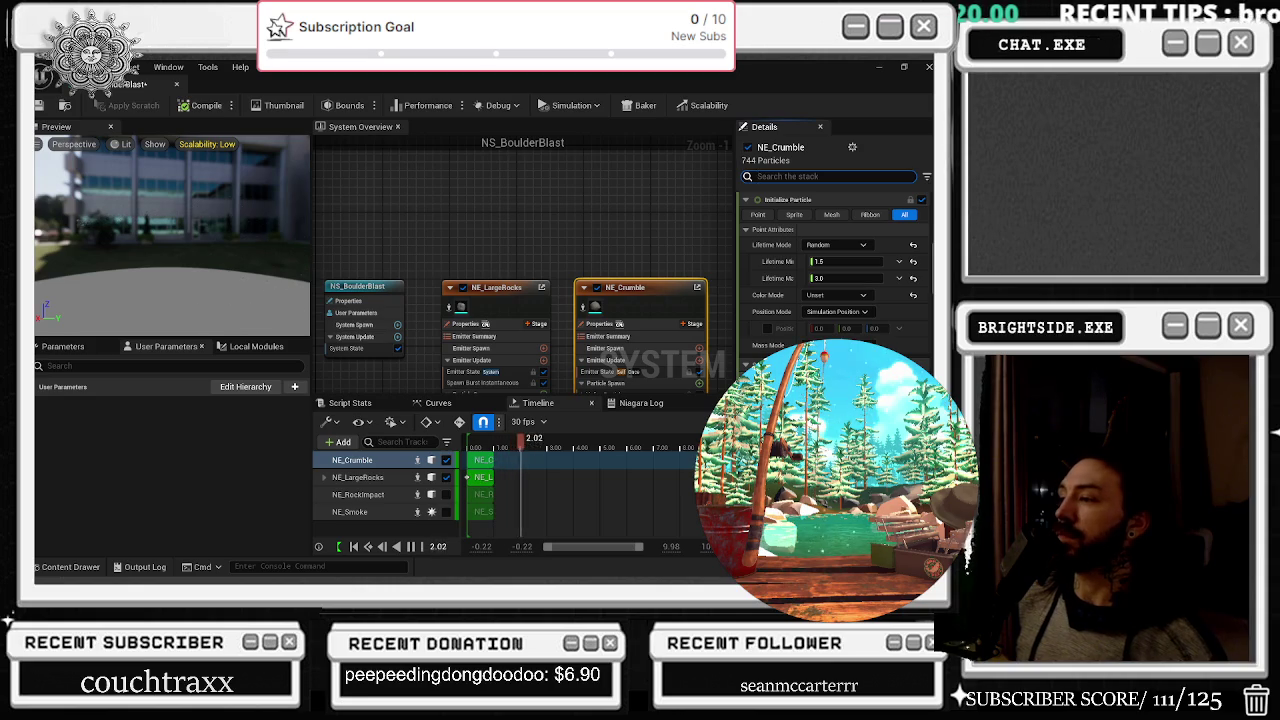
scroll(835, 270, down, 5)
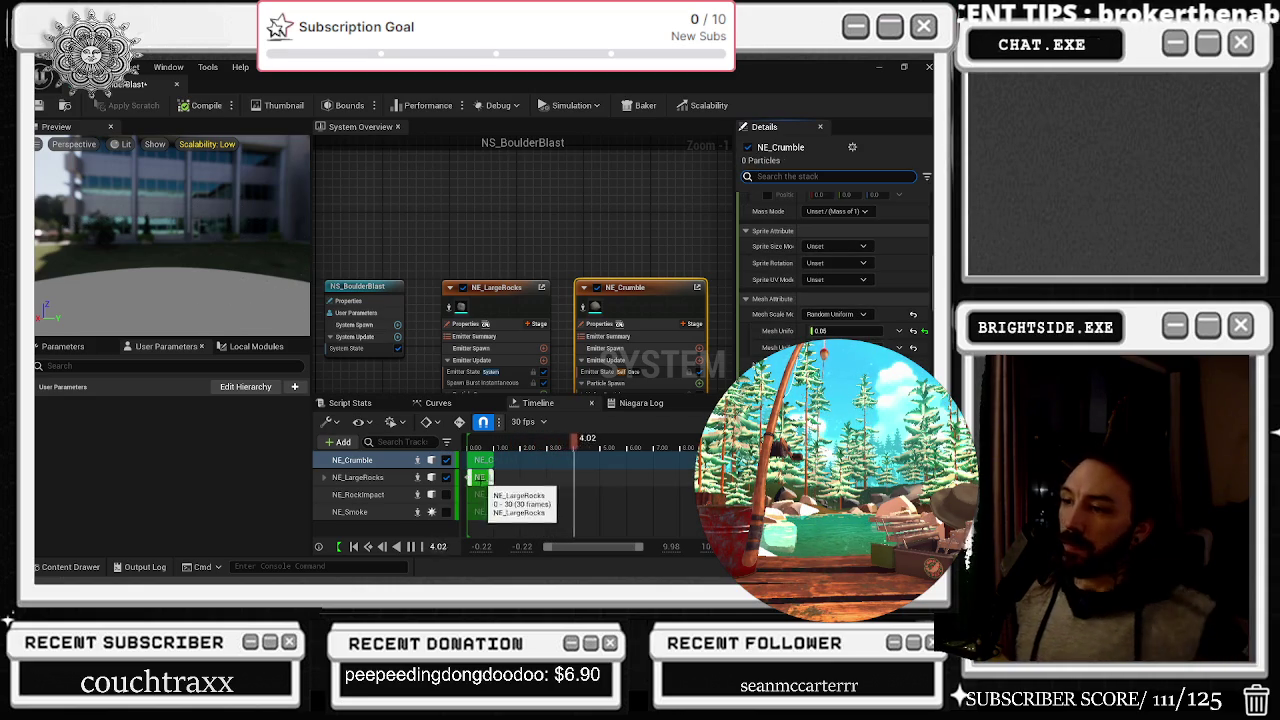
click(469, 477)
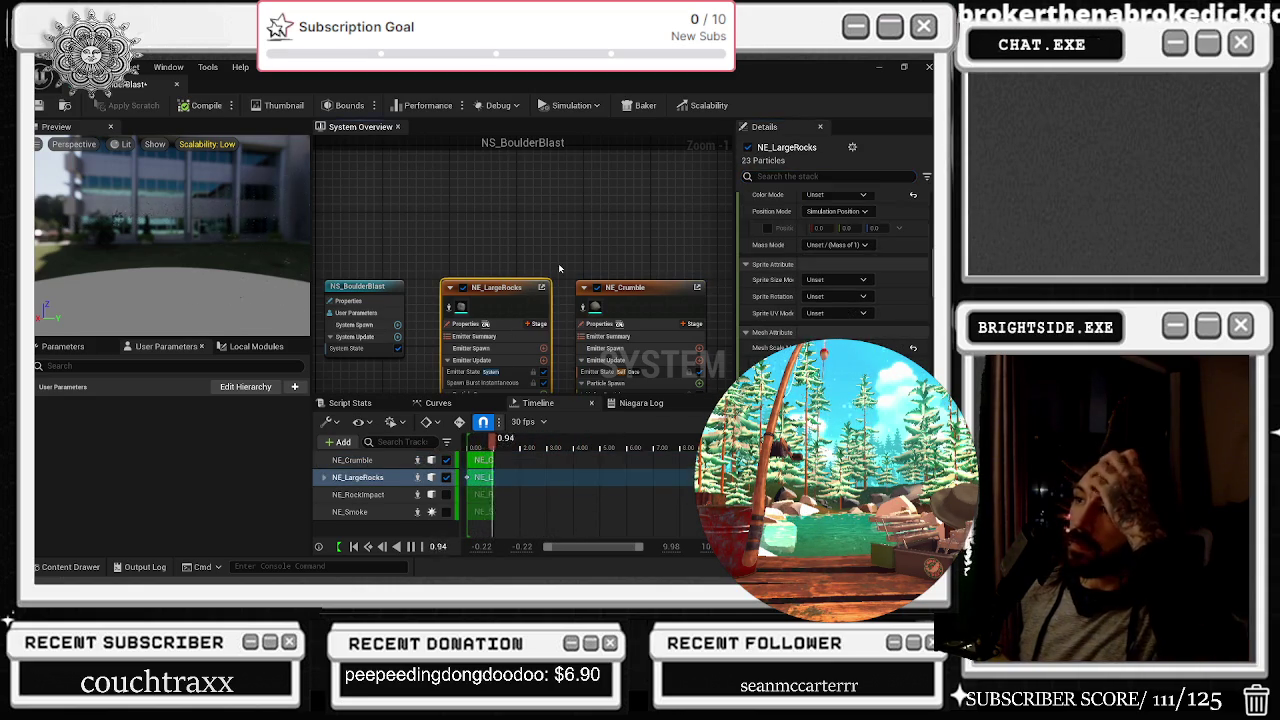
click(40, 105)
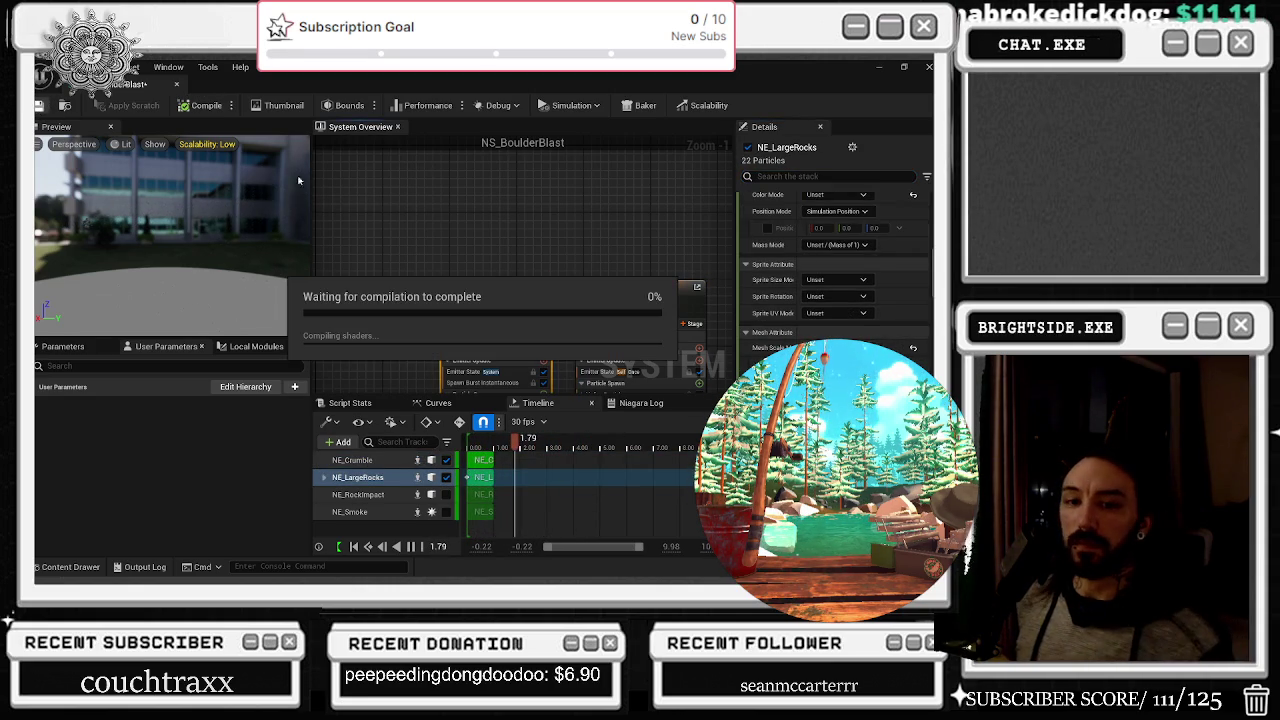
Switch to the YouTube browser window showing the Rock The House video
key(alt+Tab)
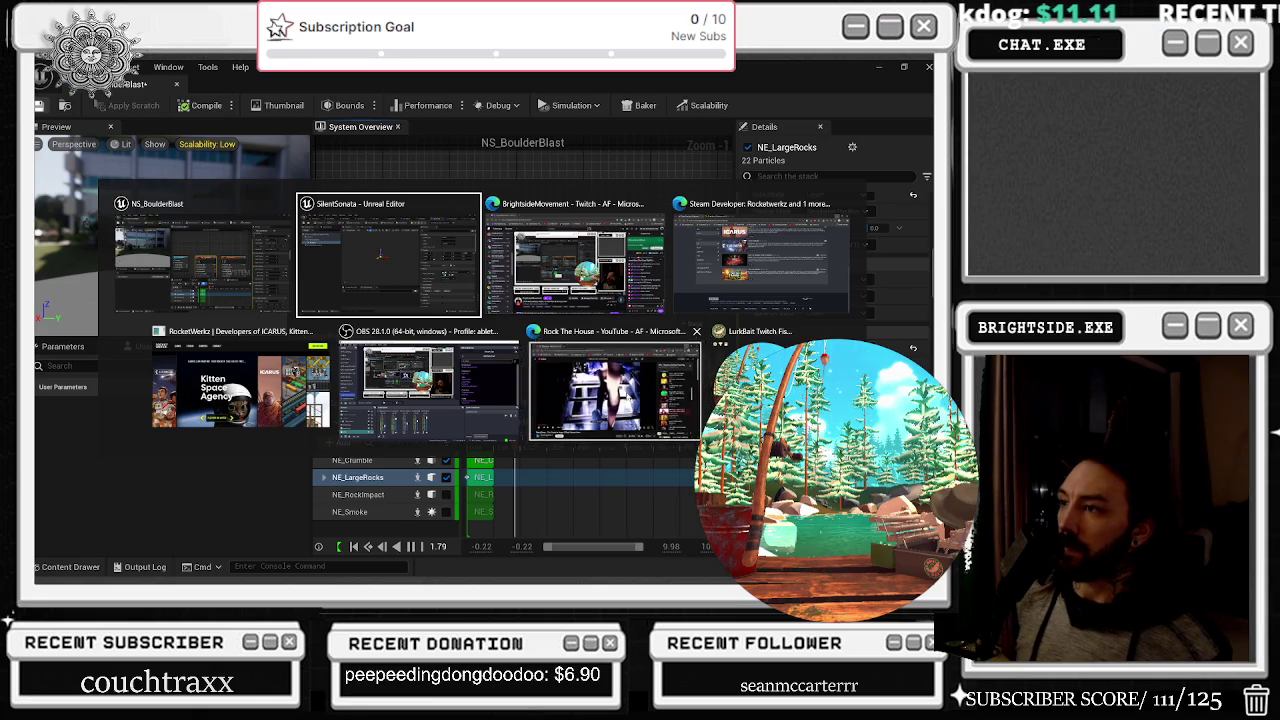
click(567, 393)
scroll(572, 380, down, 5)
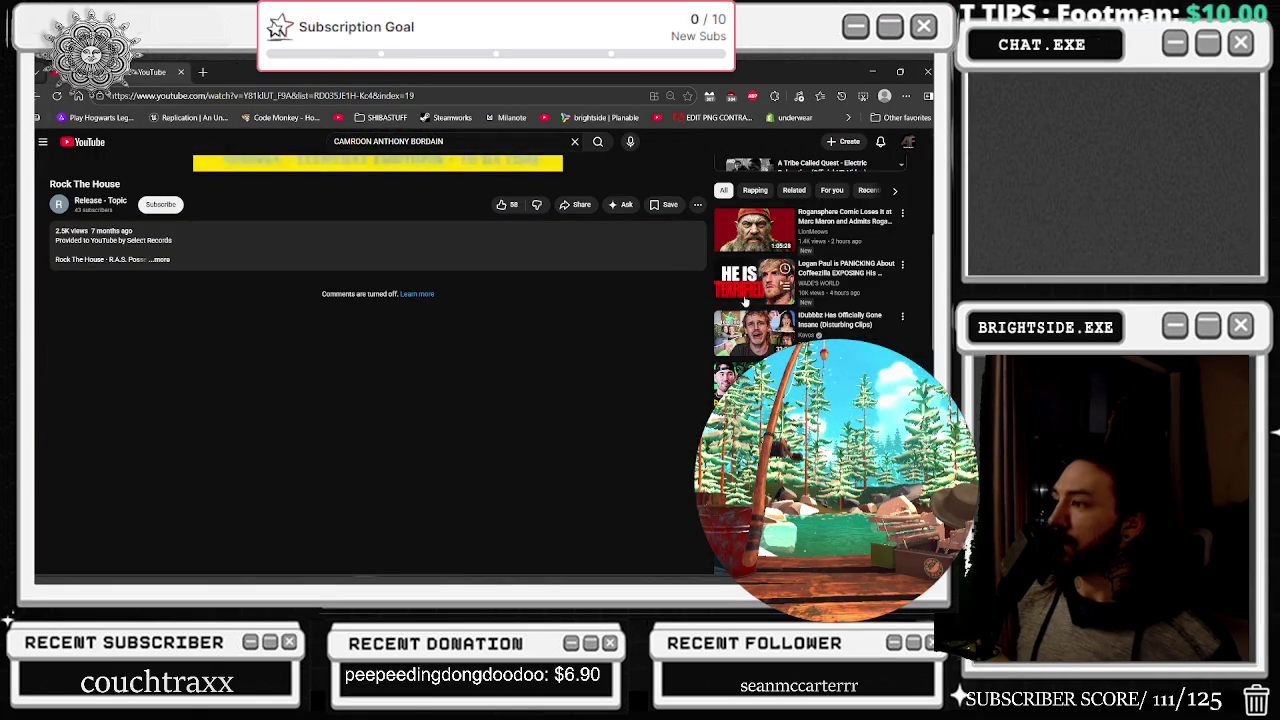
Play 'Dubstep, Bass, and Grime in a Car | PEEKABOO | carRADIO 063', then return to Unreal
scroll(744, 300, down, 5)
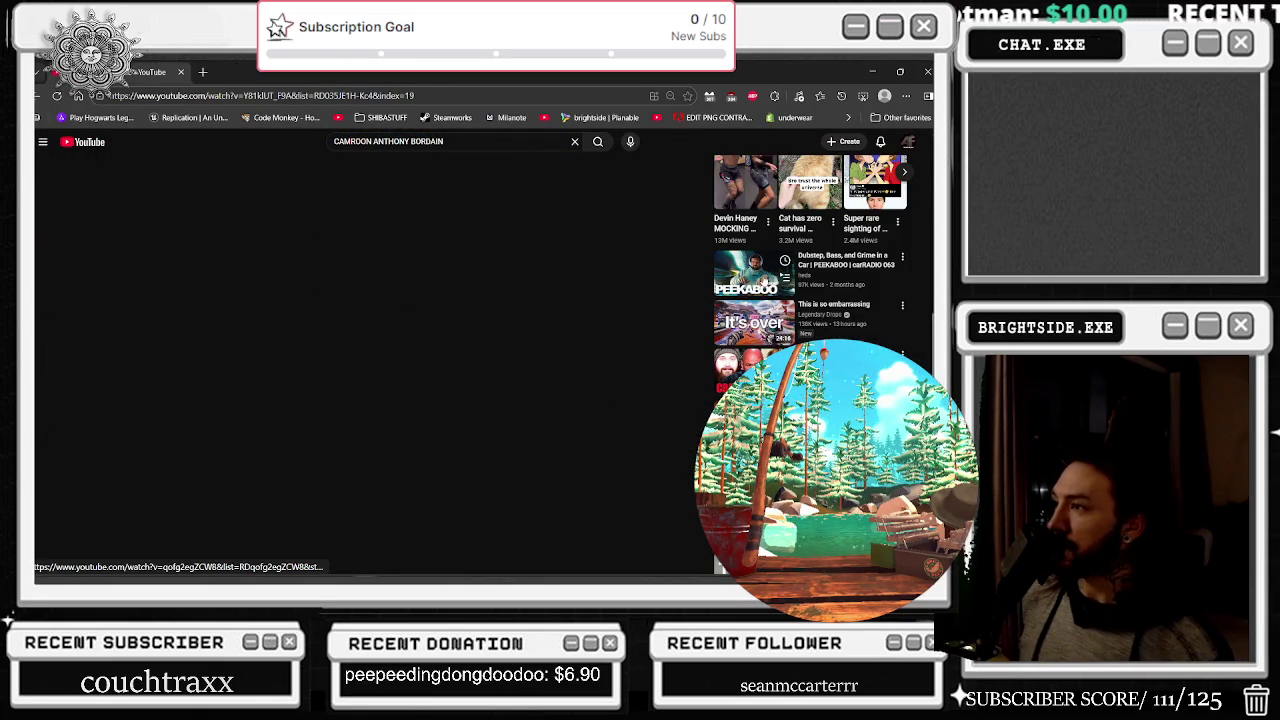
click(752, 278)
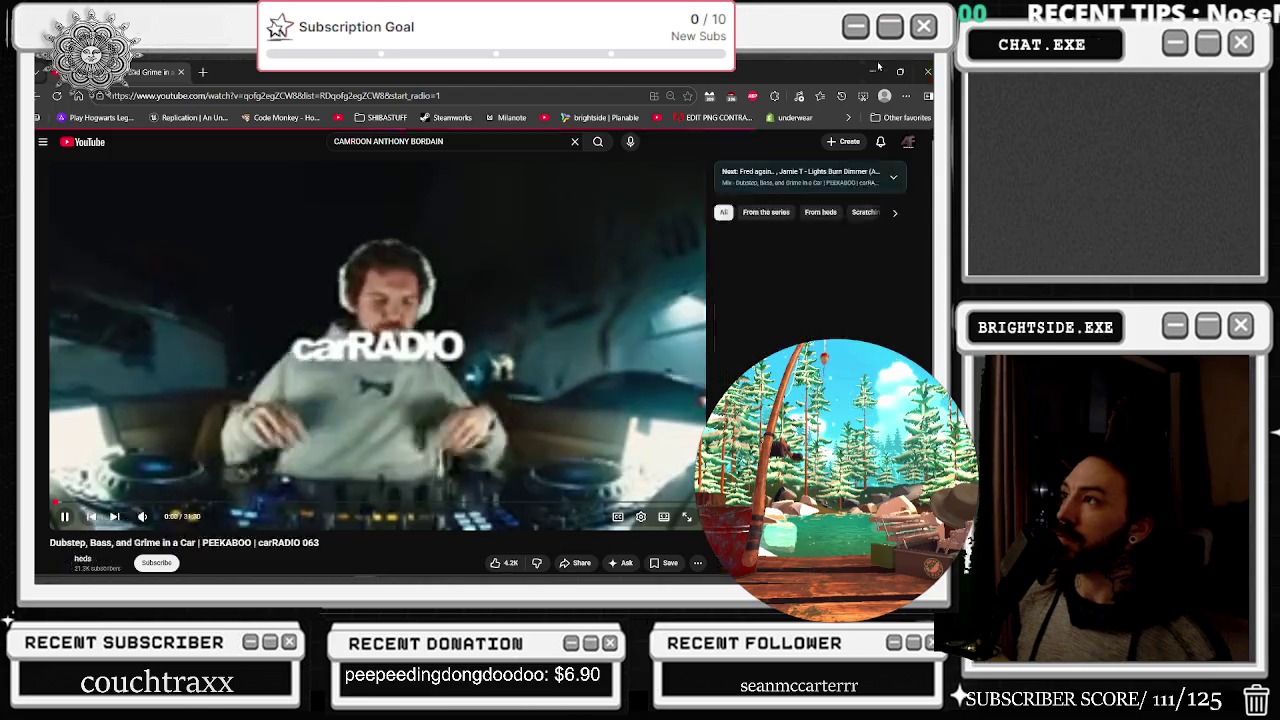
key(alt+Tab)
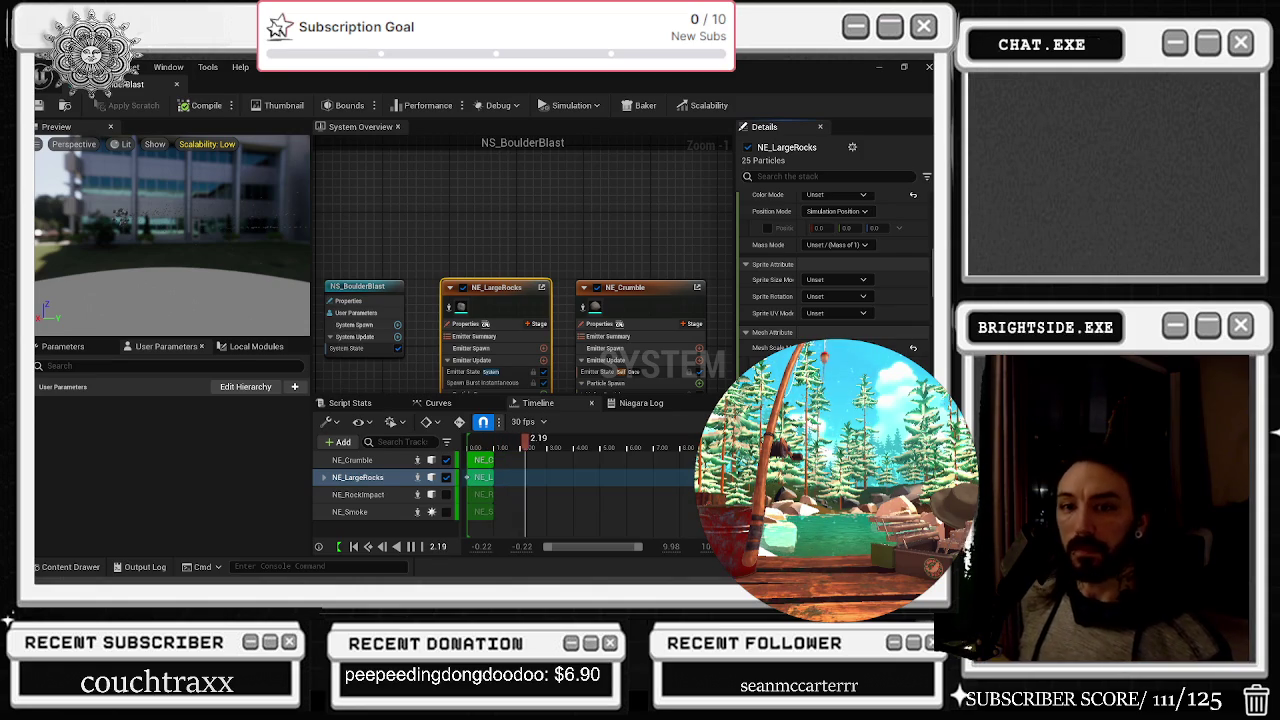
Deselect NE_LargeRocks, zoom out the System Overview, and close the NS_BoulderBlast editor
click(428, 252)
scroll(425, 256, down, 2)
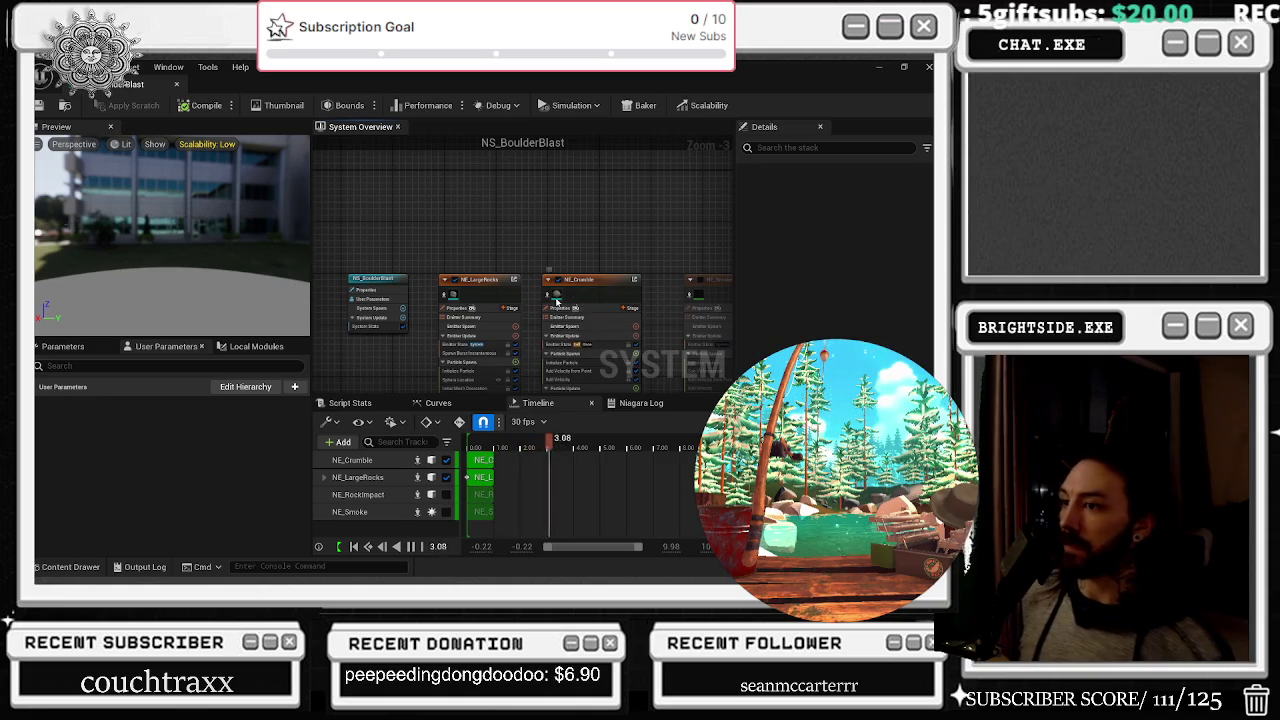
click(176, 85)
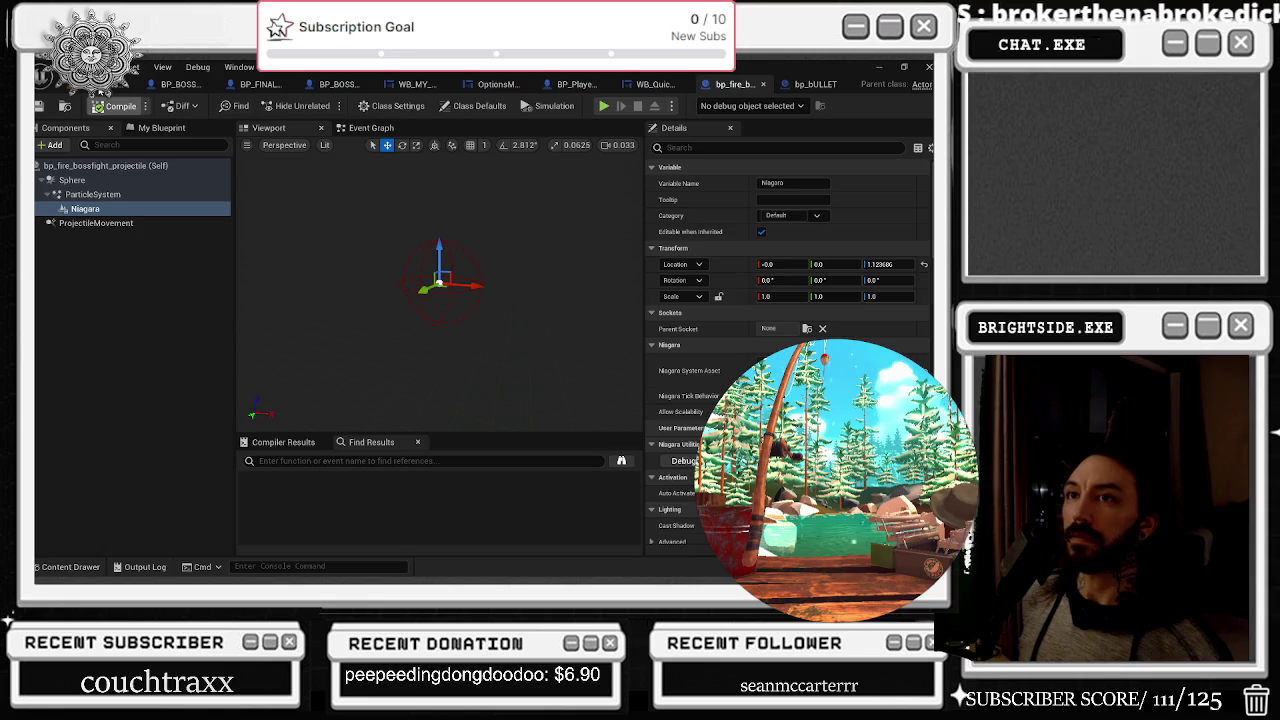
Close the bp_BULLET Blueprint tab, check BP_PlayerCharacter, and return to the level viewport
click(100, 85)
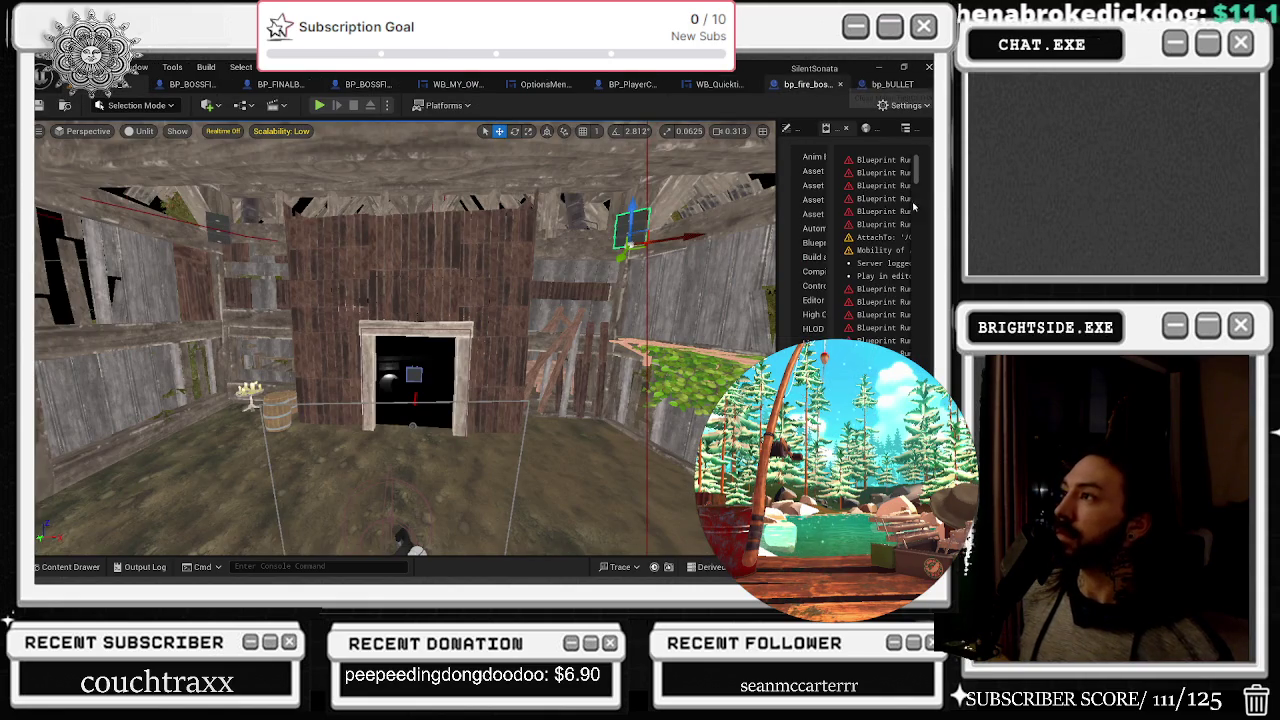
click(888, 84)
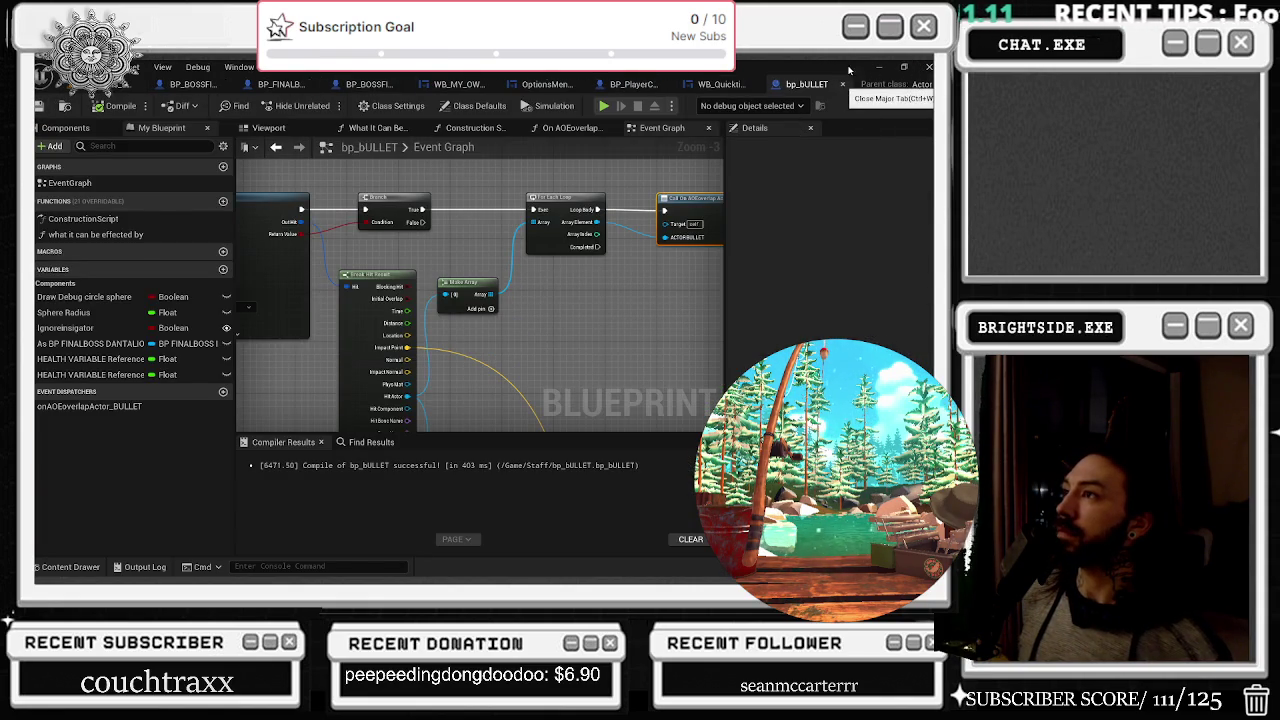
click(843, 84)
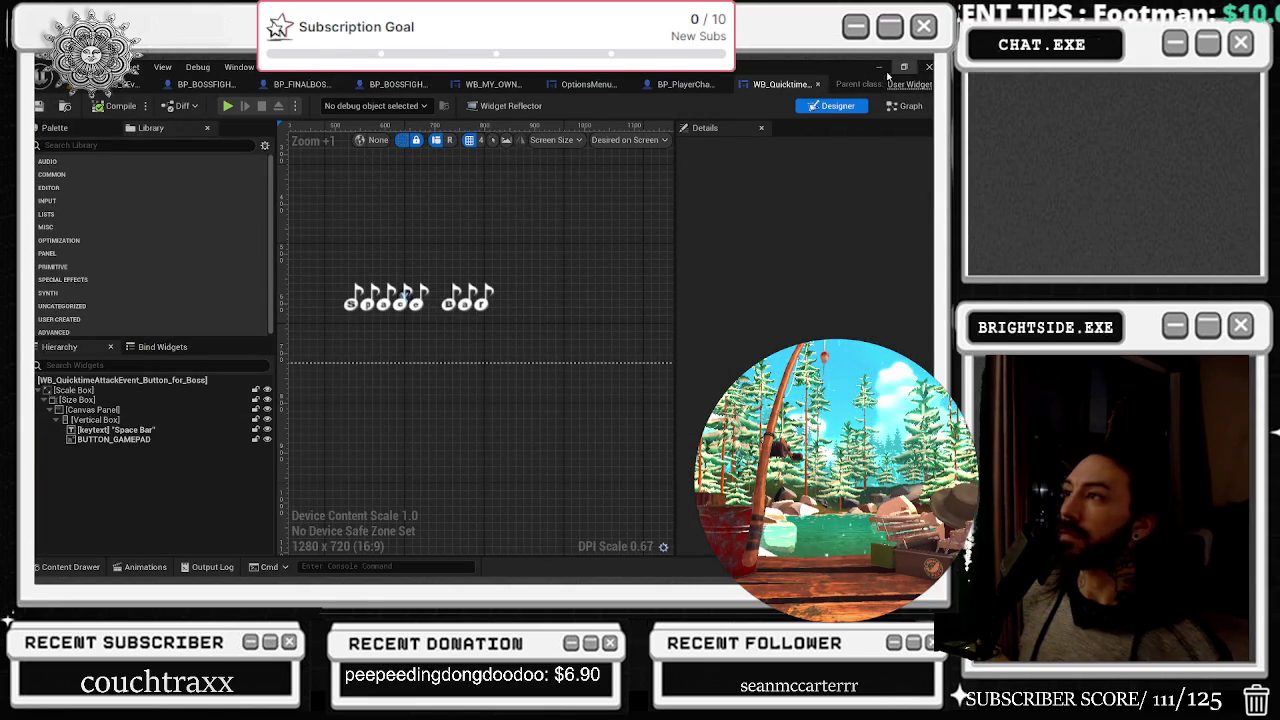
click(685, 84)
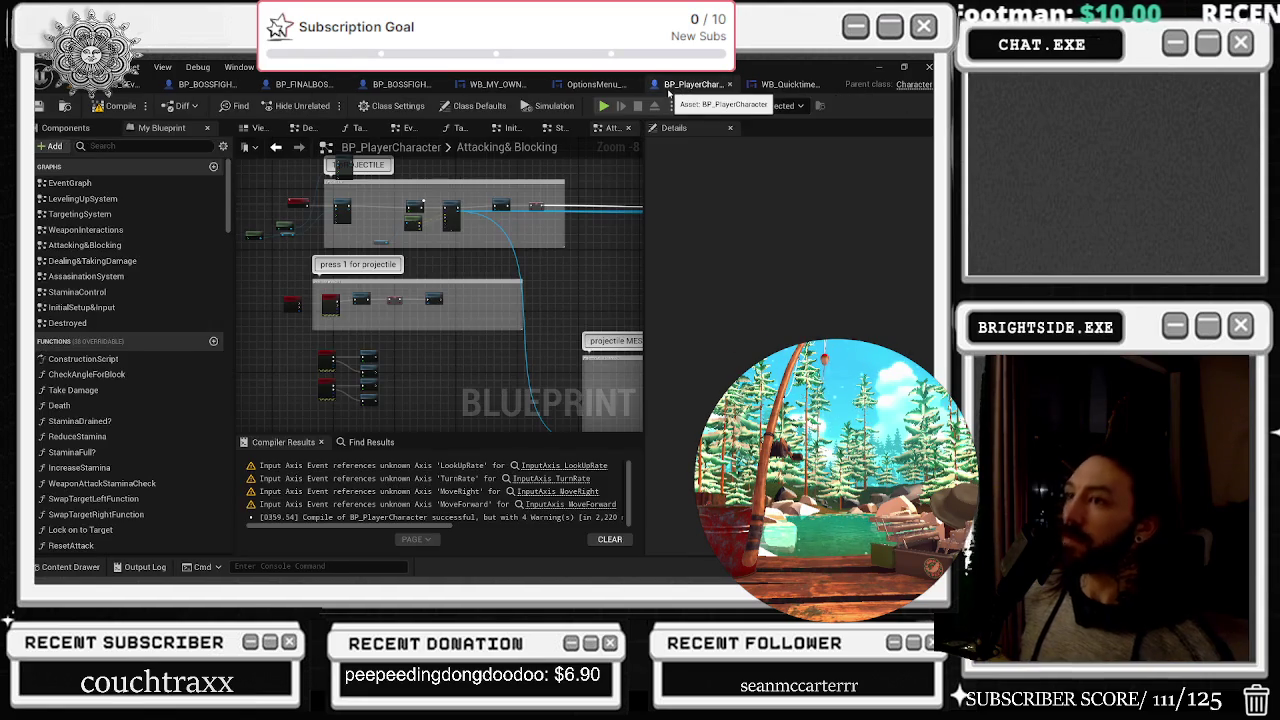
click(130, 84)
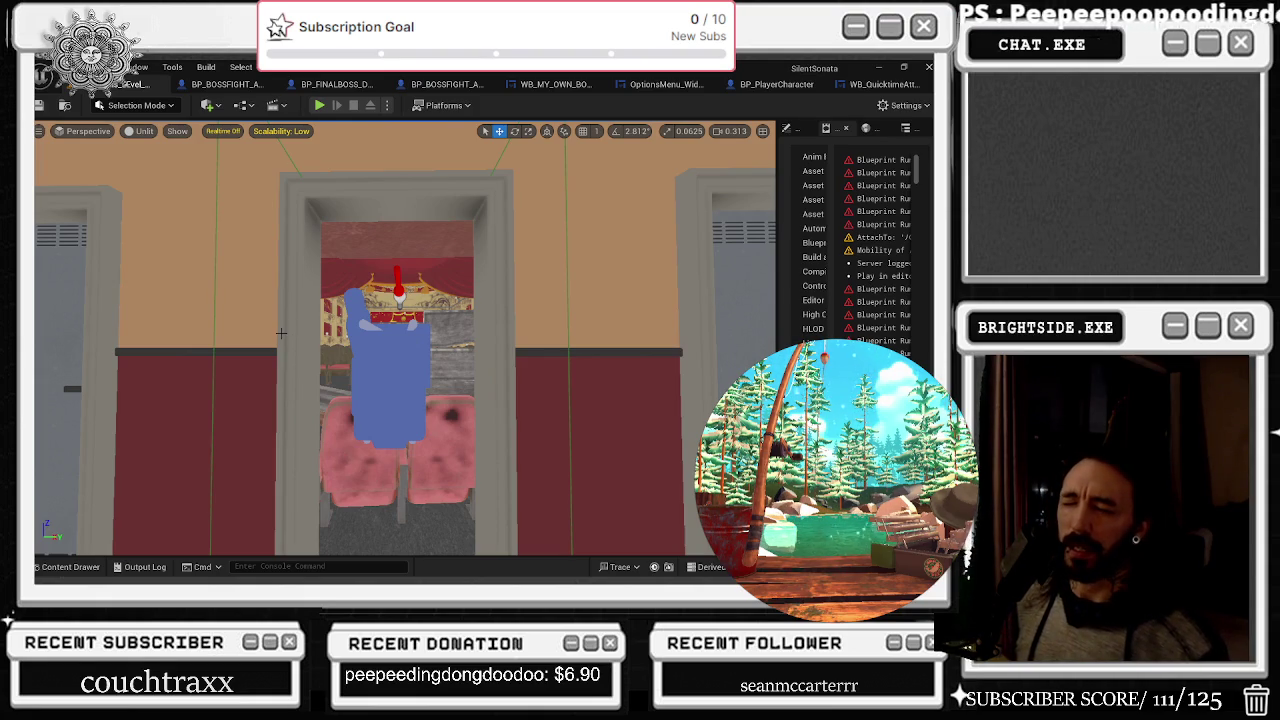
Filter All project content to the 112 Niagara System assets and select a blood impact effect
click(72, 567)
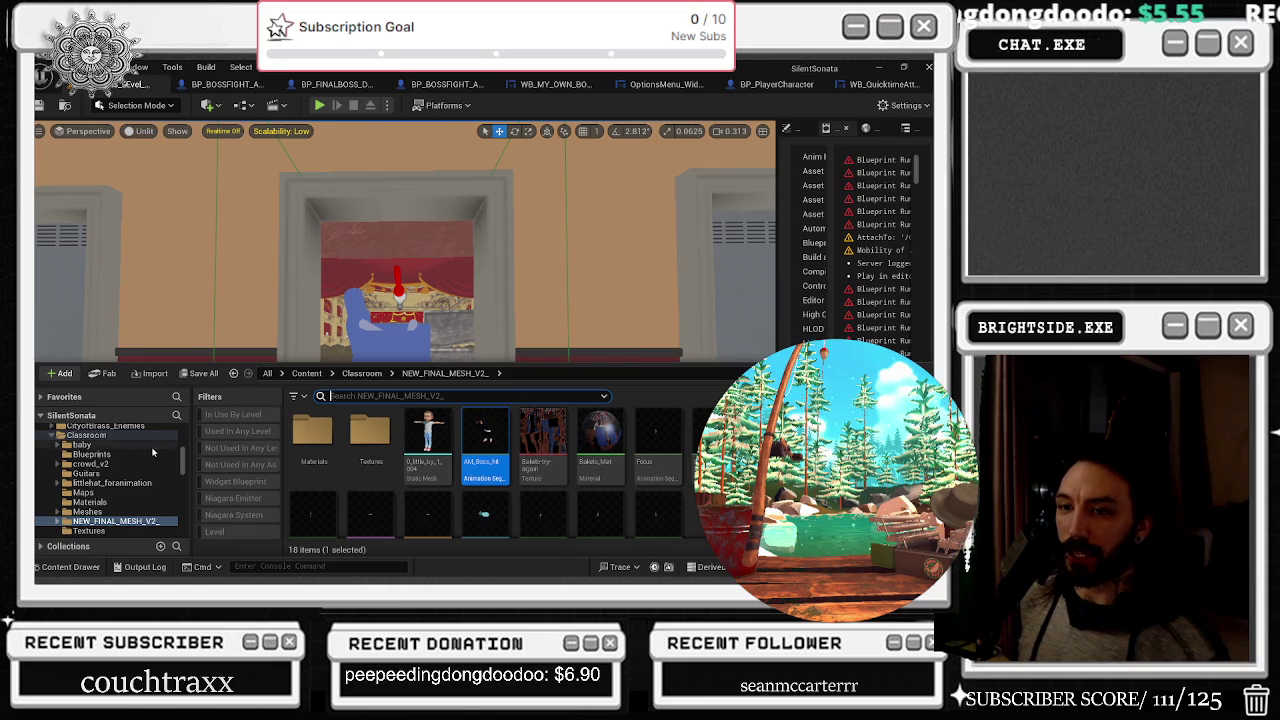
scroll(110, 450, up, 10)
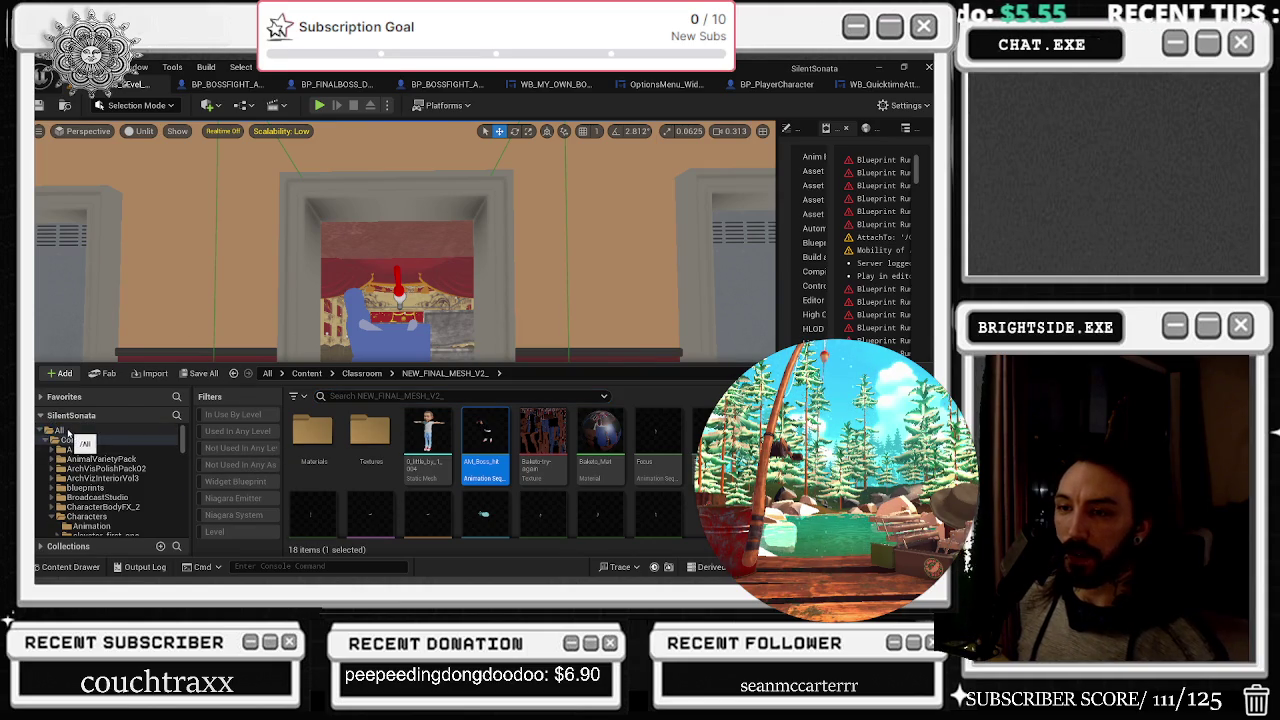
click(68, 430)
click(233, 514)
scroll(680, 457, down, 10)
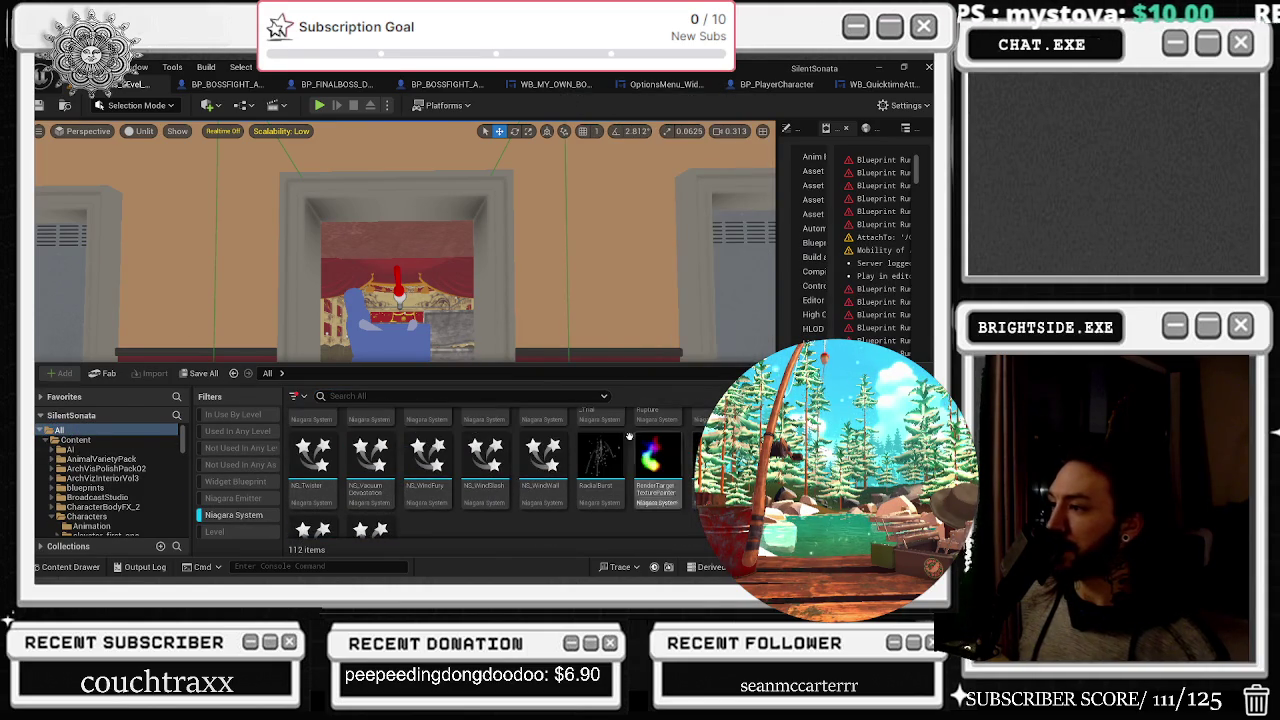
scroll(680, 457, down, 2)
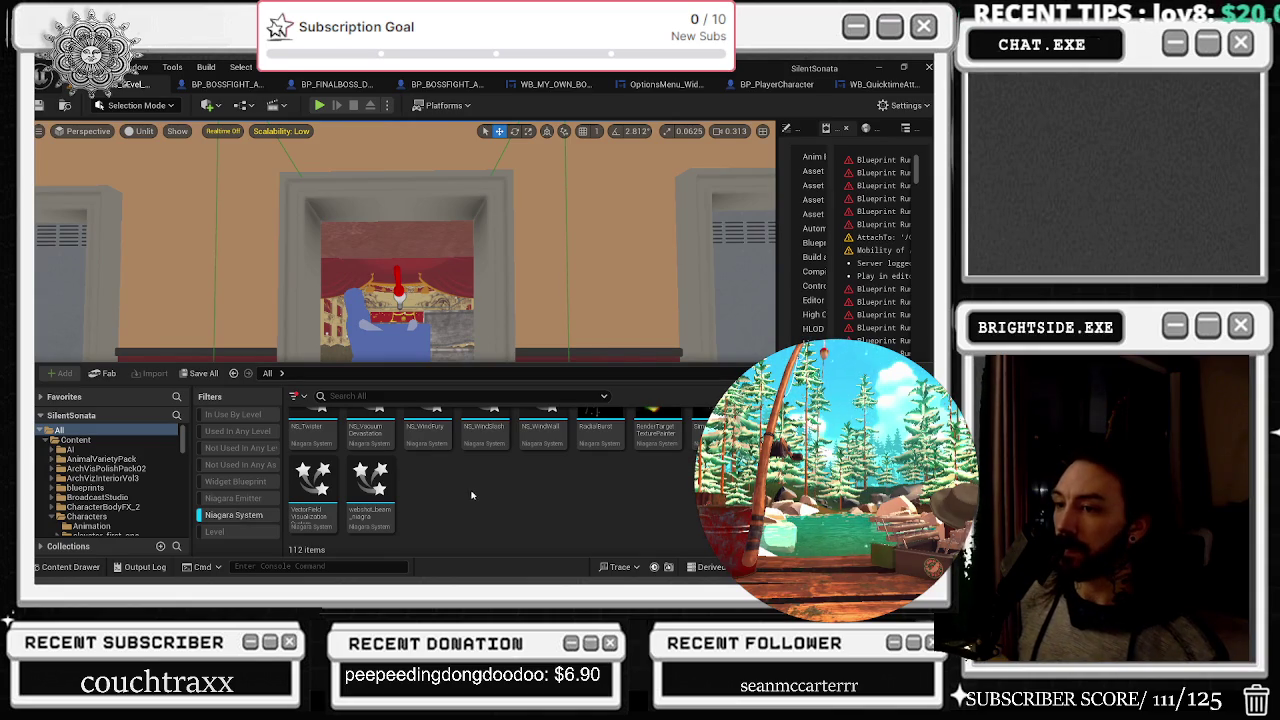
scroll(472, 497, up, 5)
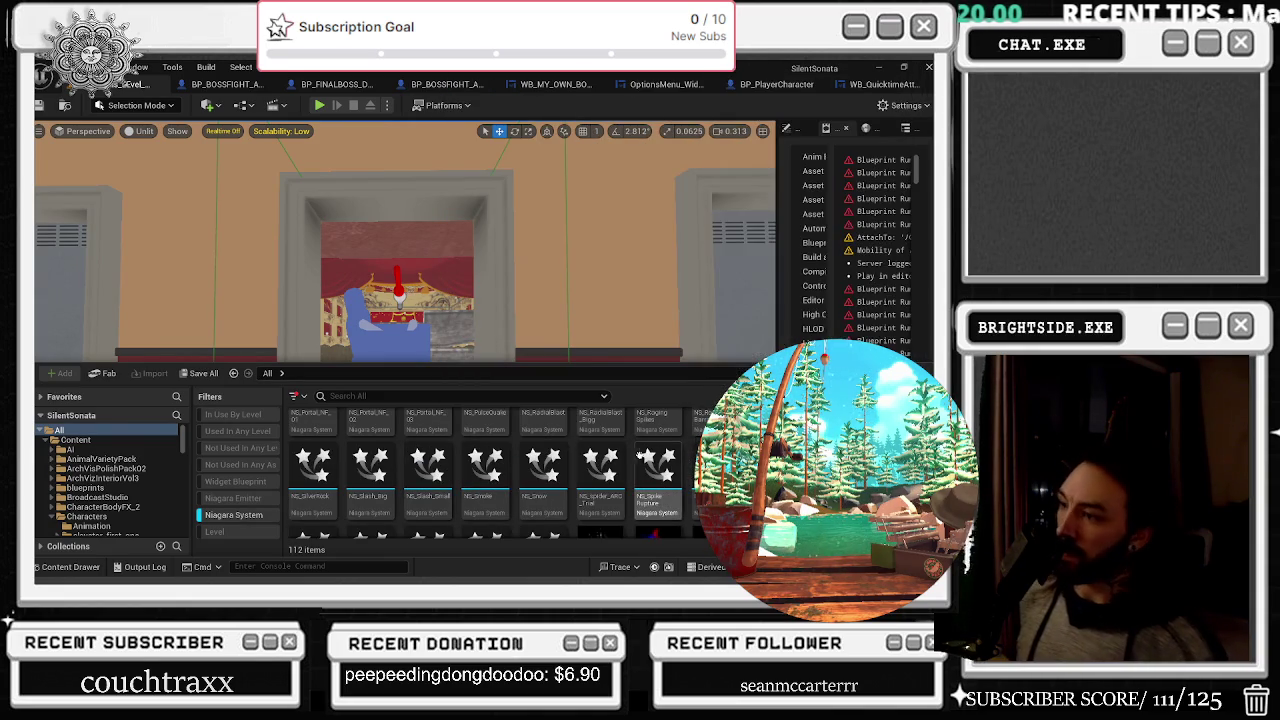
scroll(657, 470, up, 10)
click(366, 412)
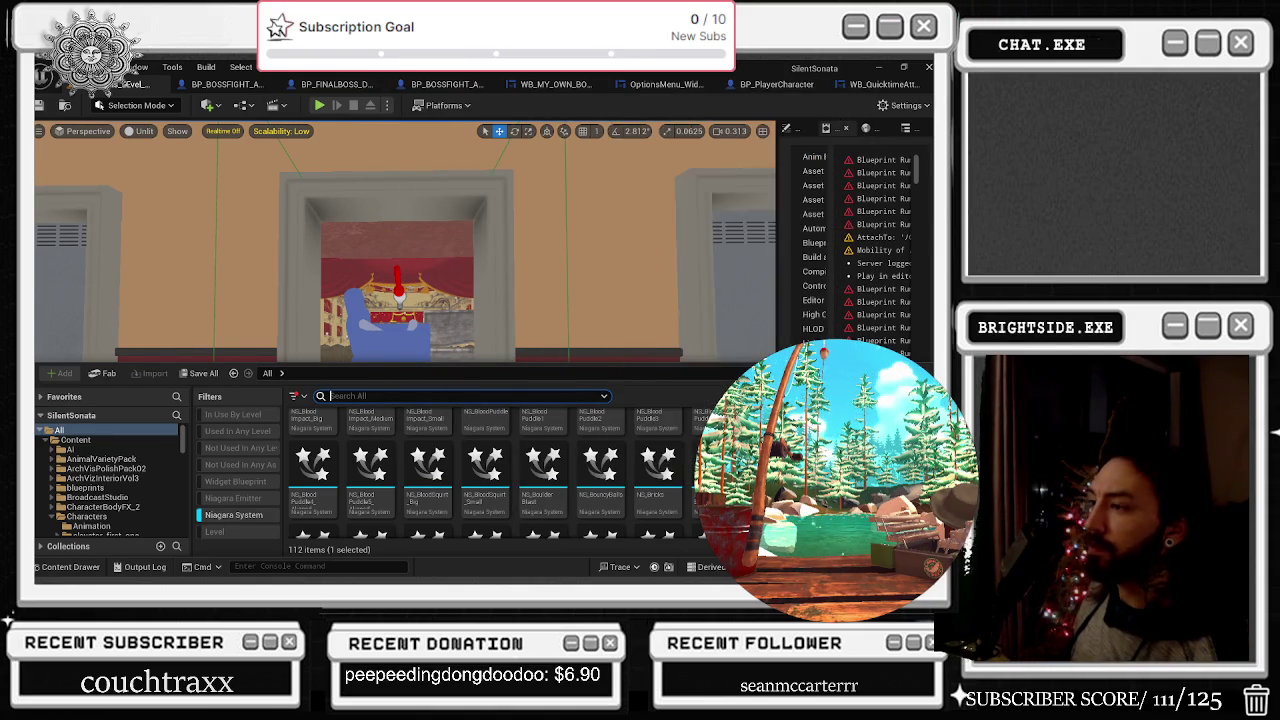
Open NS_CrescentSlice, orbit its preview, then save it and close the editor
double_click(771, 462)
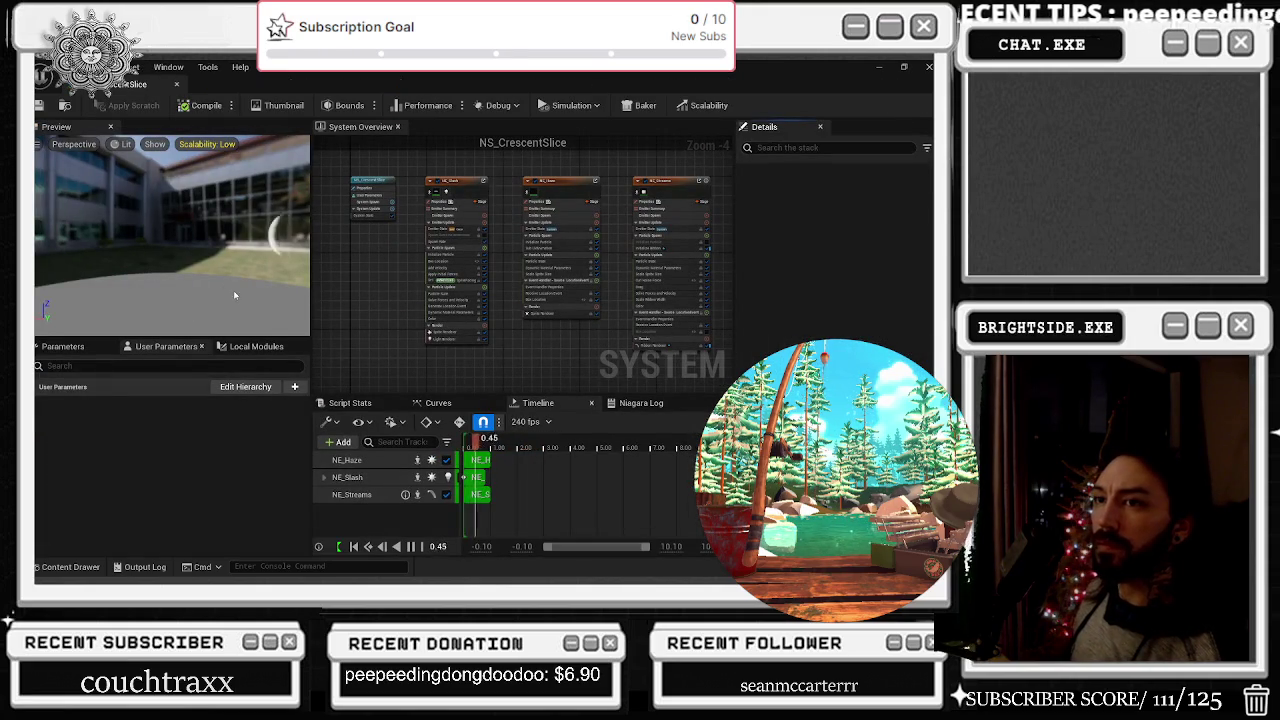
drag(256, 235, 190, 238)
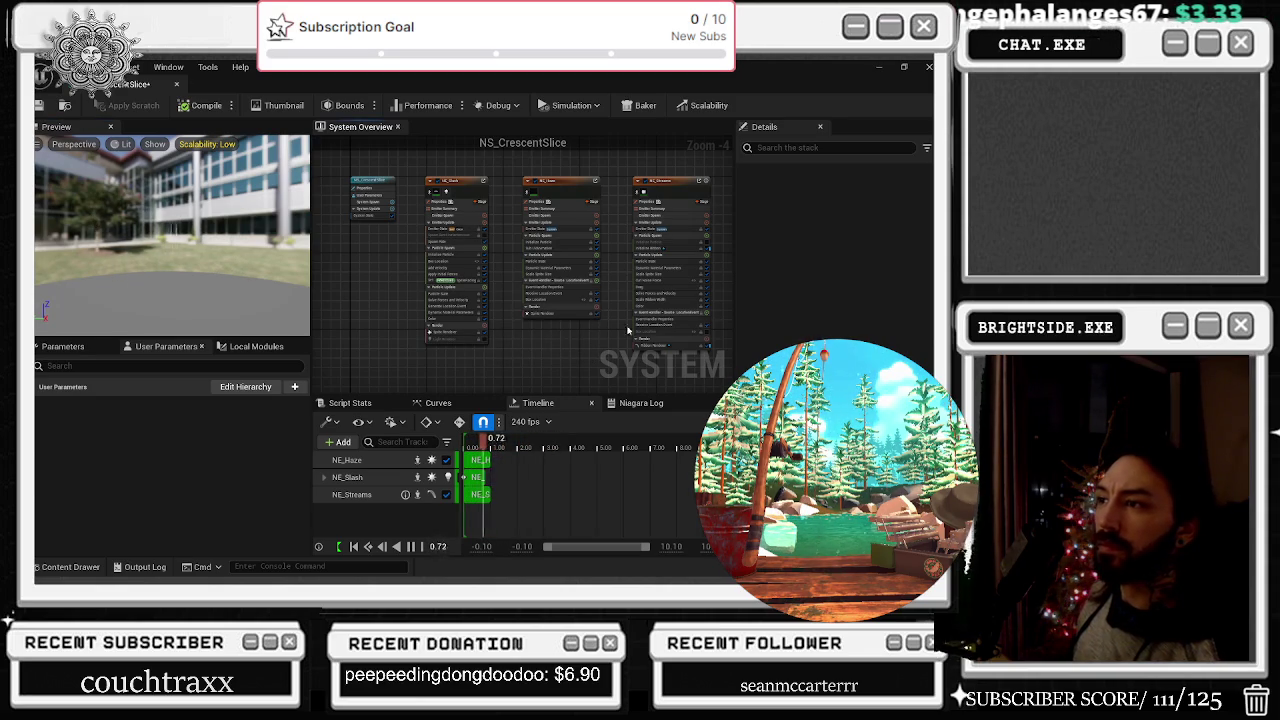
click(38, 106)
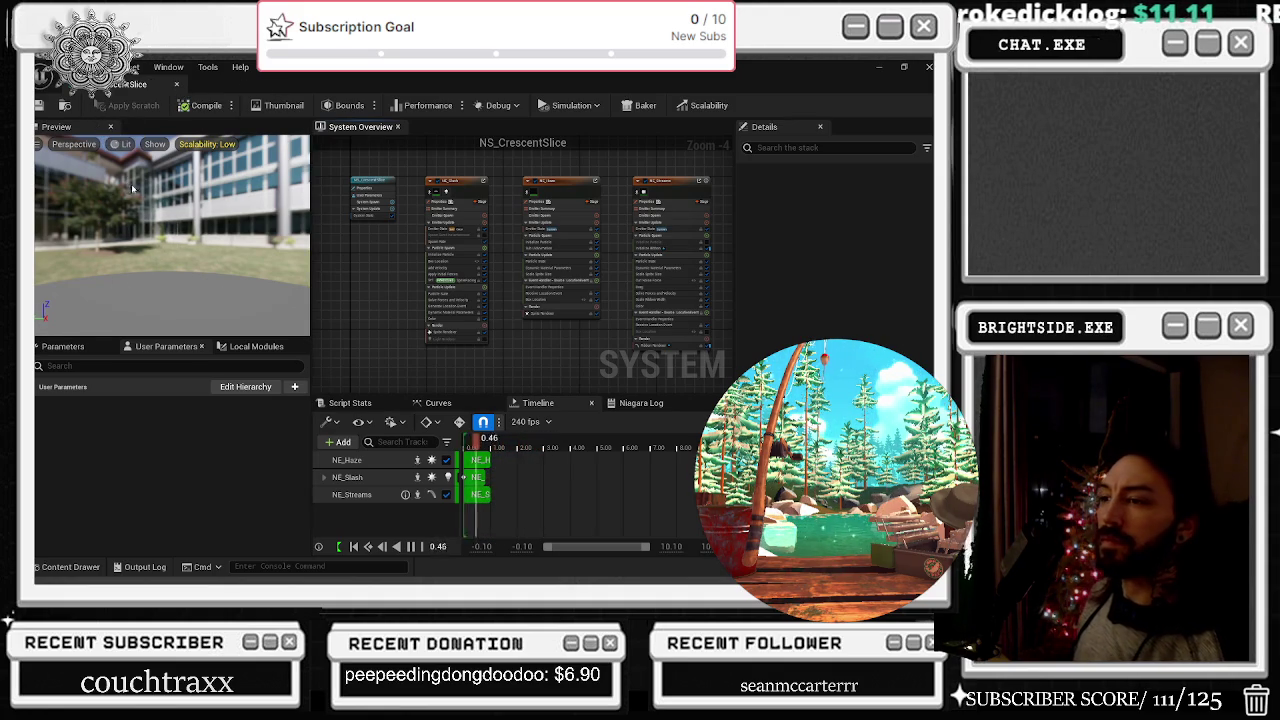
click(175, 85)
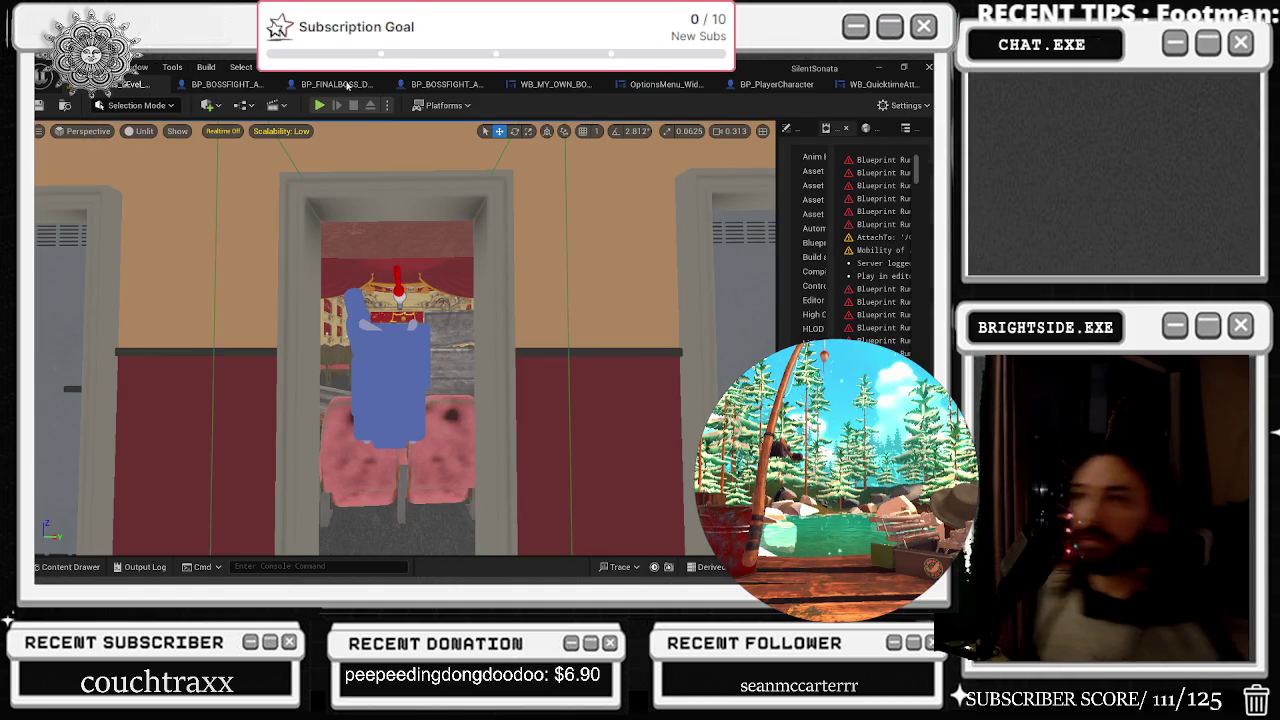
Switch through WB_Quicktime and BP_BOSSFIGHT to BP_FINALBOSS_DANTALION, then browse its Niagara System assets
click(884, 86)
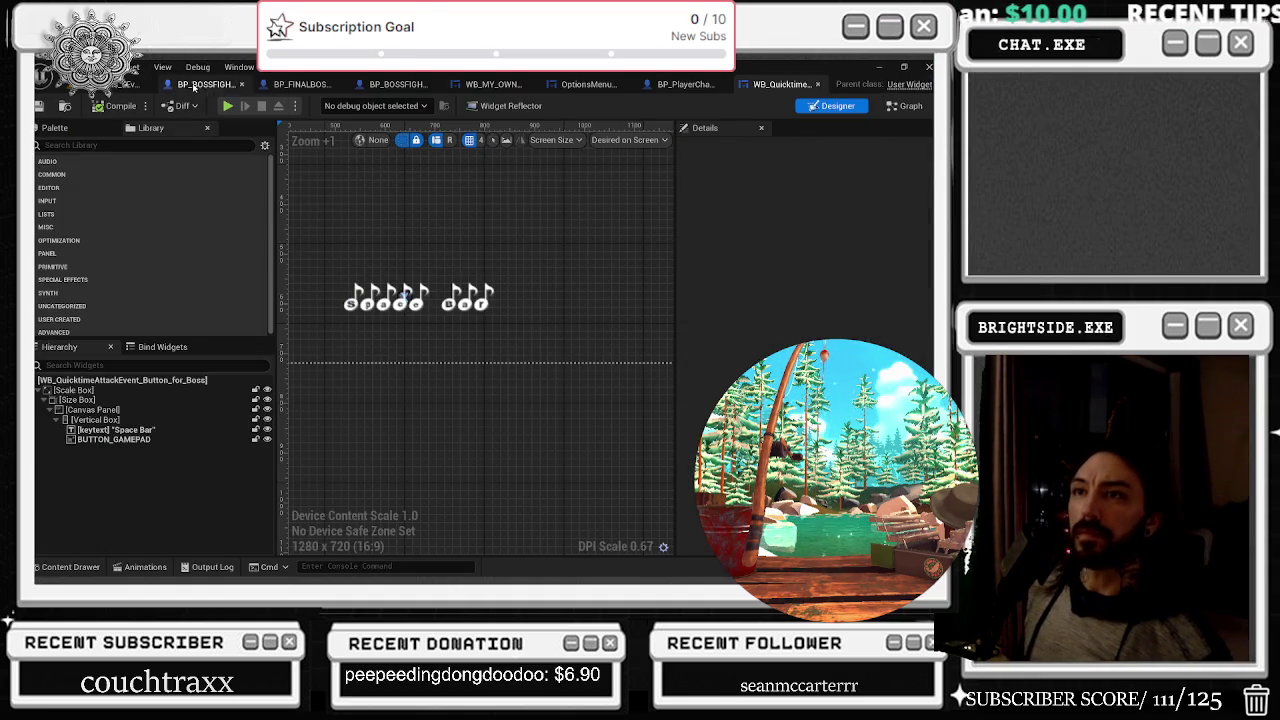
click(203, 84)
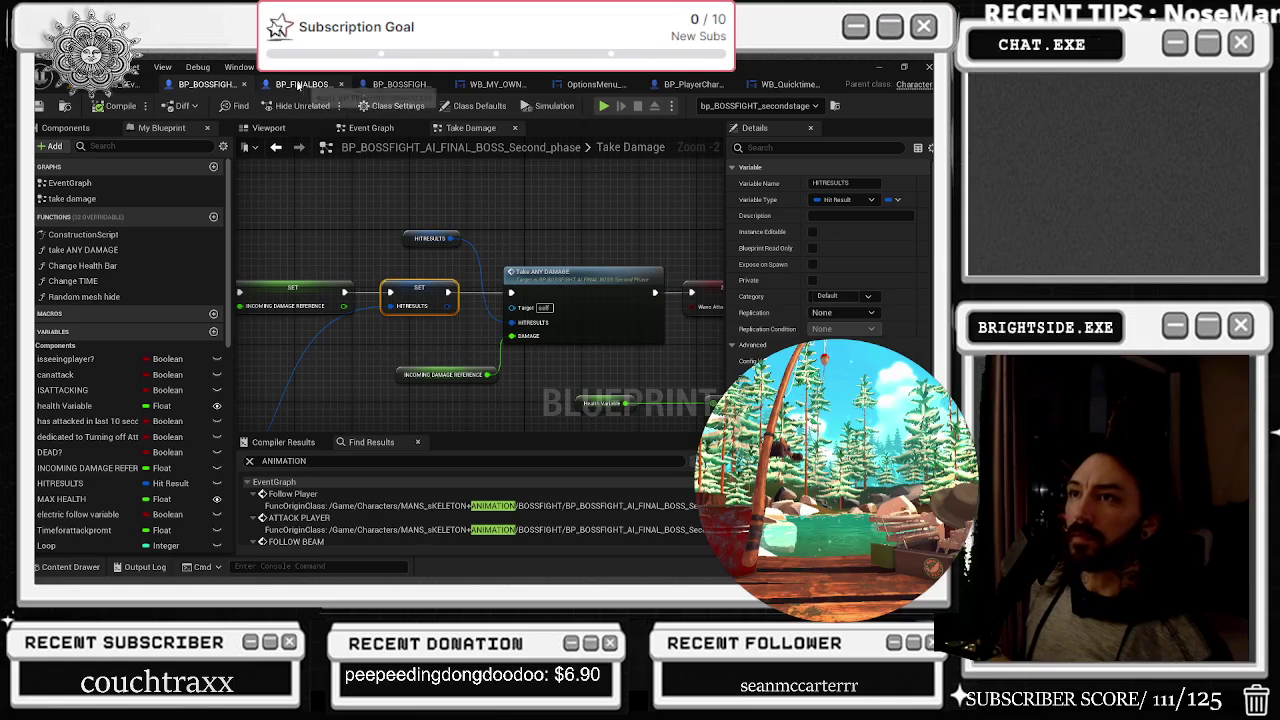
click(217, 88)
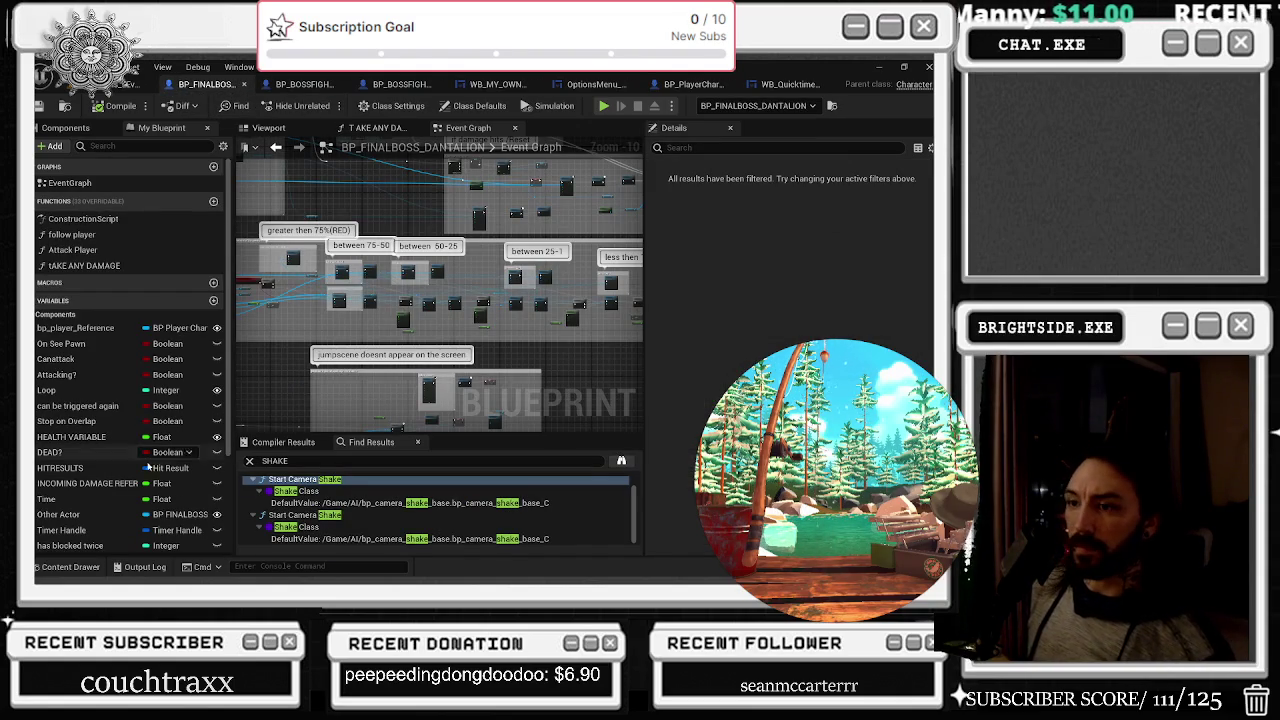
click(65, 567)
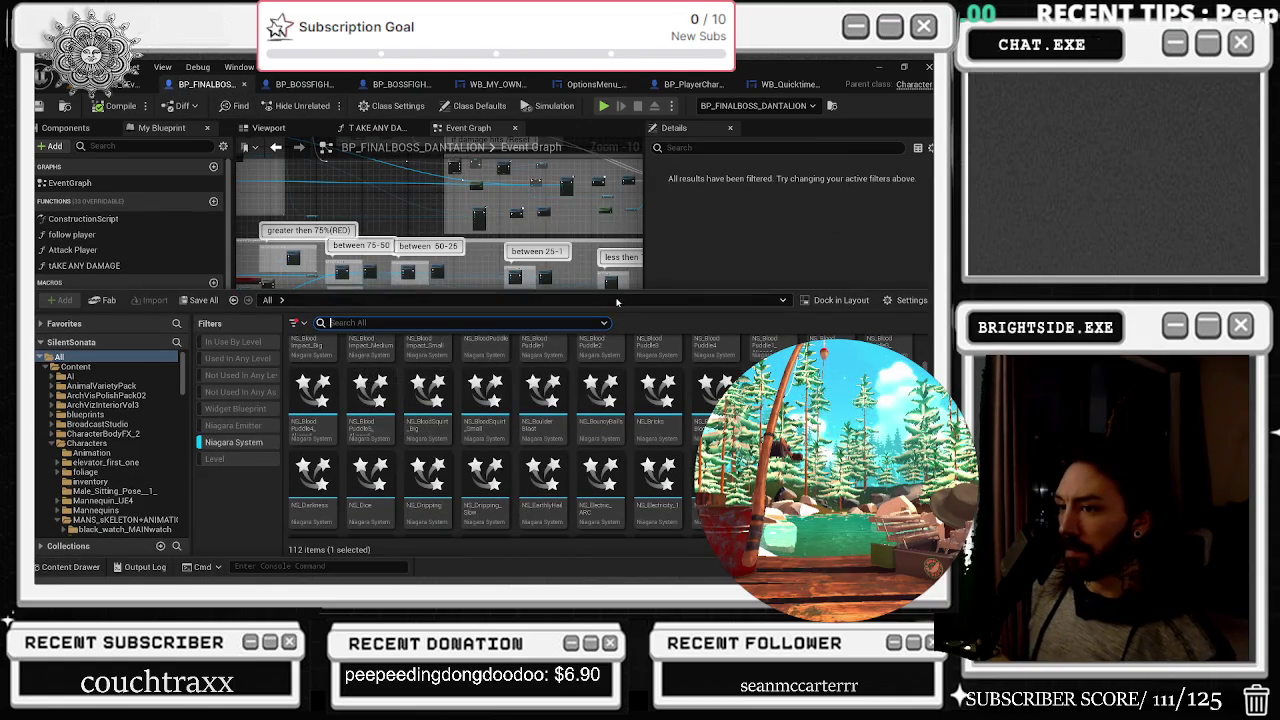
scroll(640, 400, down, 1)
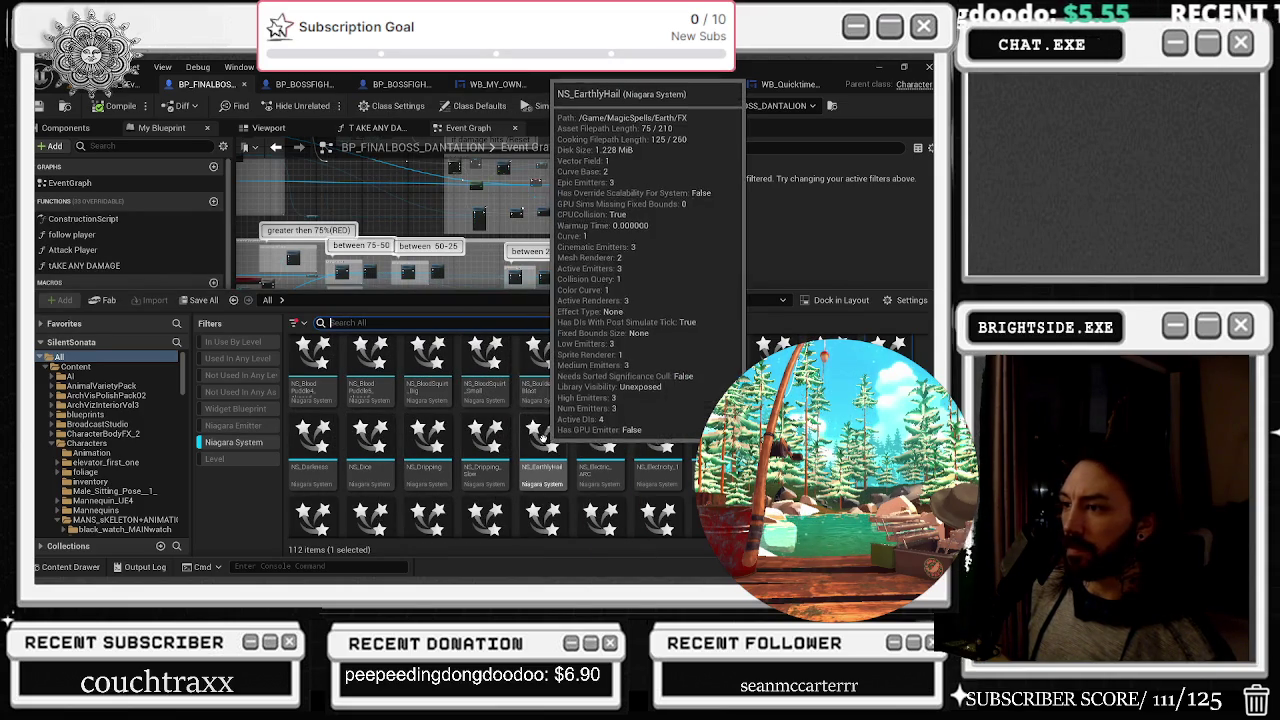
Open NS_EarthlyHail and replay its preview from the start of the timeline
double_click(543, 437)
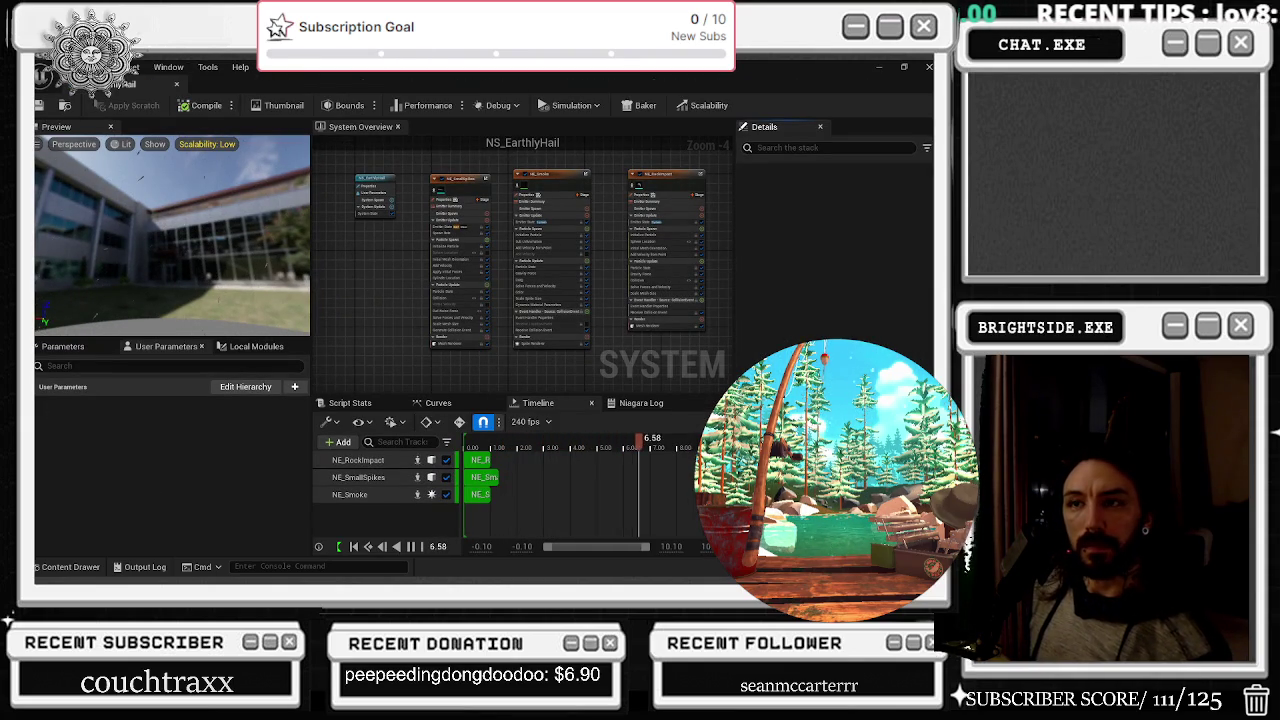
click(466, 449)
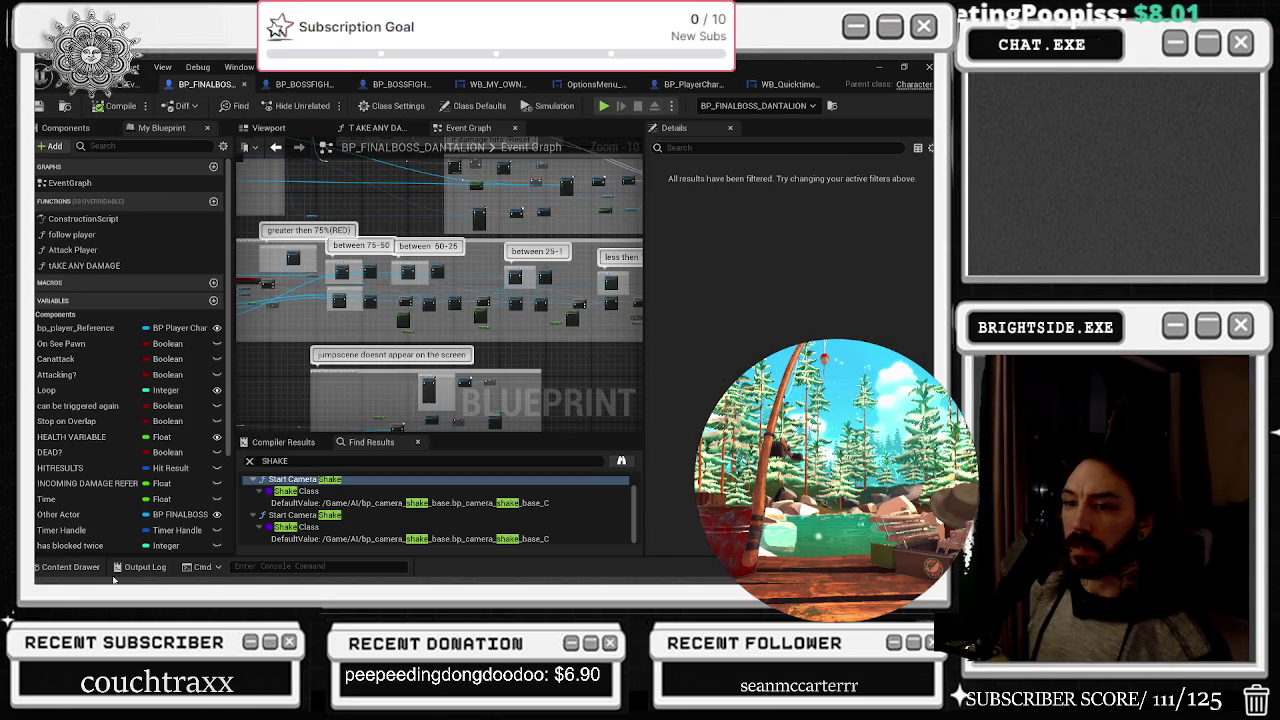
Open NS_Electric_ARC from the Content Drawer, replay it from the start, close it, and reopen the drawer
click(70, 566)
double_click(612, 445)
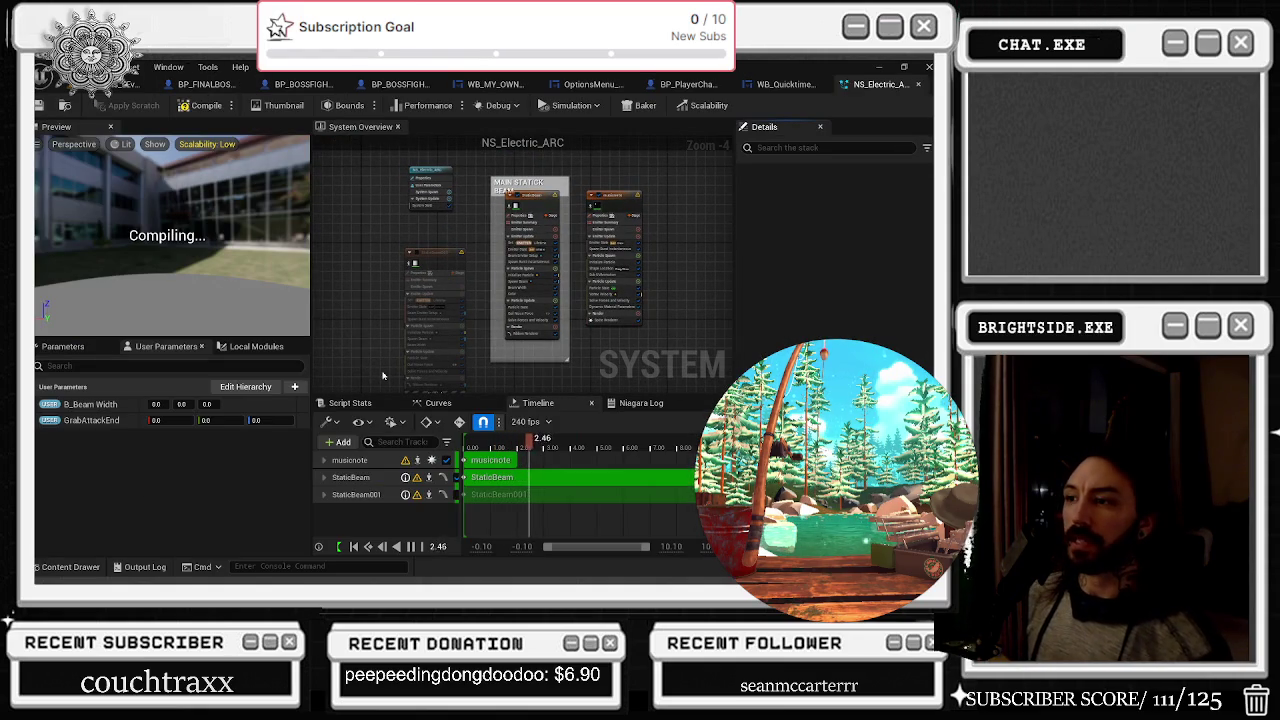
click(465, 442)
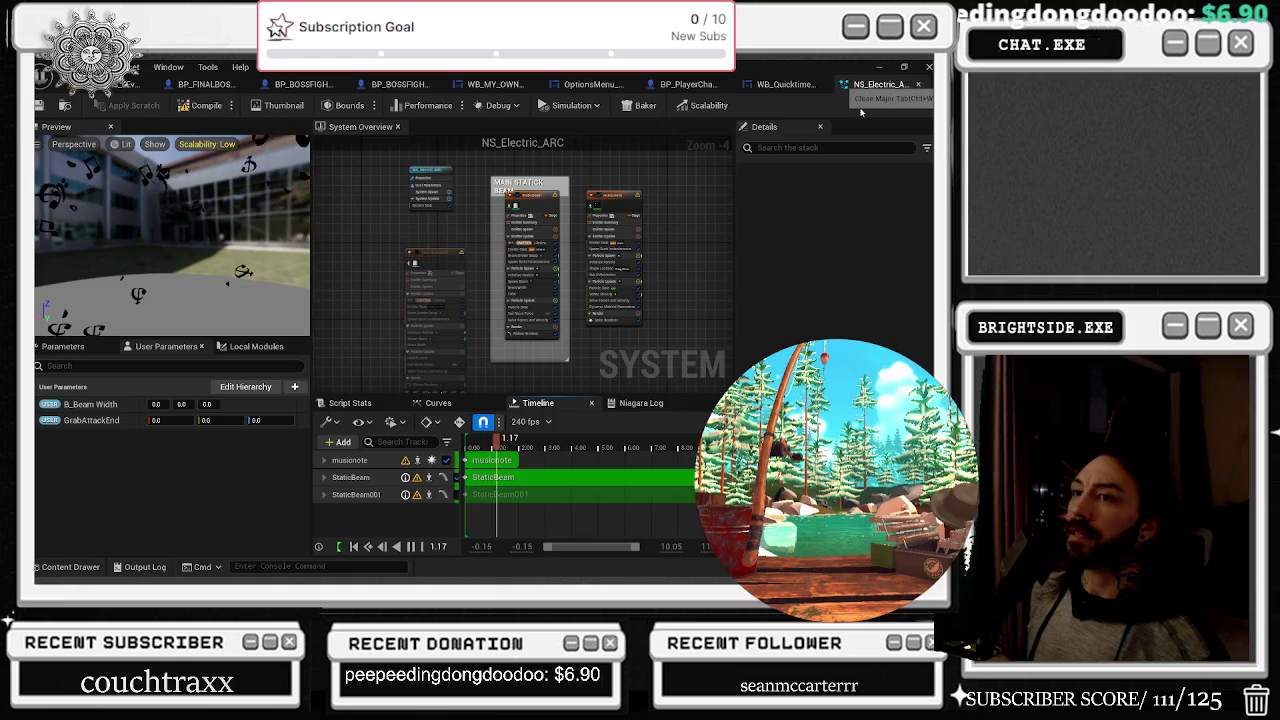
click(912, 88)
click(70, 566)
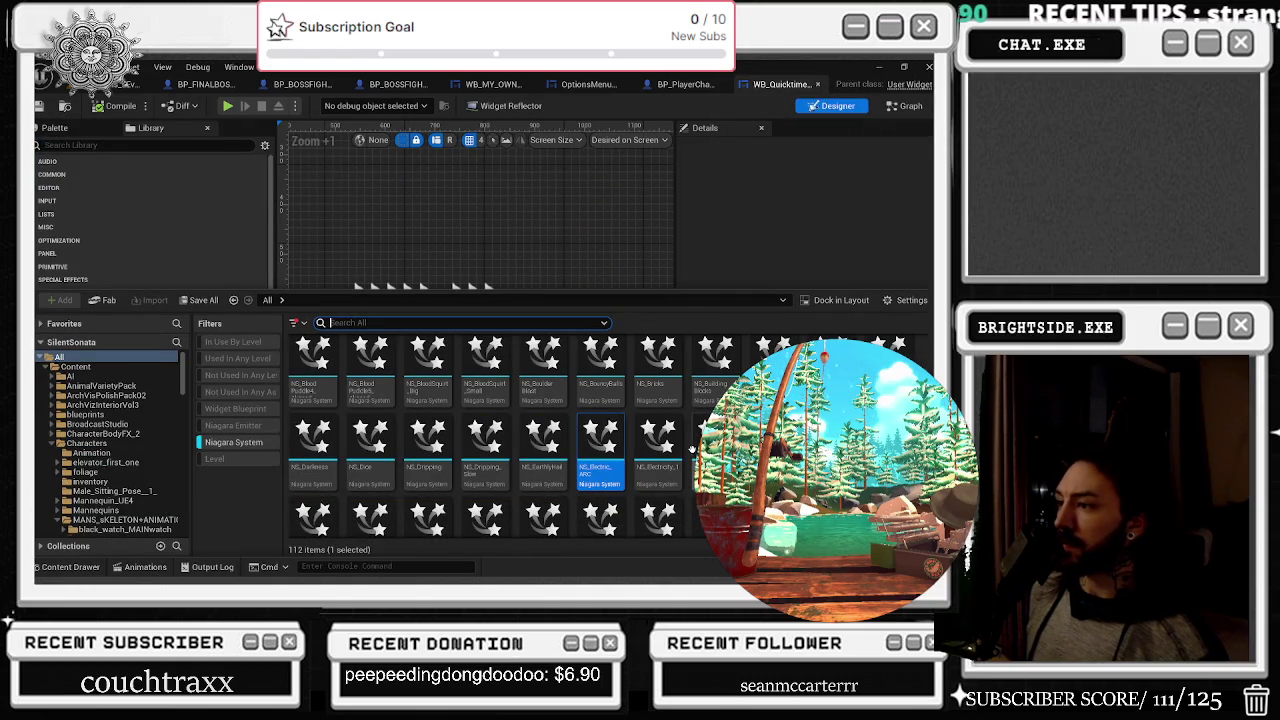
Preview NS_Electricity_2, close it, and open NS_Electricity_3 from the Content Drawer
double_click(694, 447)
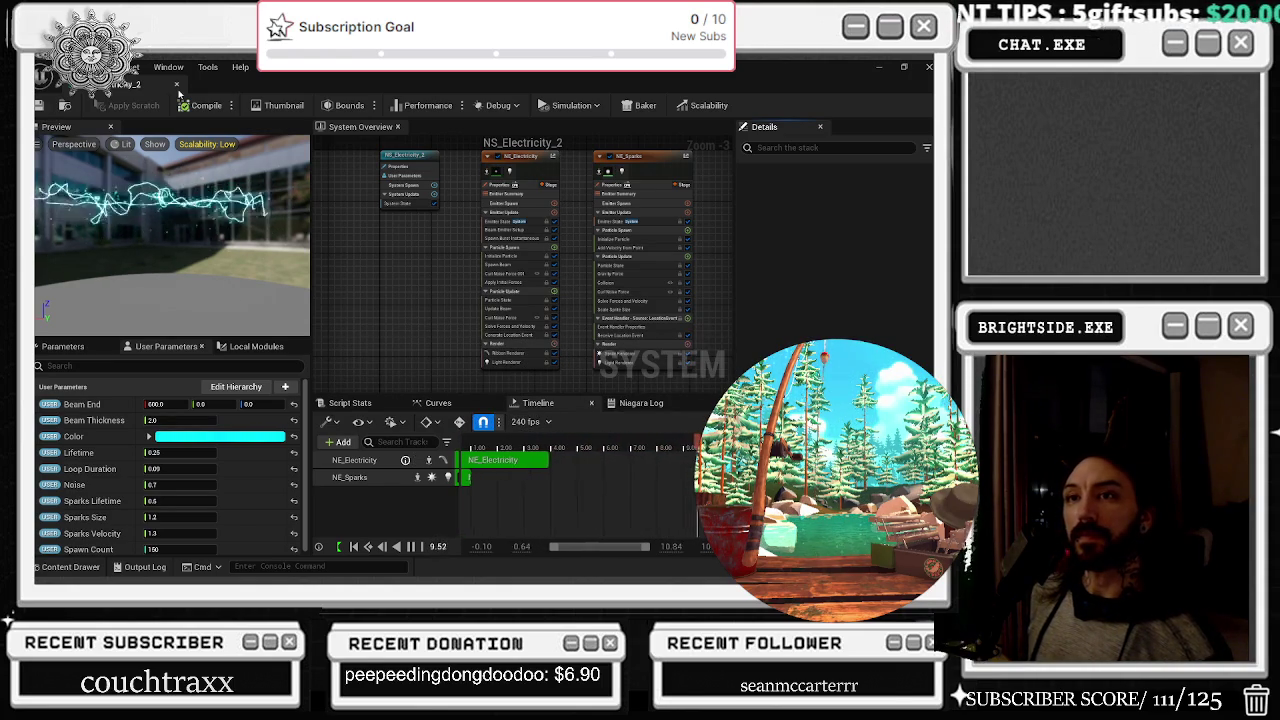
click(70, 566)
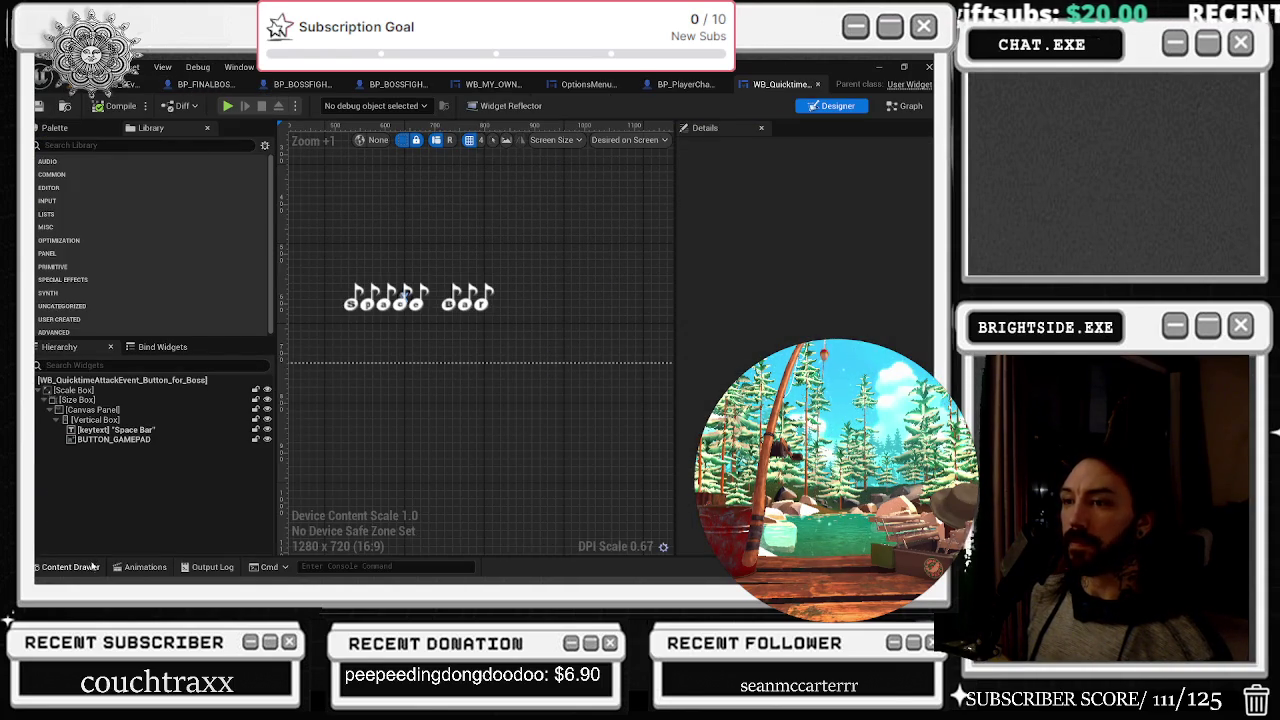
click(90, 566)
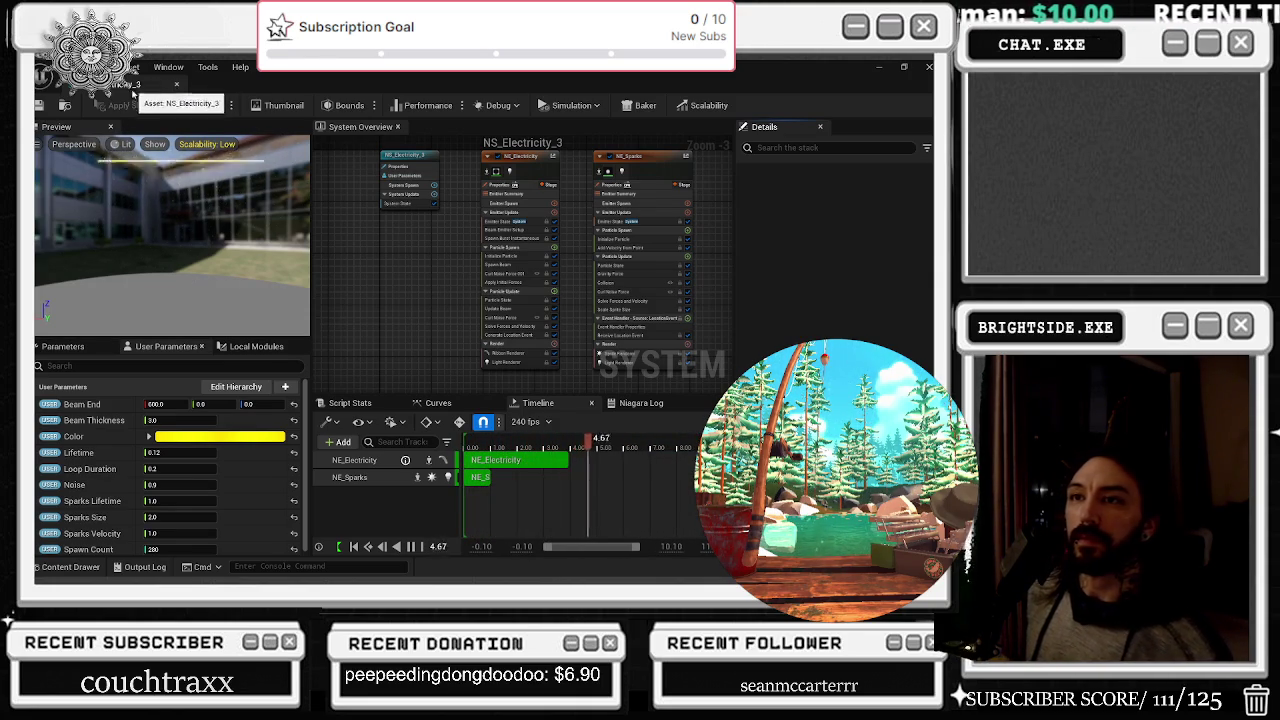
Recompile NS_Electricity_3, then inspect the light renderer and NE_Sparks emitter settings
click(39, 105)
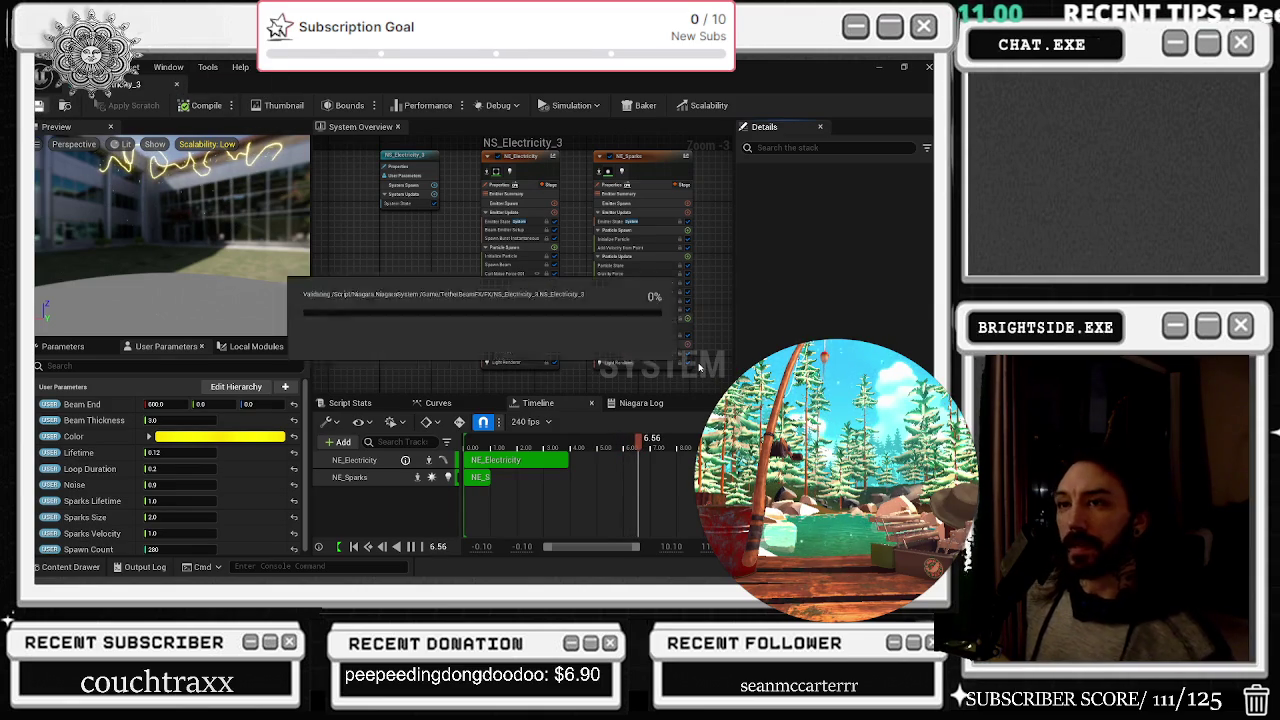
click(545, 362)
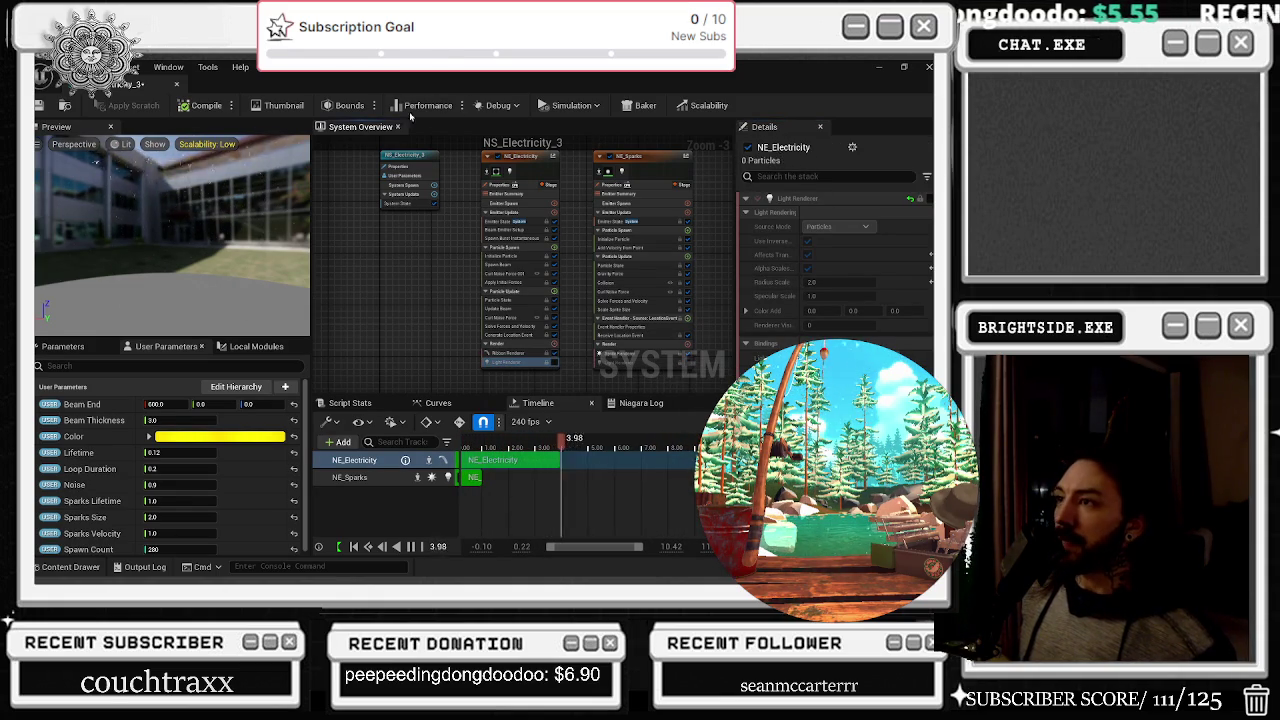
click(640, 163)
Filter the Details panel for CAST, check NE_Electricity's settings, and save again
click(800, 177)
text(CAST)
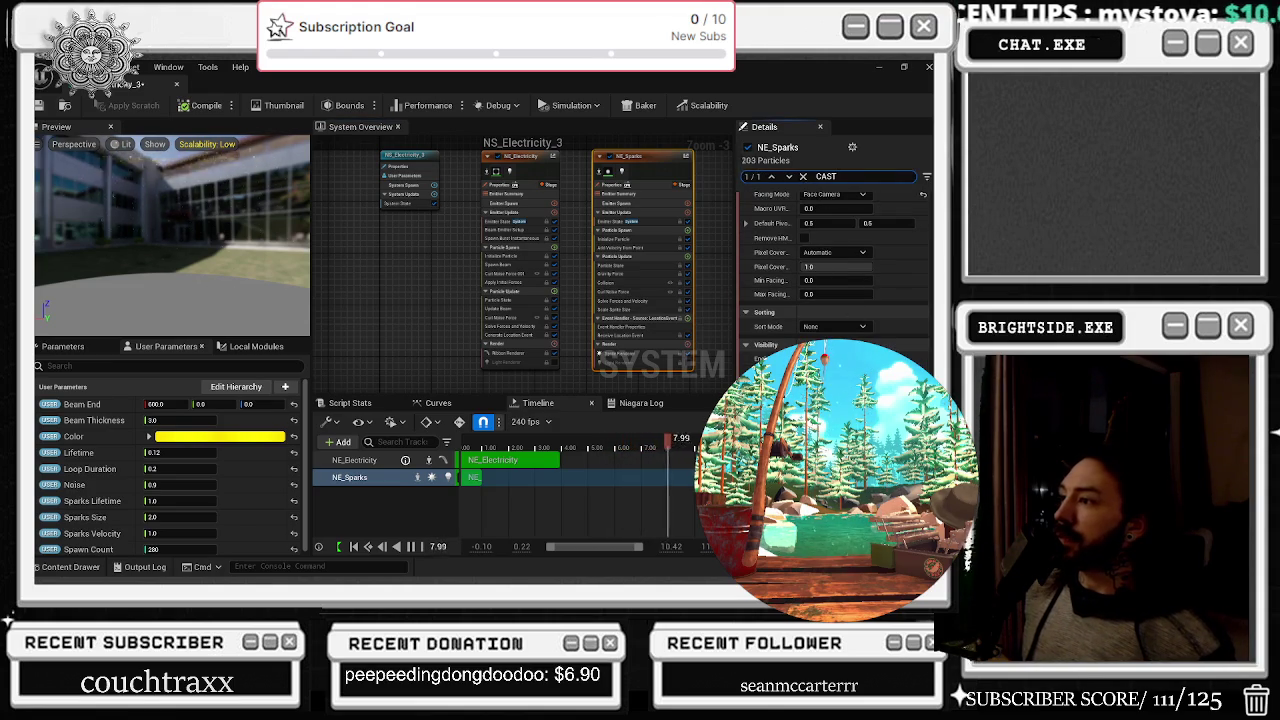
click(540, 156)
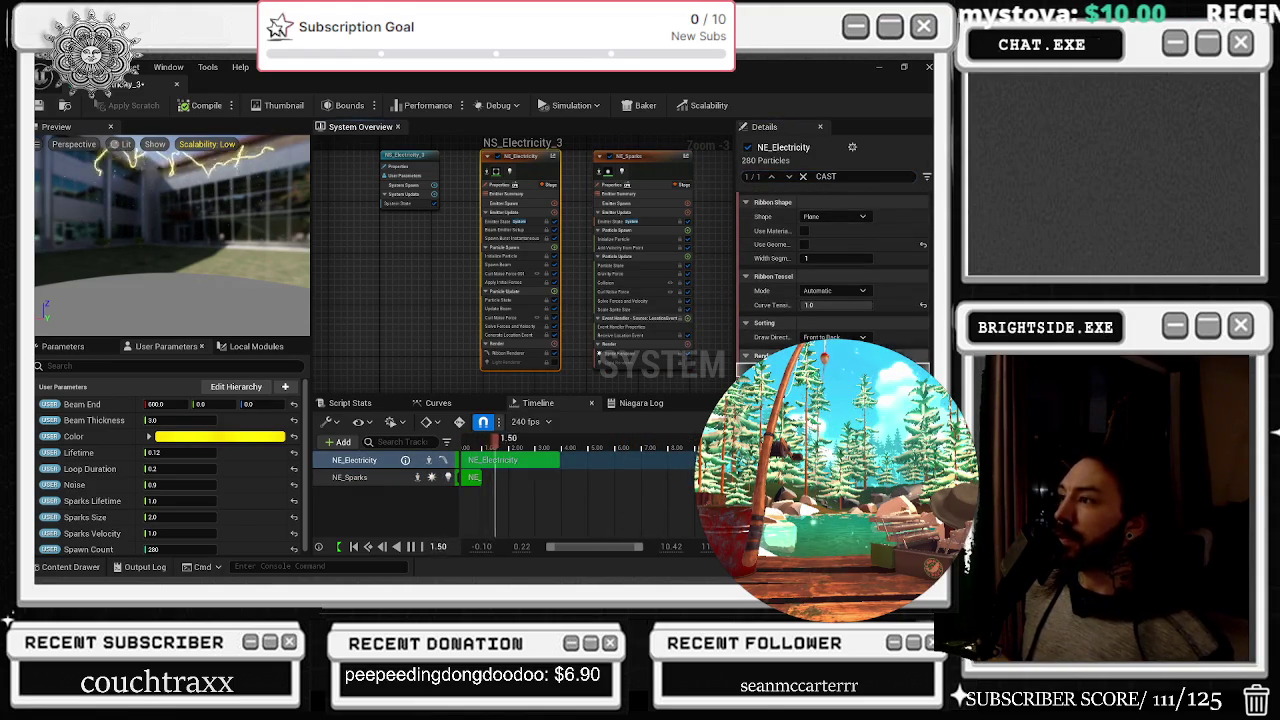
click(40, 105)
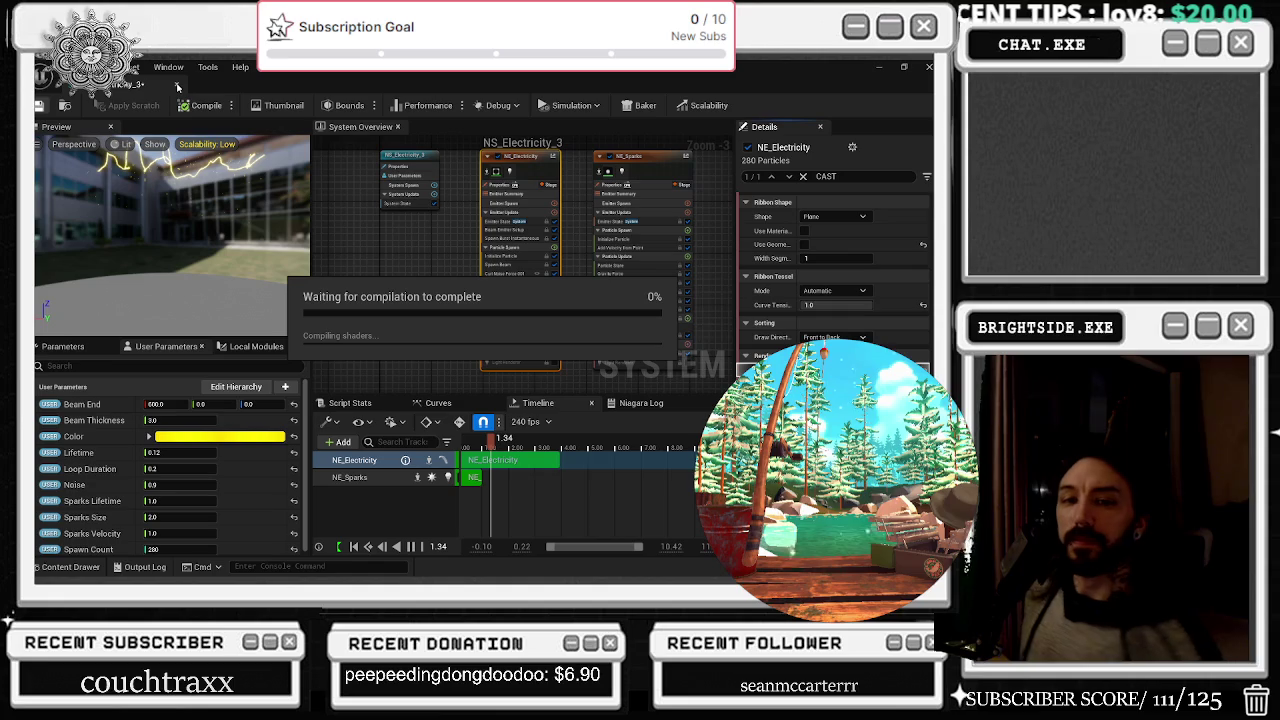
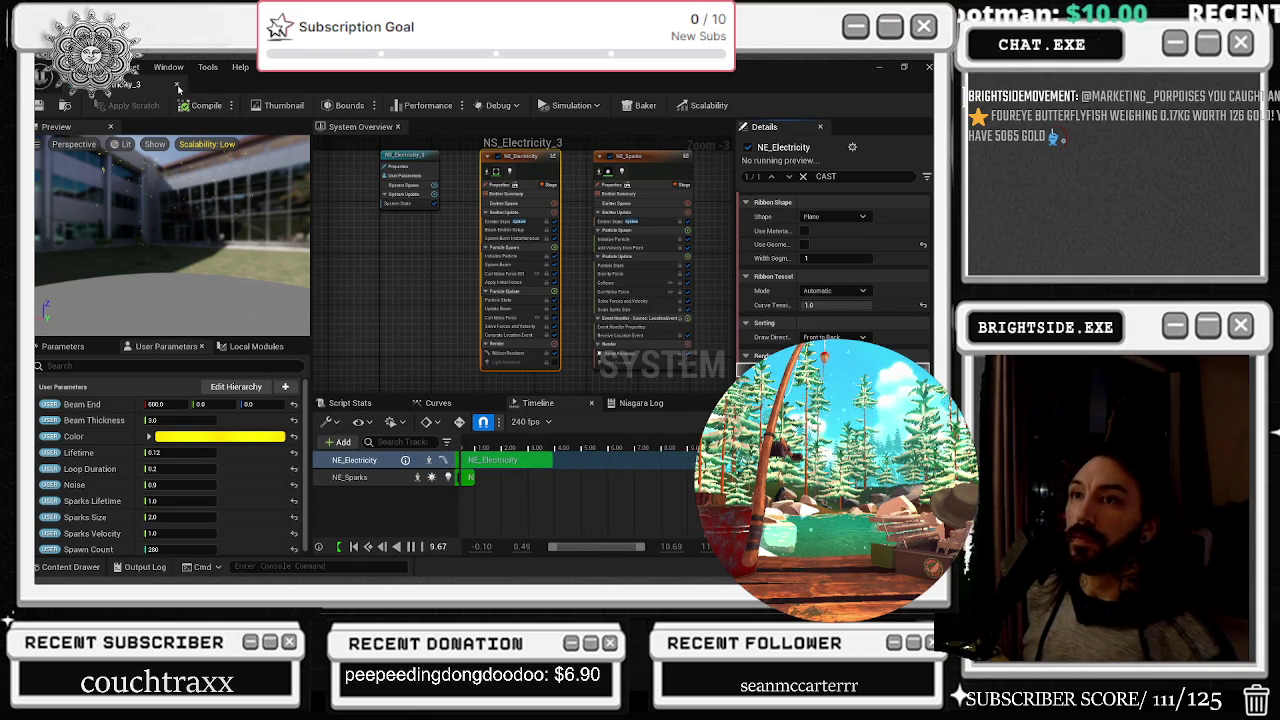
Close NS_Electricity_3 and open NS_Energy_1 from the Content Drawer's Niagara assets to preview its beam
key(alt+Tab)
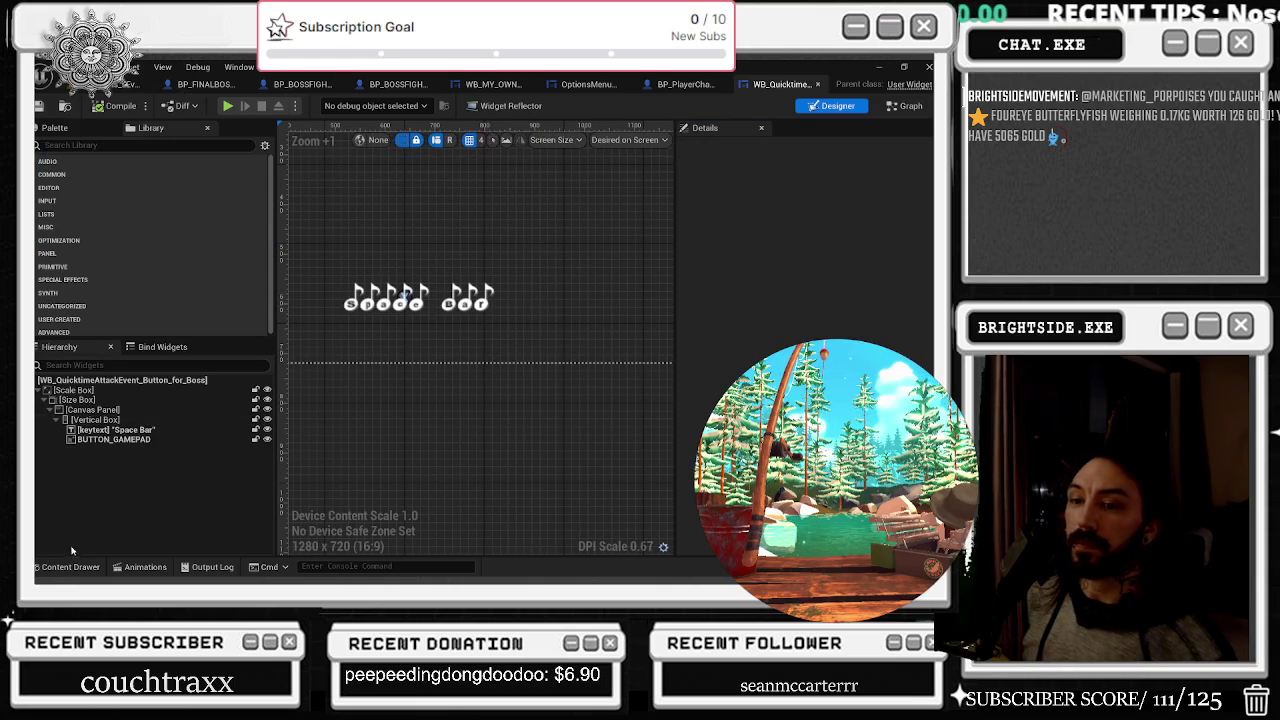
click(62, 567)
scroll(614, 389, down, 1)
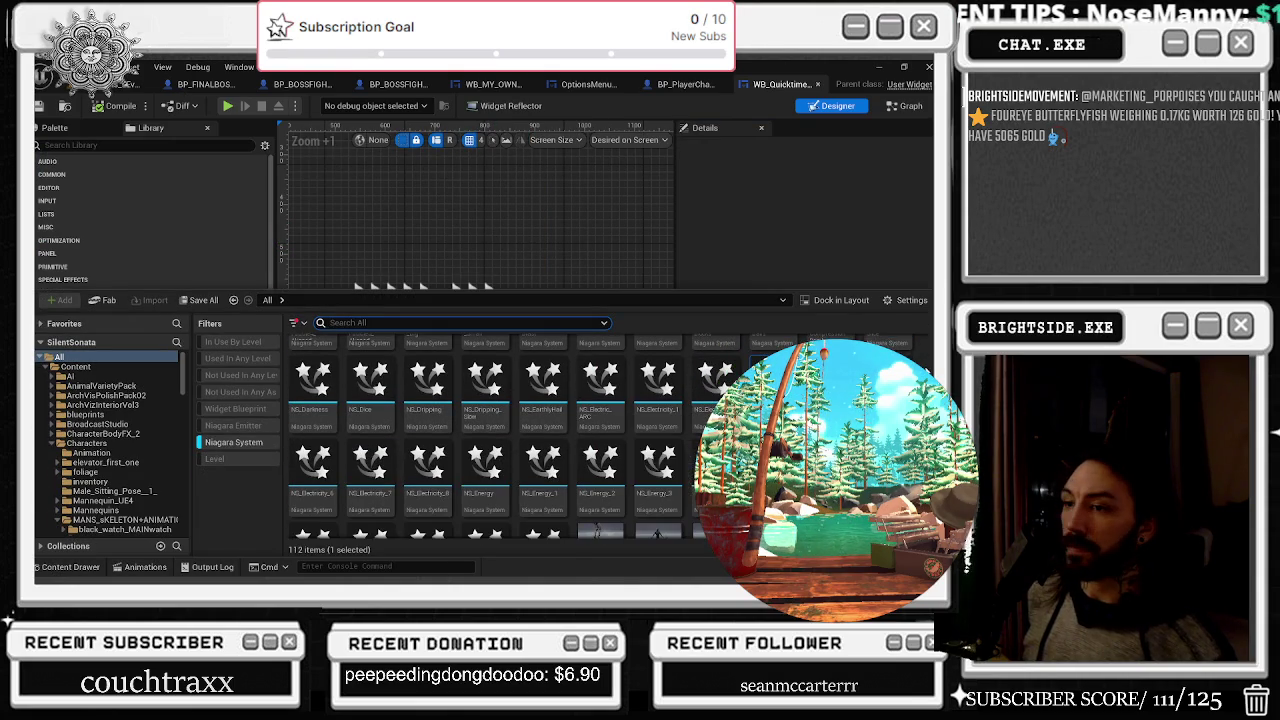
double_click(542, 470)
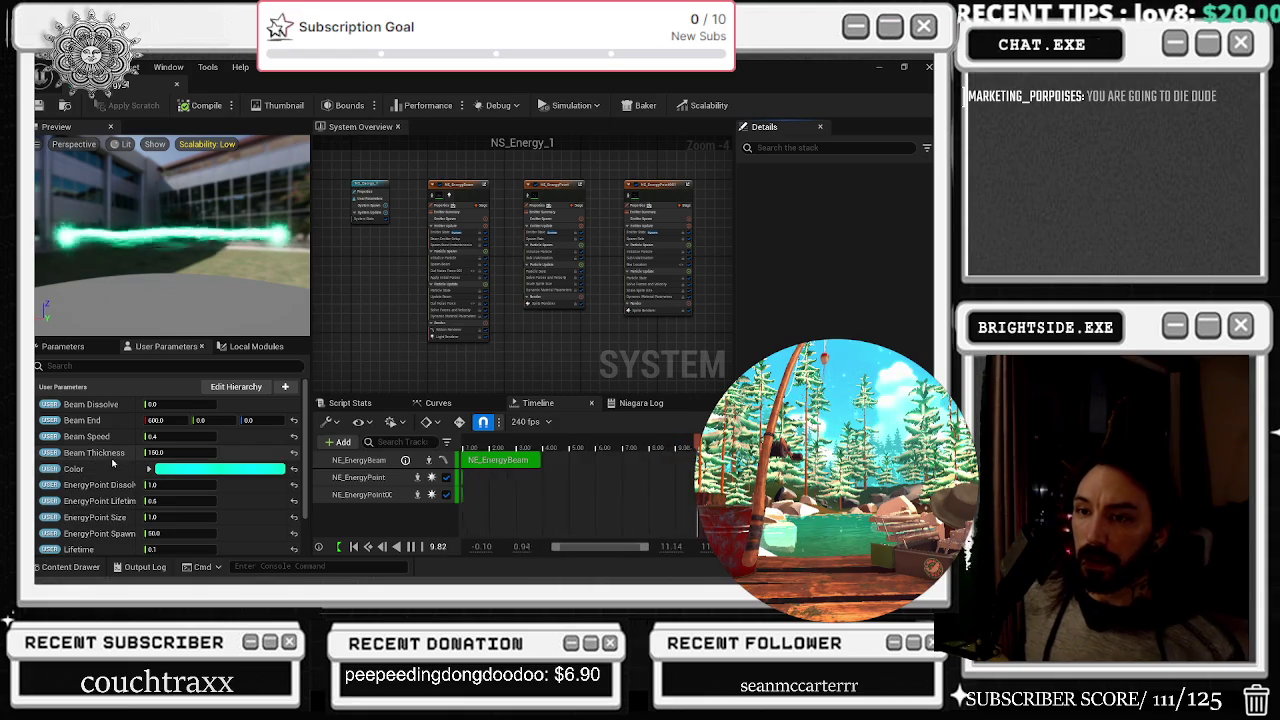
Close NS_Energy_1, then preview NS_EyeBalls from the Content Drawer and close it
scroll(113, 467, down, 3)
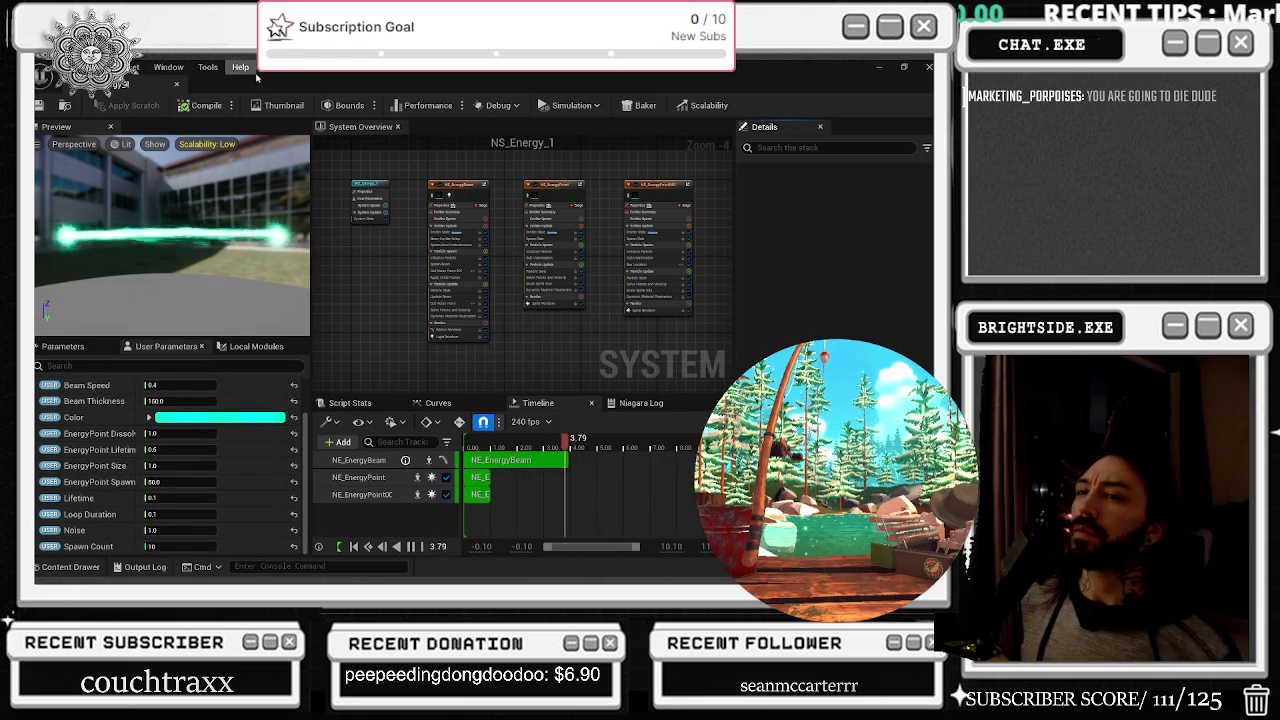
click(176, 84)
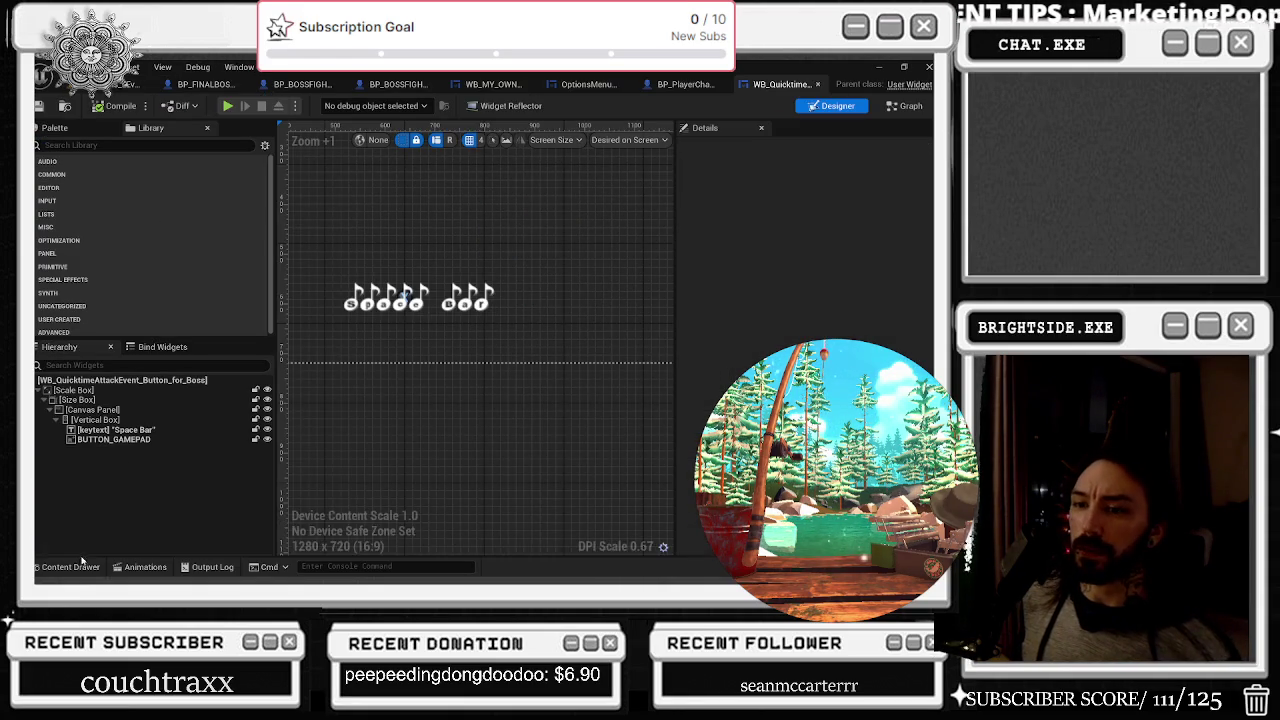
click(70, 567)
scroll(500, 440, down, 2)
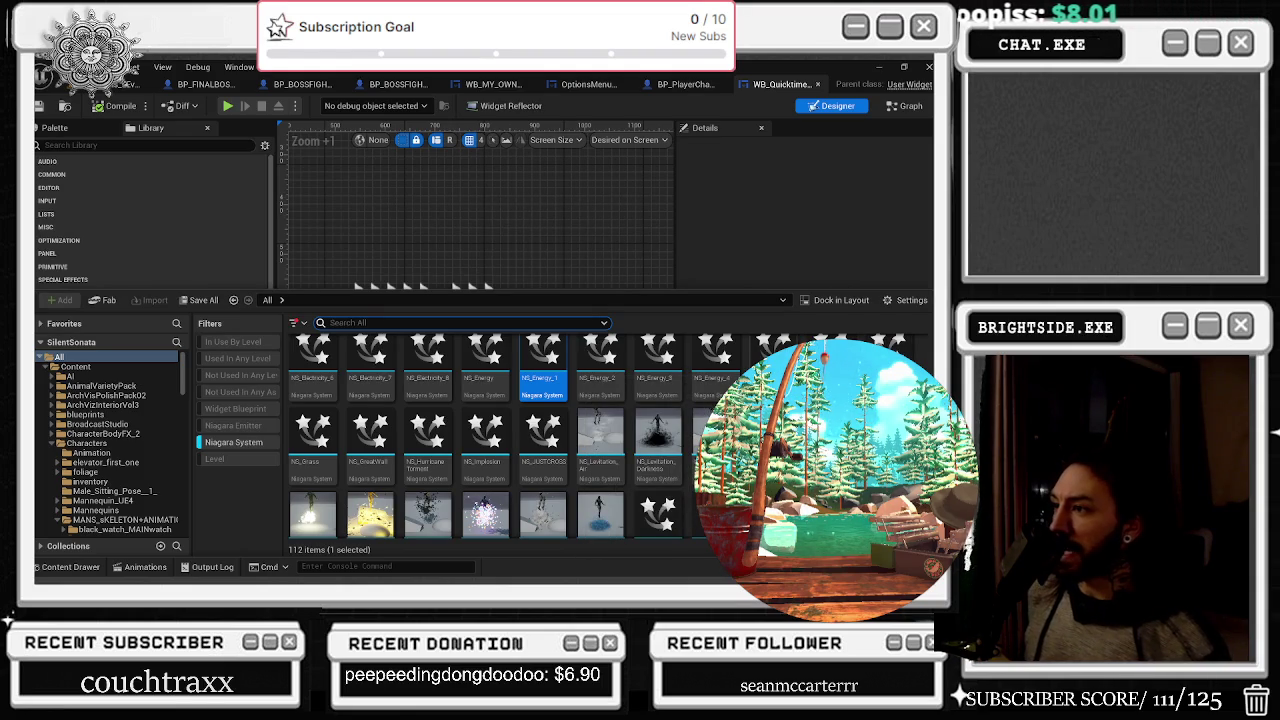
double_click(772, 360)
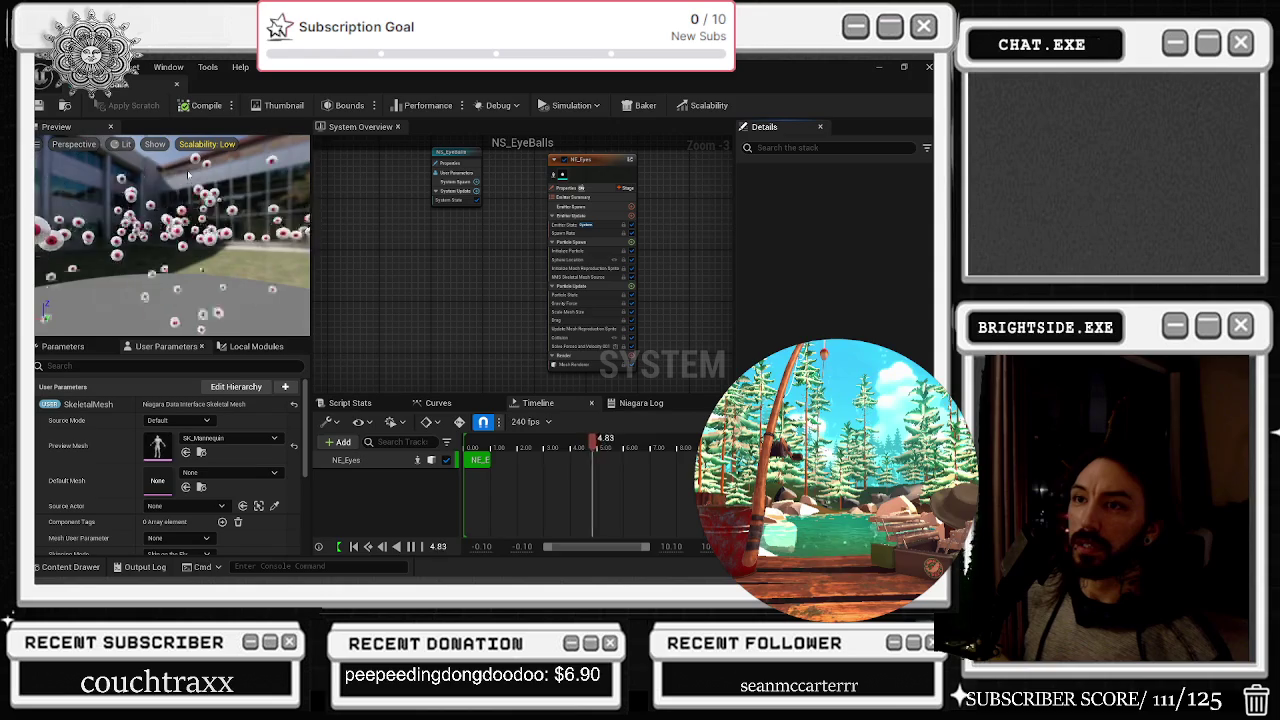
click(176, 85)
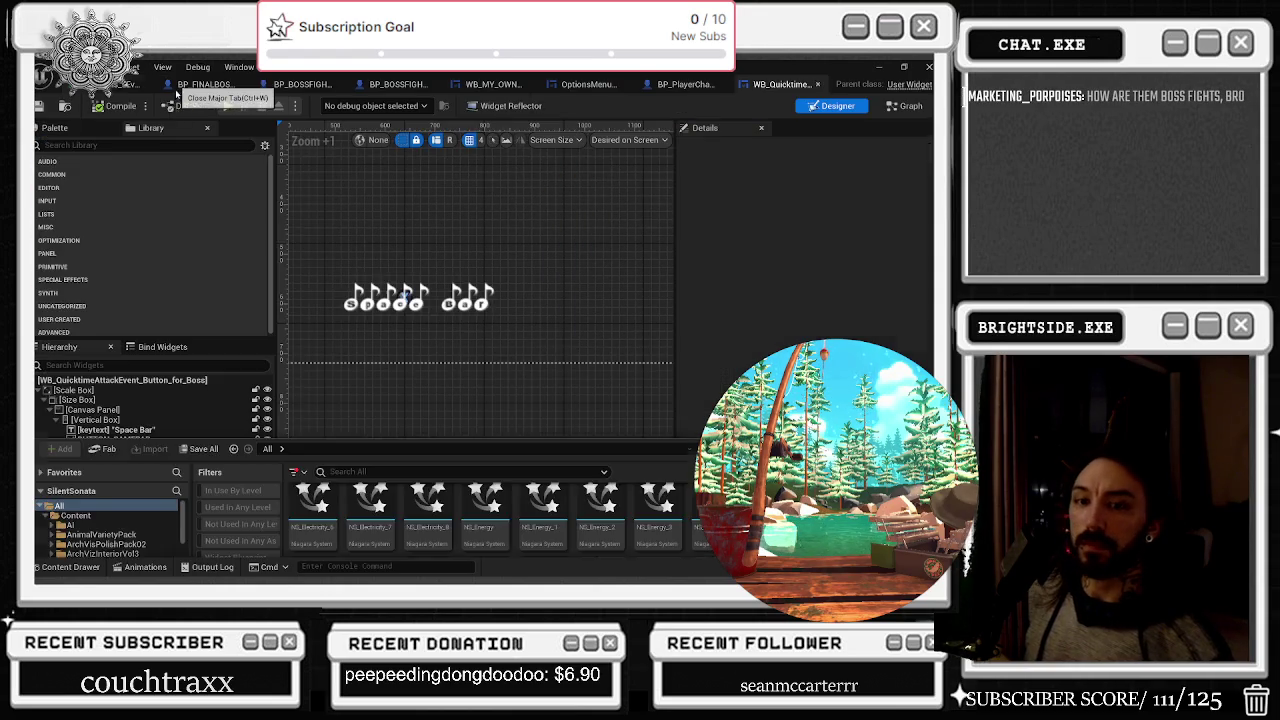
Preview NS_Energy_4, close it, and bring the Niagara system assets back up
click(58, 567)
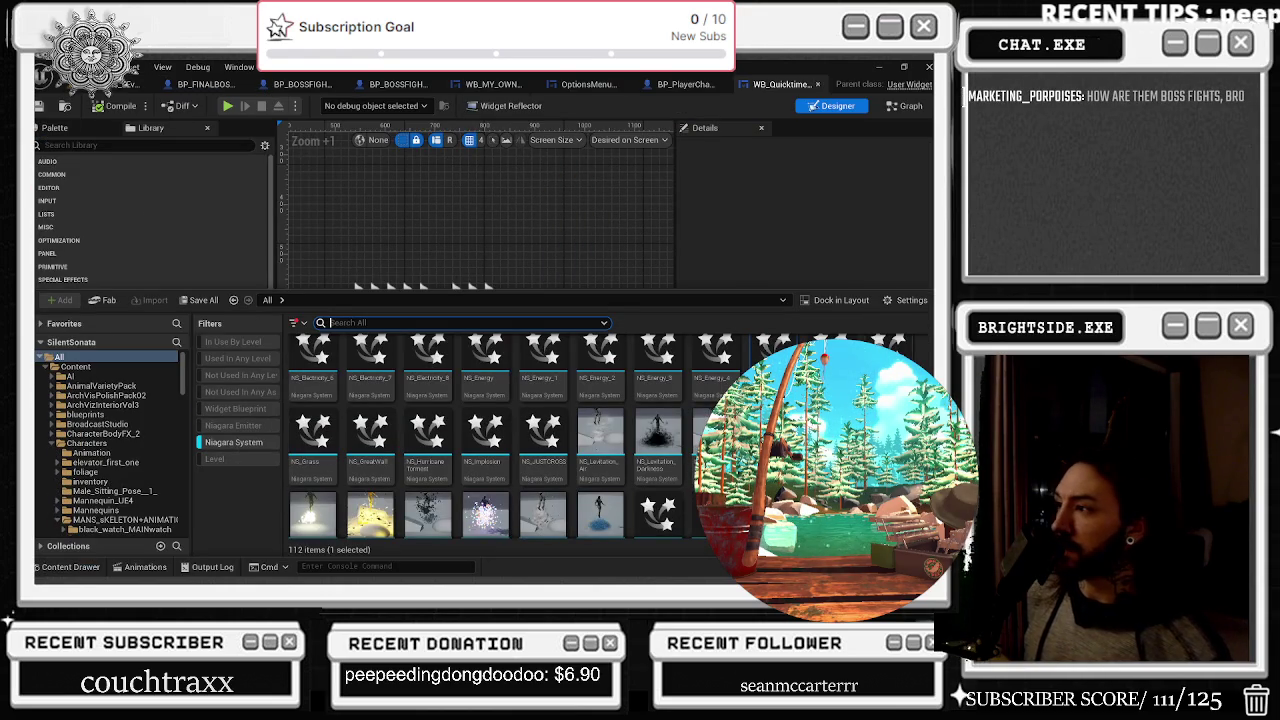
double_click(718, 378)
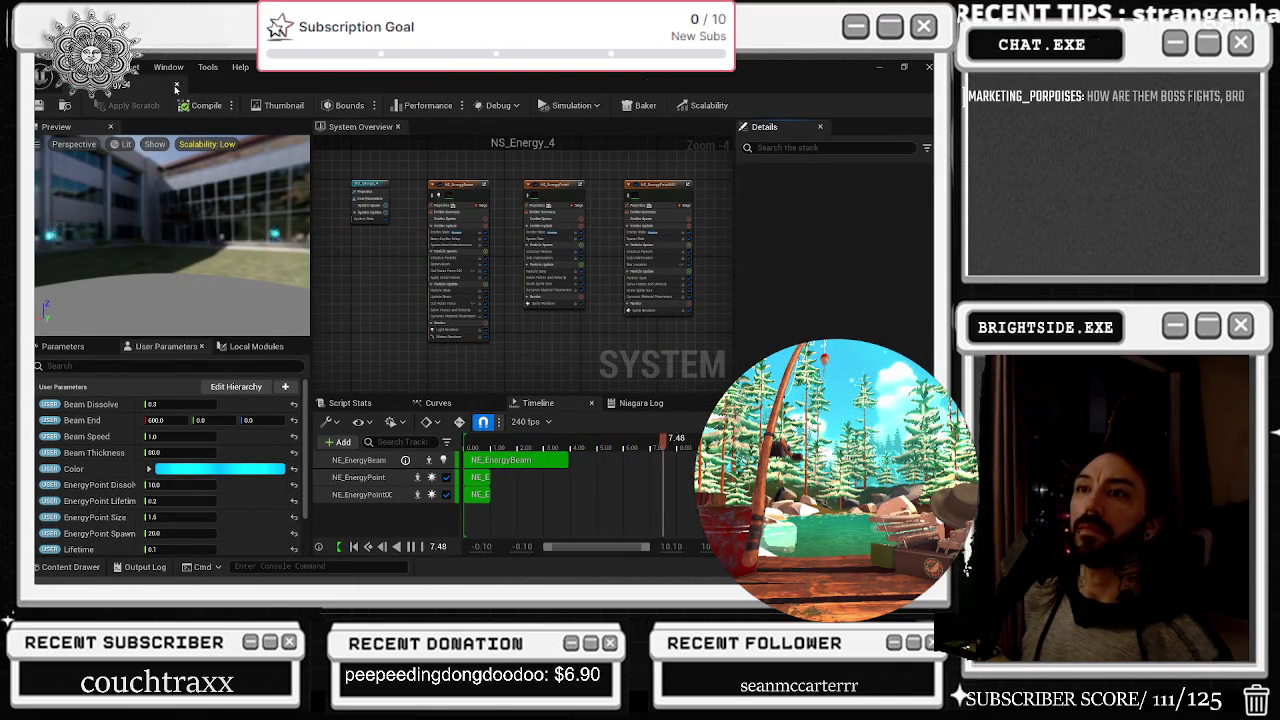
key(alt+Tab)
click(72, 567)
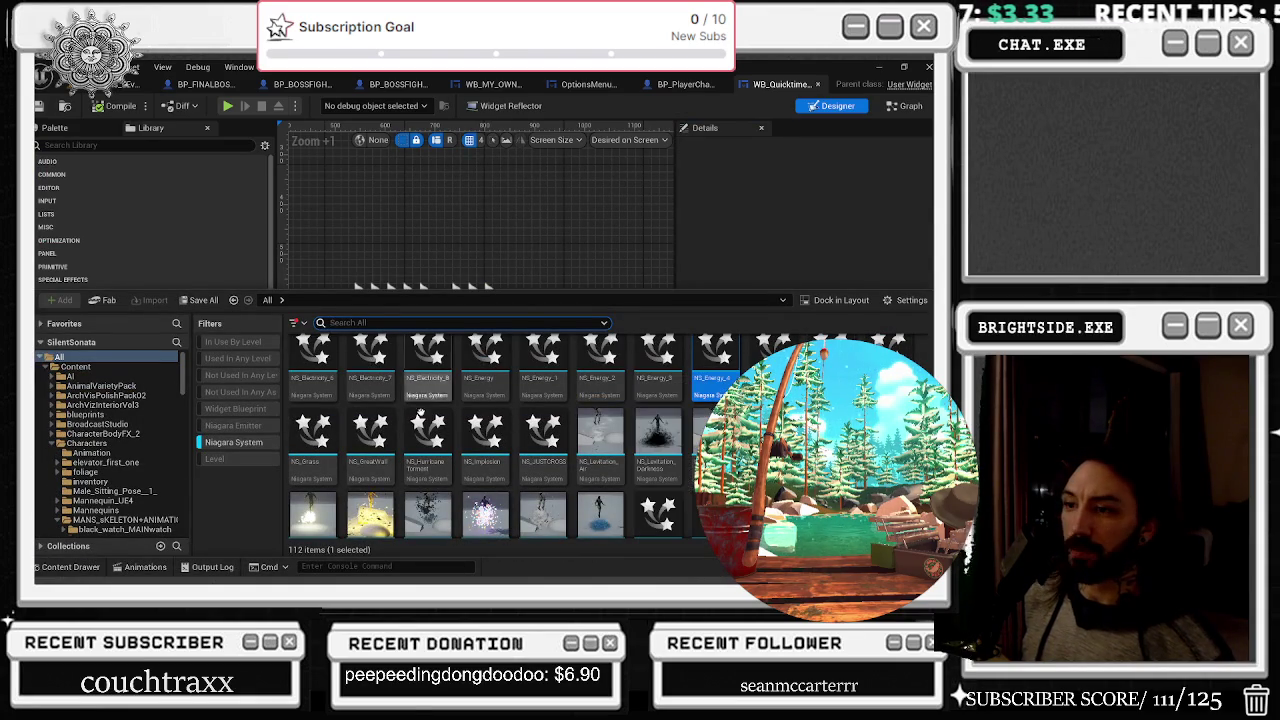
mouse_move(495, 425)
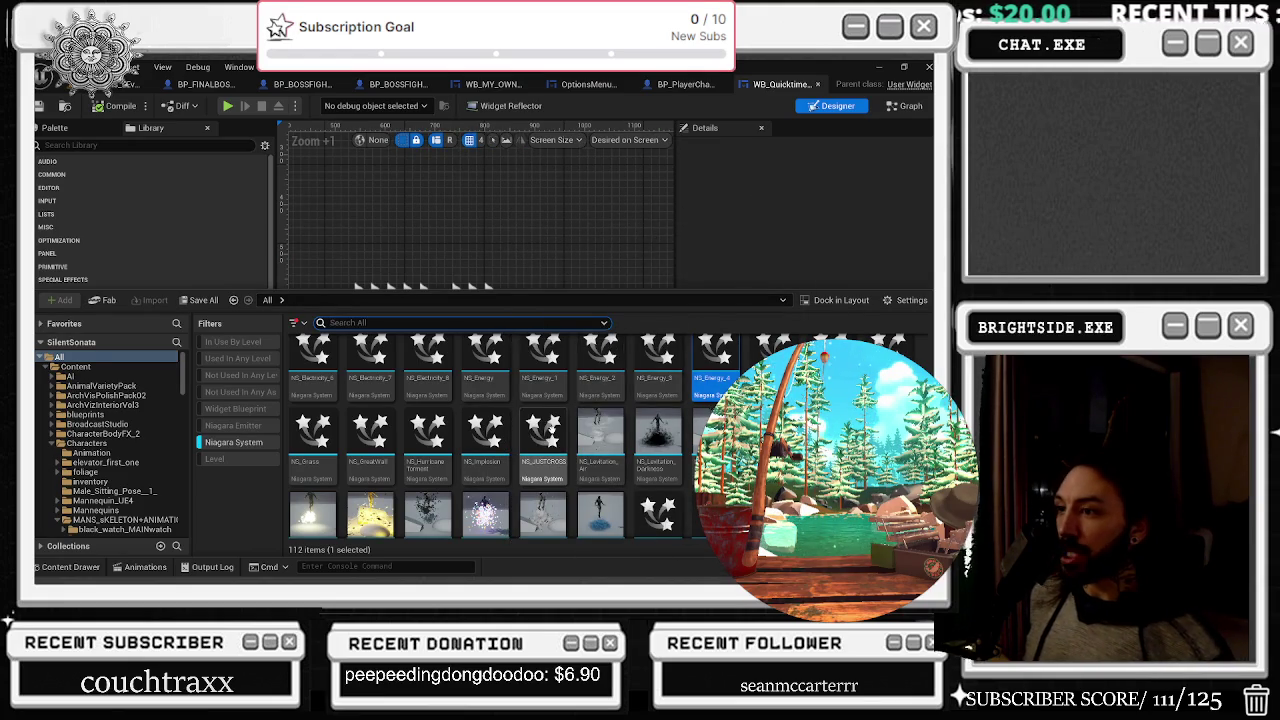
Preview NS_Grass, restart its timeline from the beginning, then close it
mouse_move(552, 426)
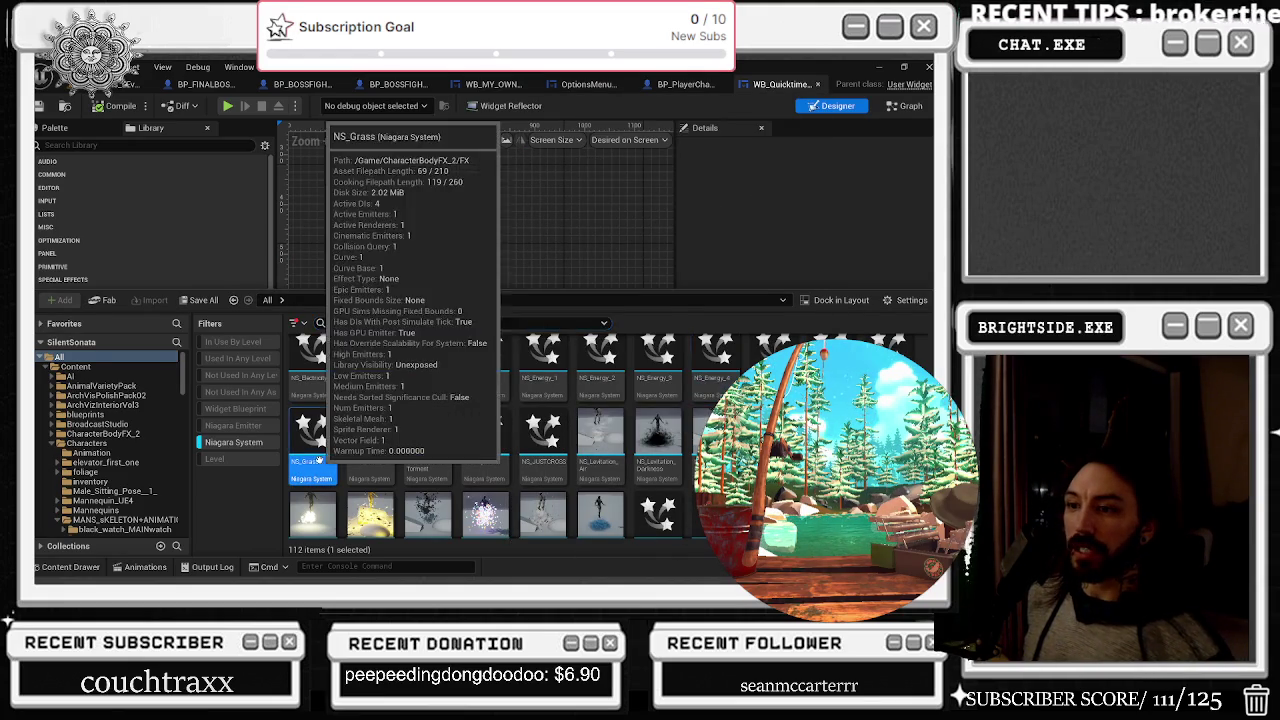
double_click(326, 455)
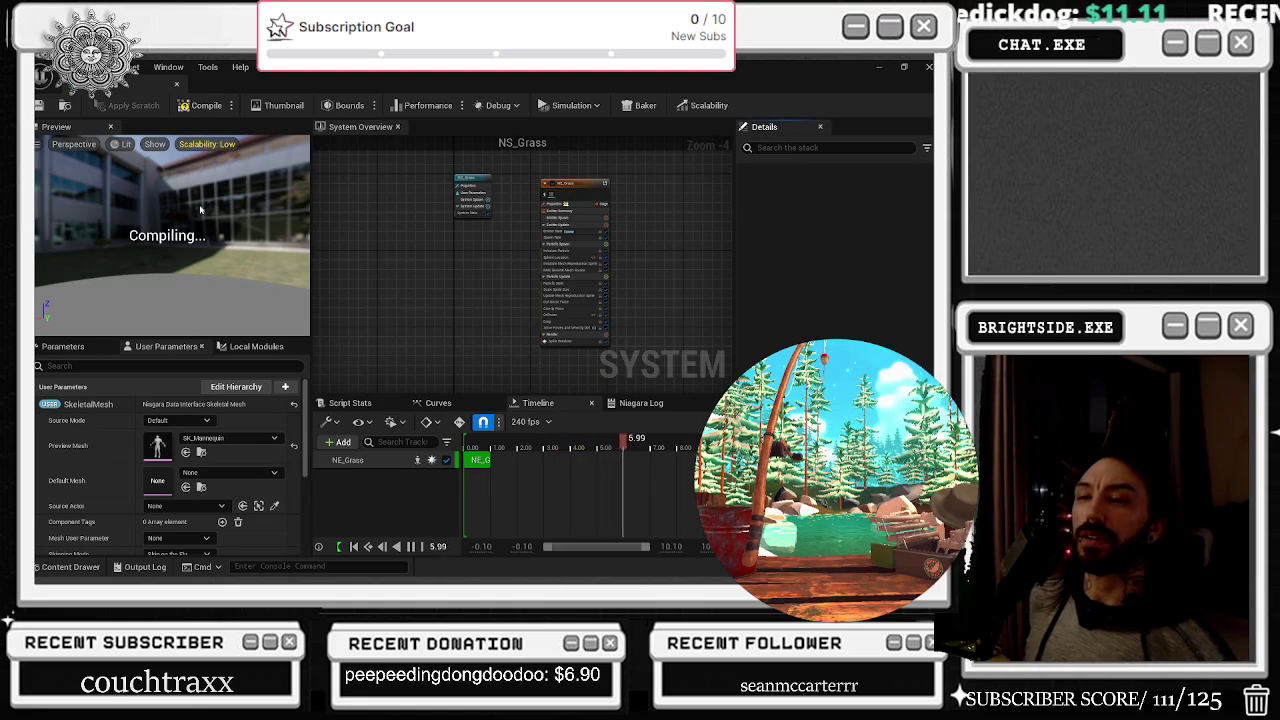
click(466, 446)
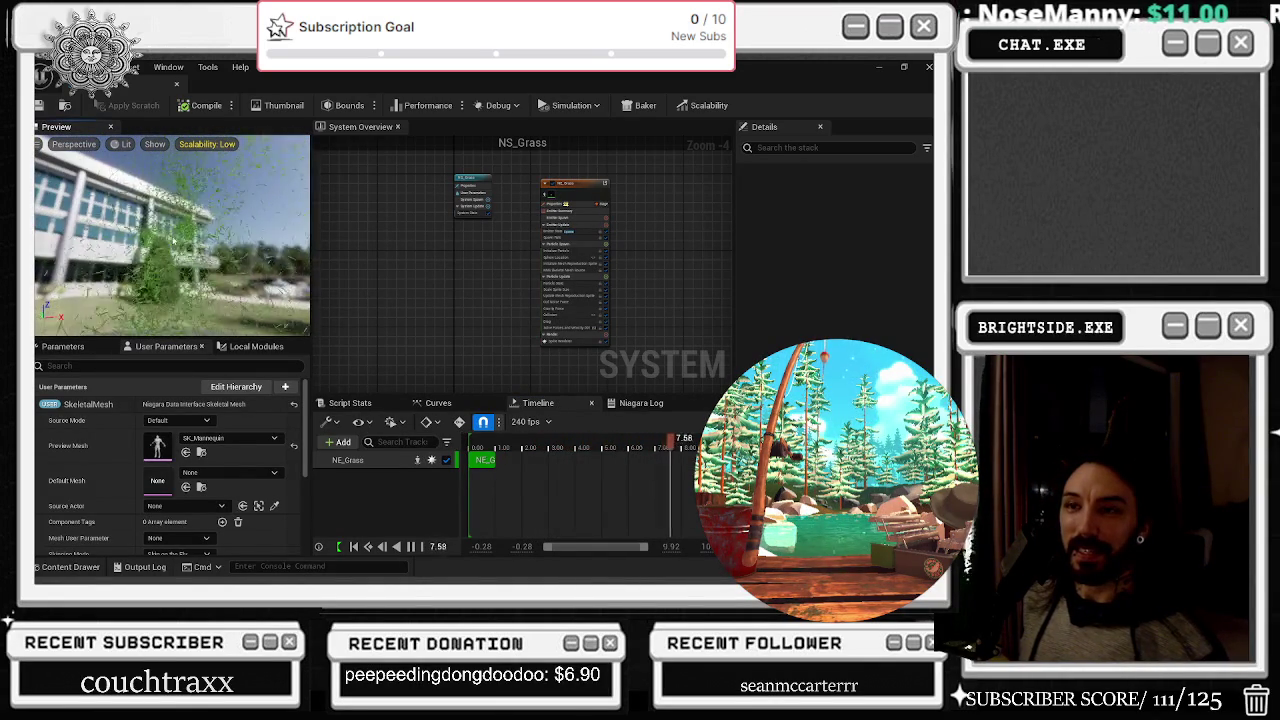
click(178, 88)
Scroll through the Content Drawer's Niagara assets and open NS_Mushrooms for preview
click(90, 566)
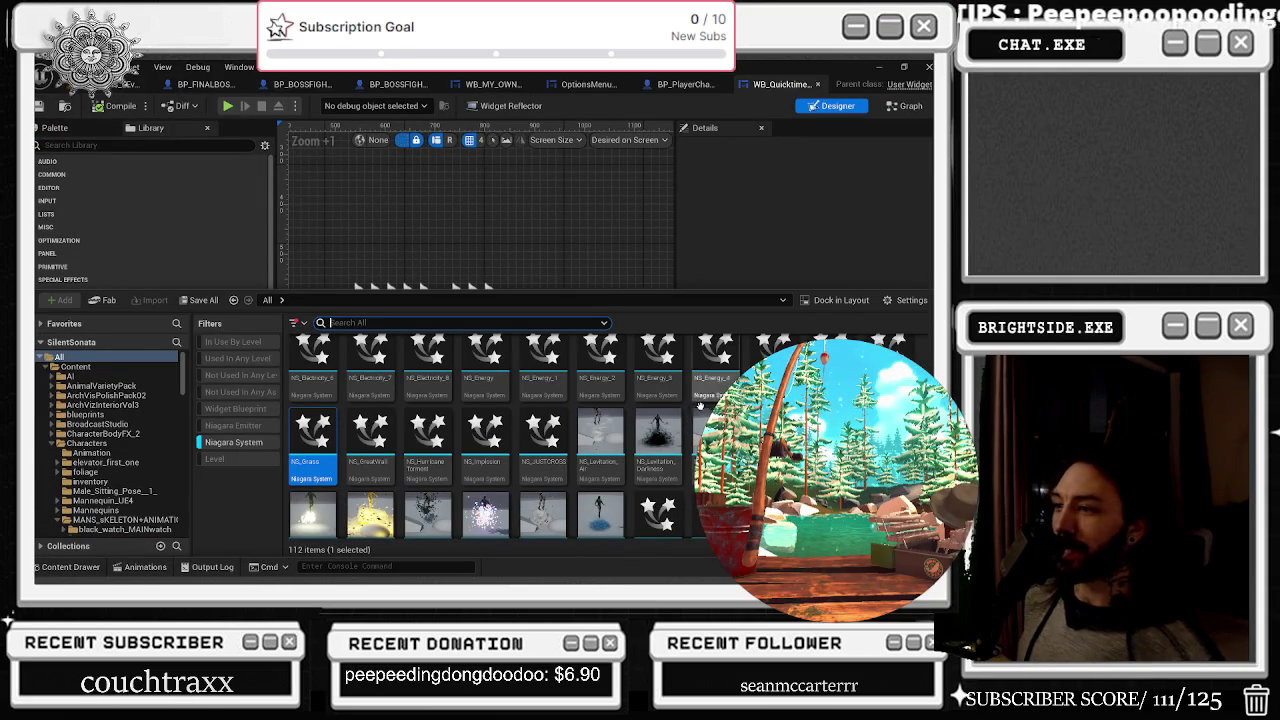
scroll(564, 458, down, 1)
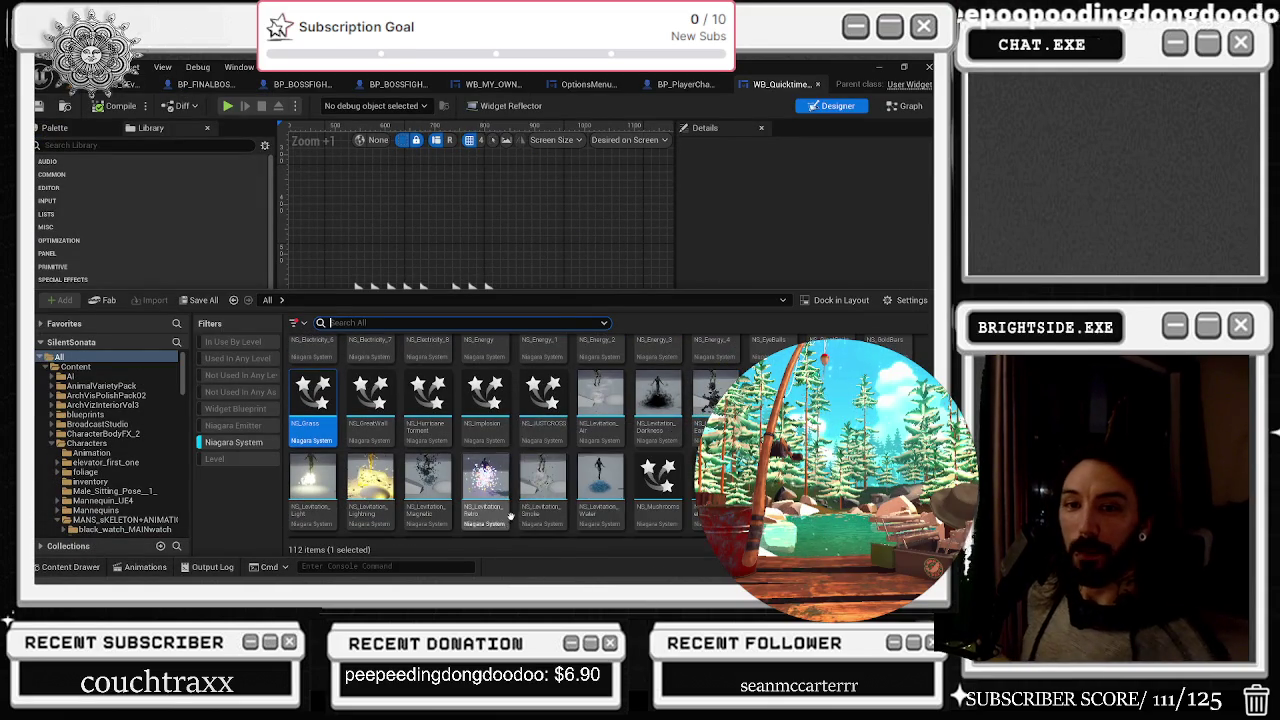
scroll(575, 470, down, 1)
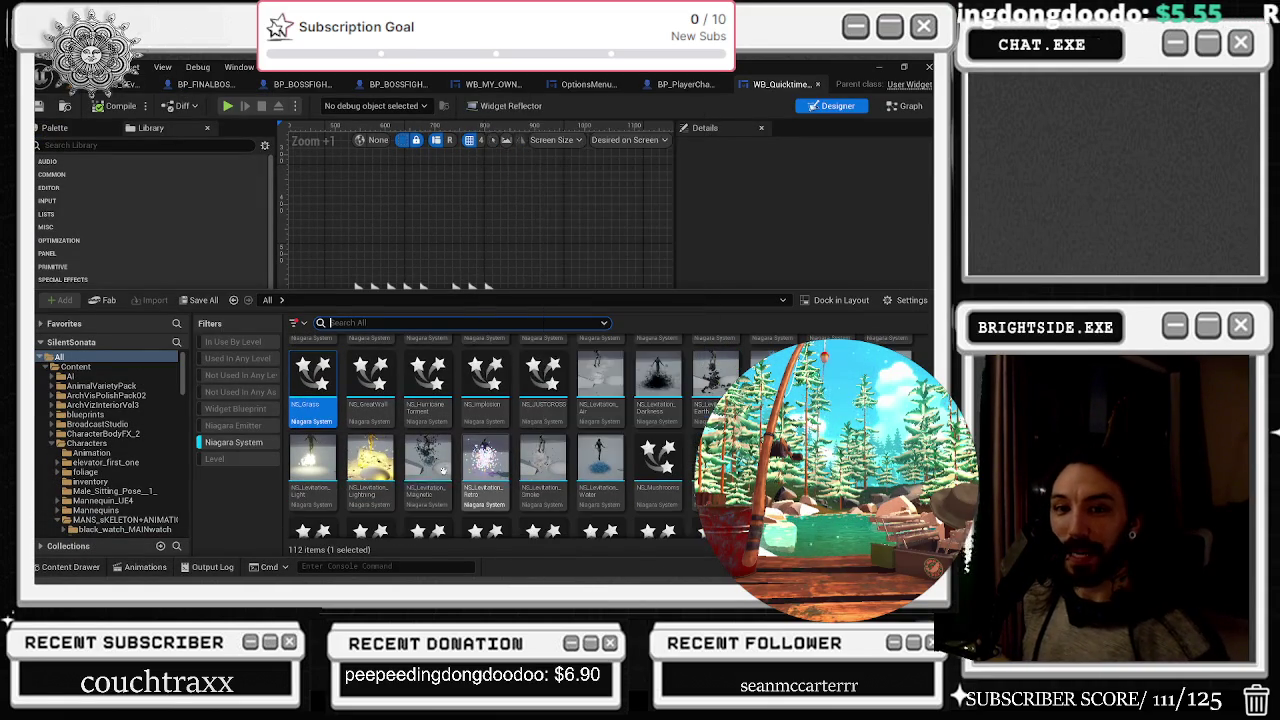
scroll(592, 489, down, 1)
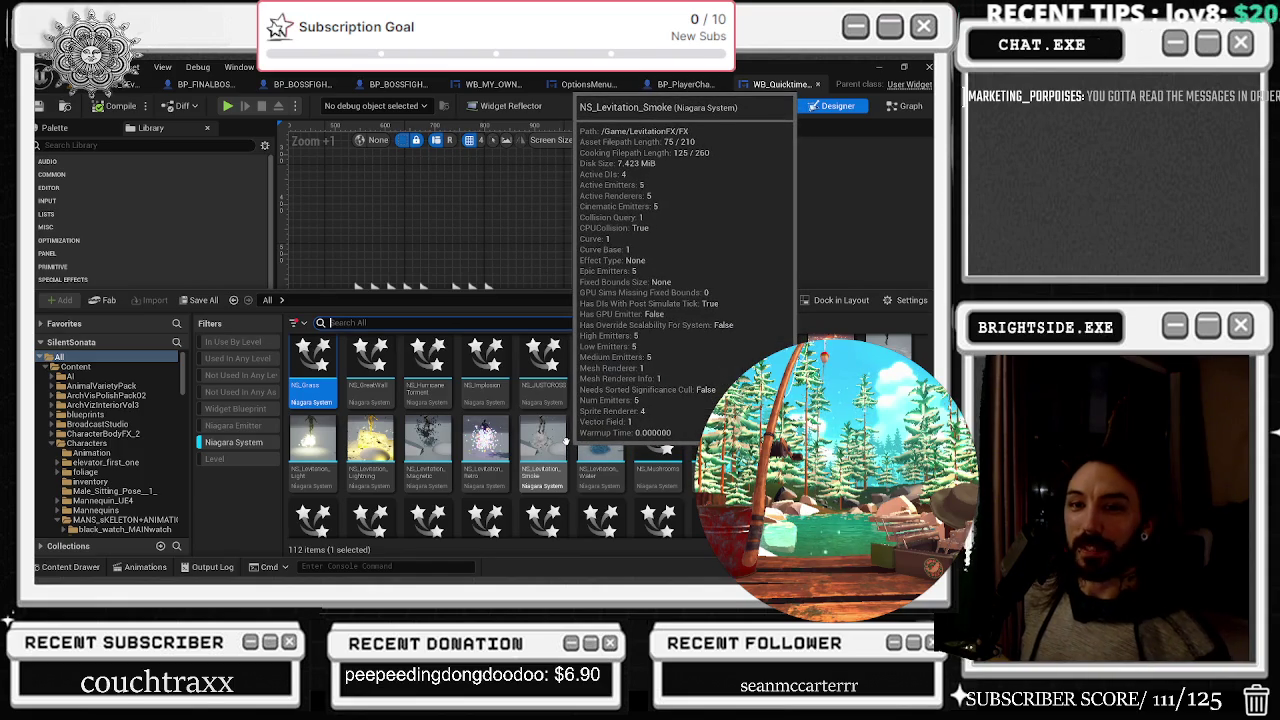
scroll(630, 390, down, 1)
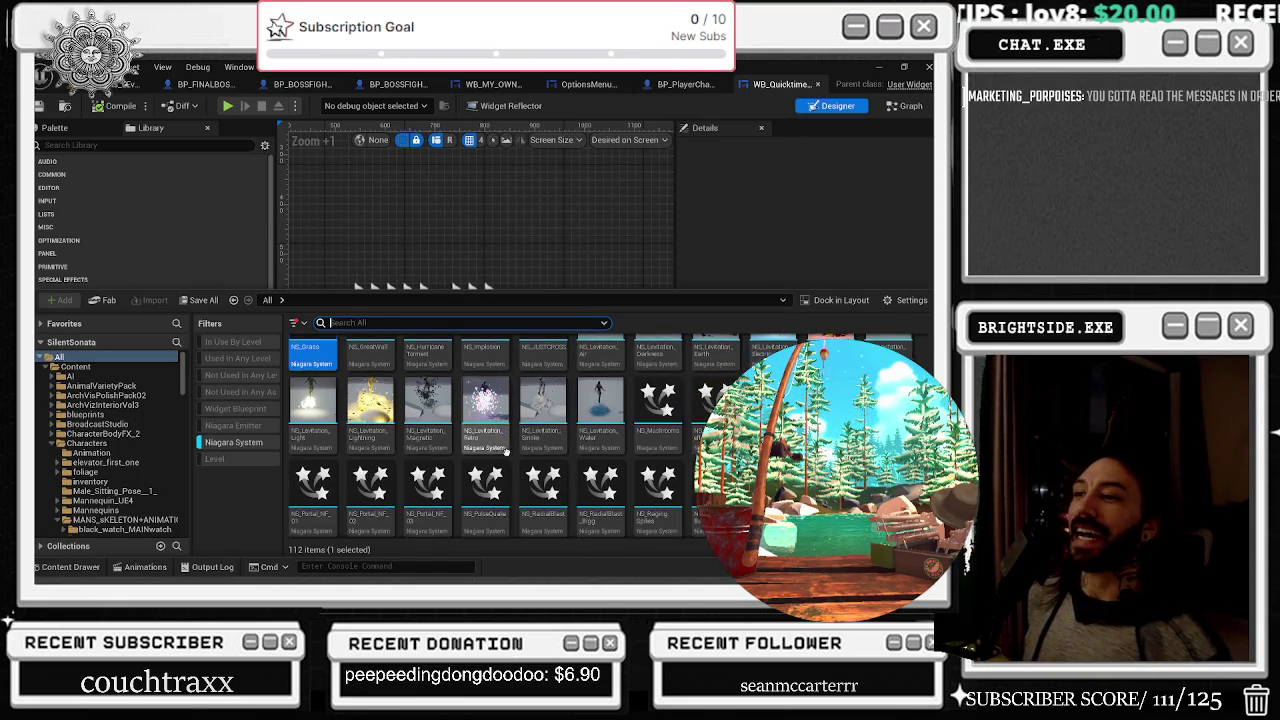
scroll(703, 407, down, 1)
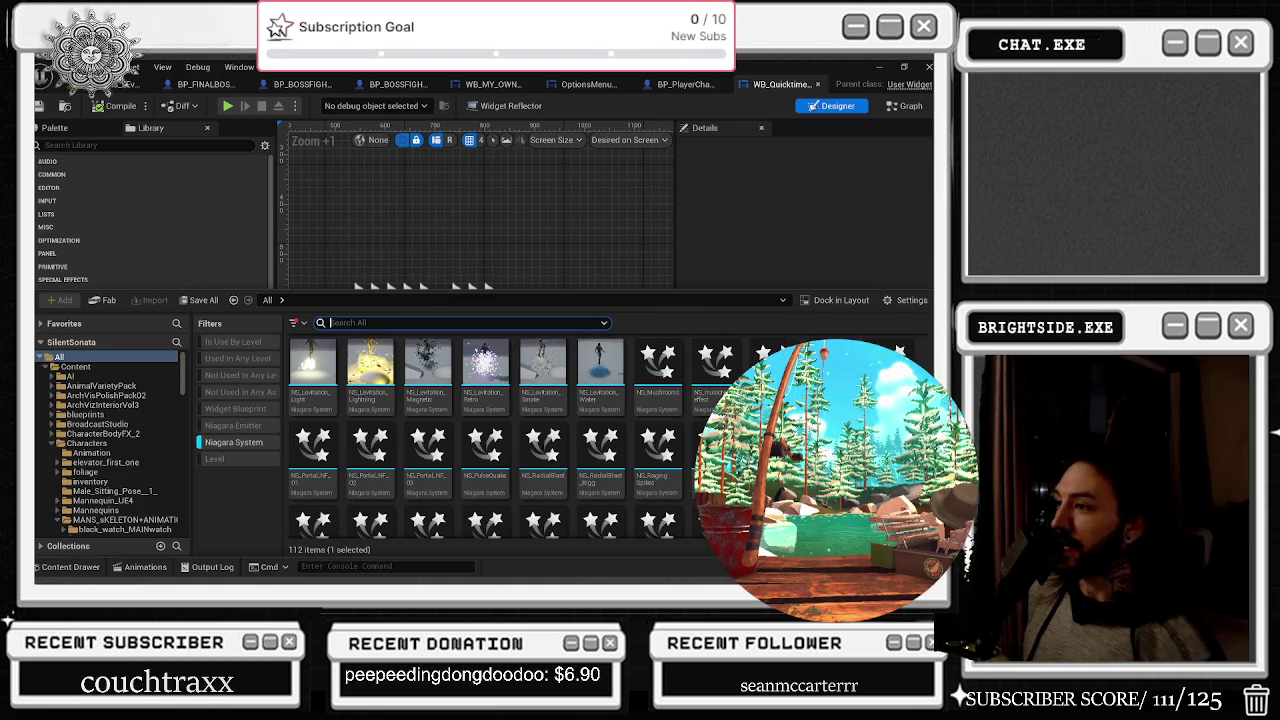
scroll(640, 418, up, 1)
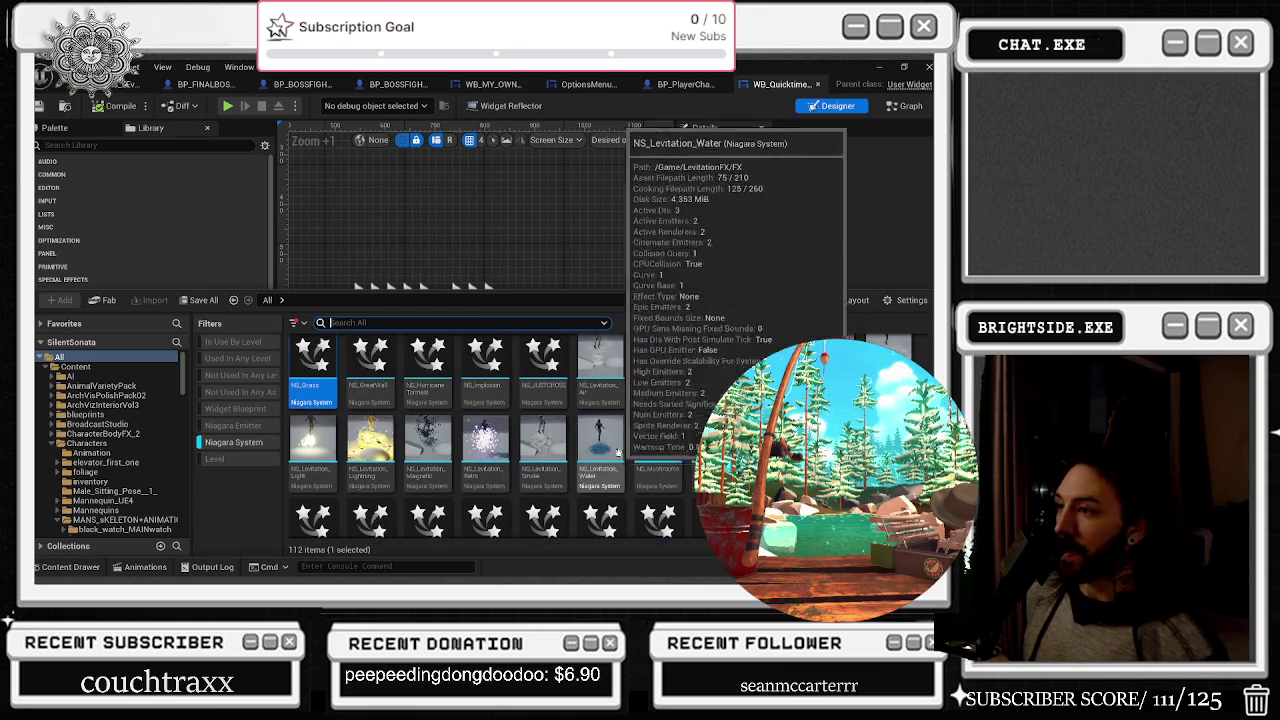
double_click(664, 446)
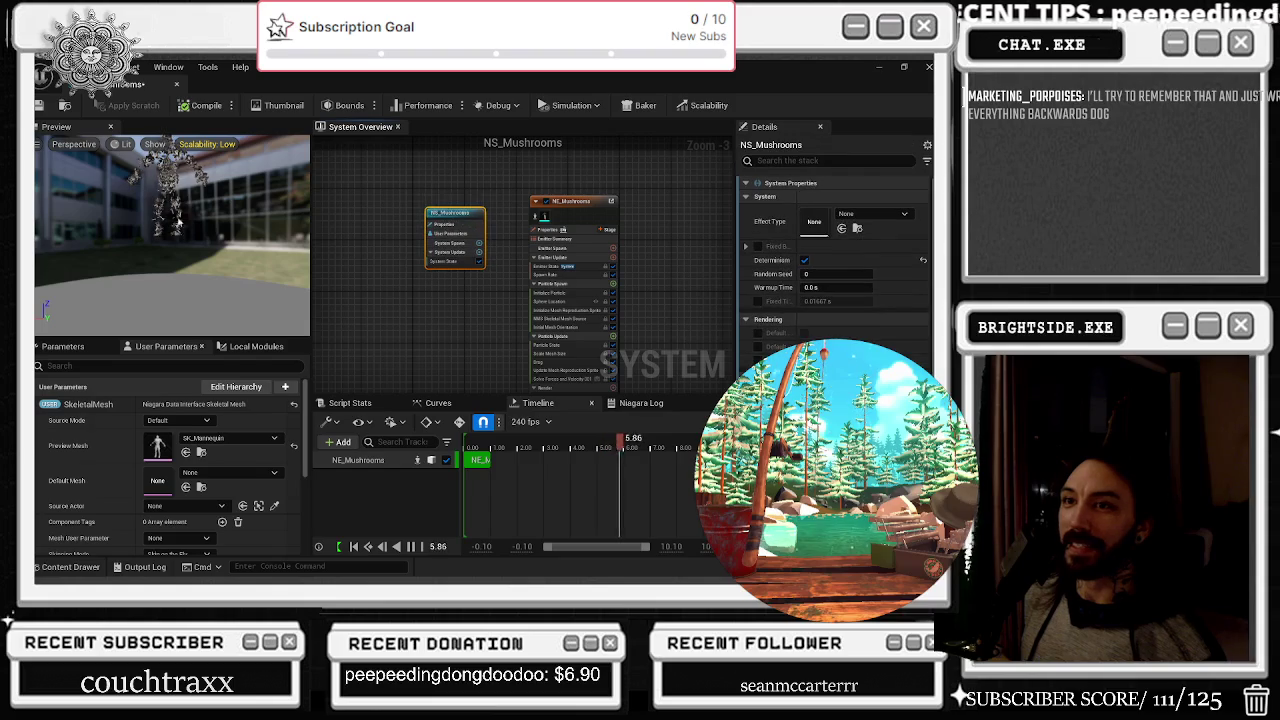
click(176, 84)
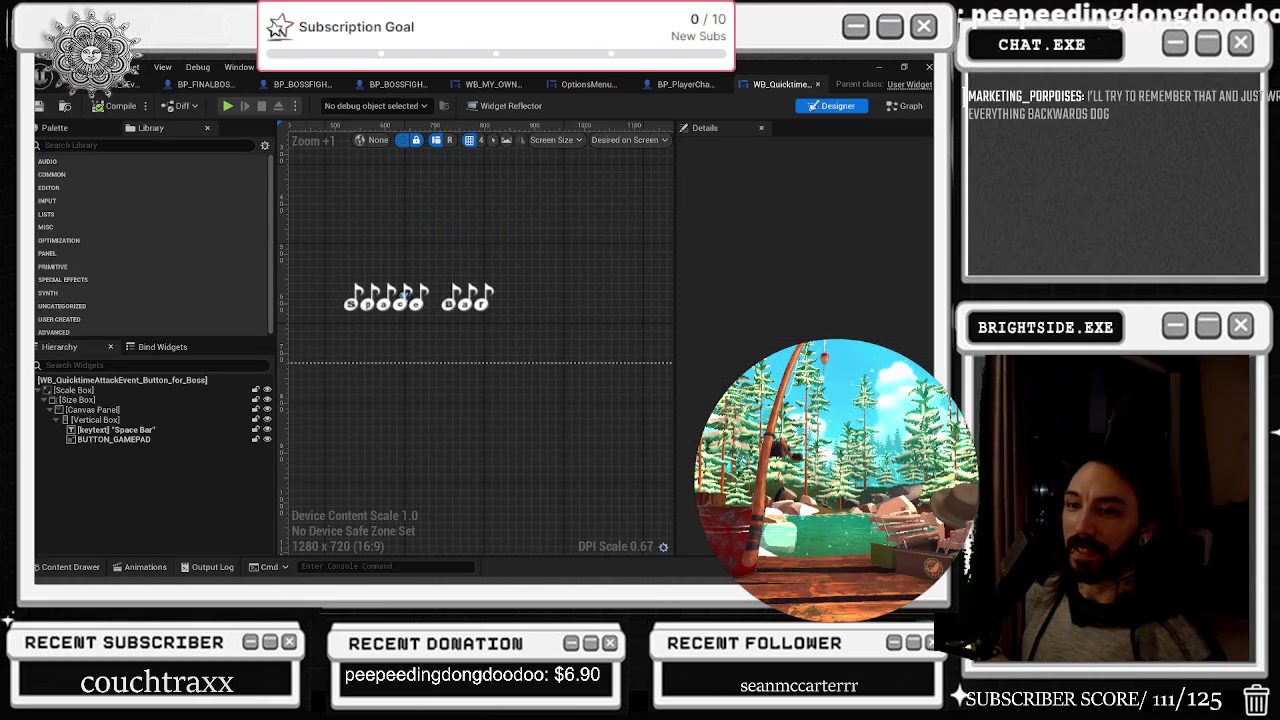
key(ctrl+space)
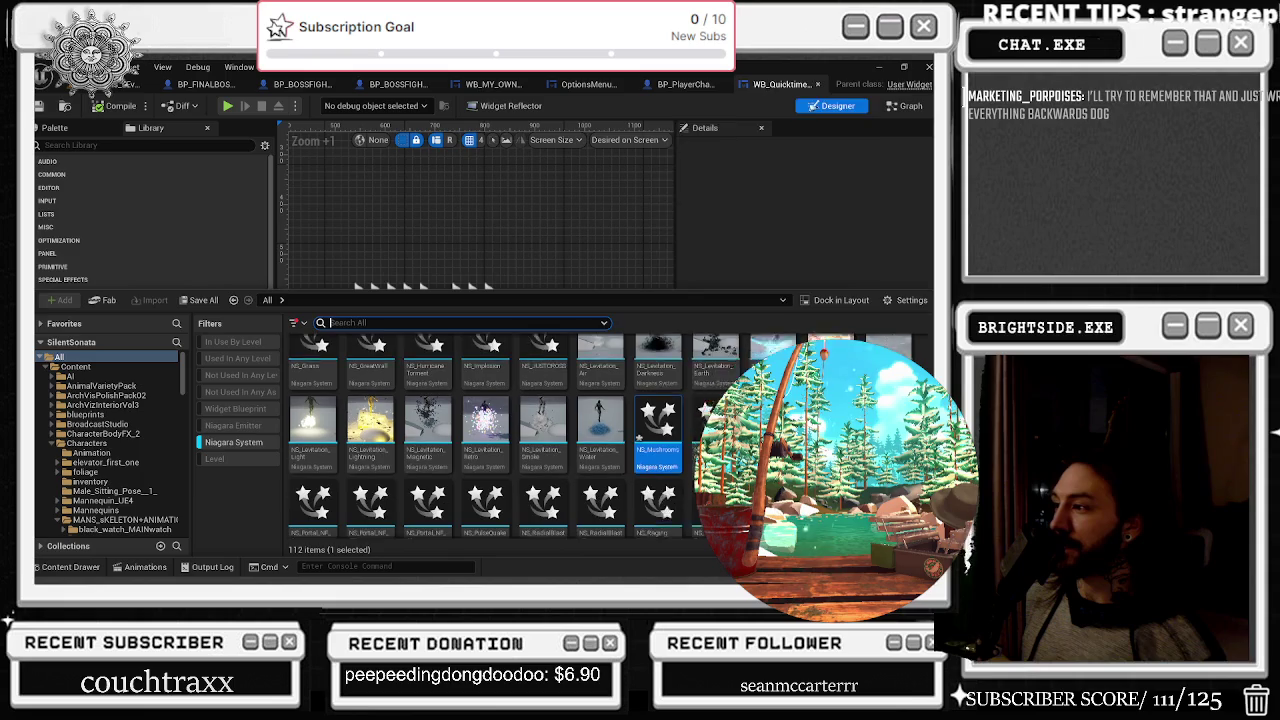
scroll(641, 398, down, 1)
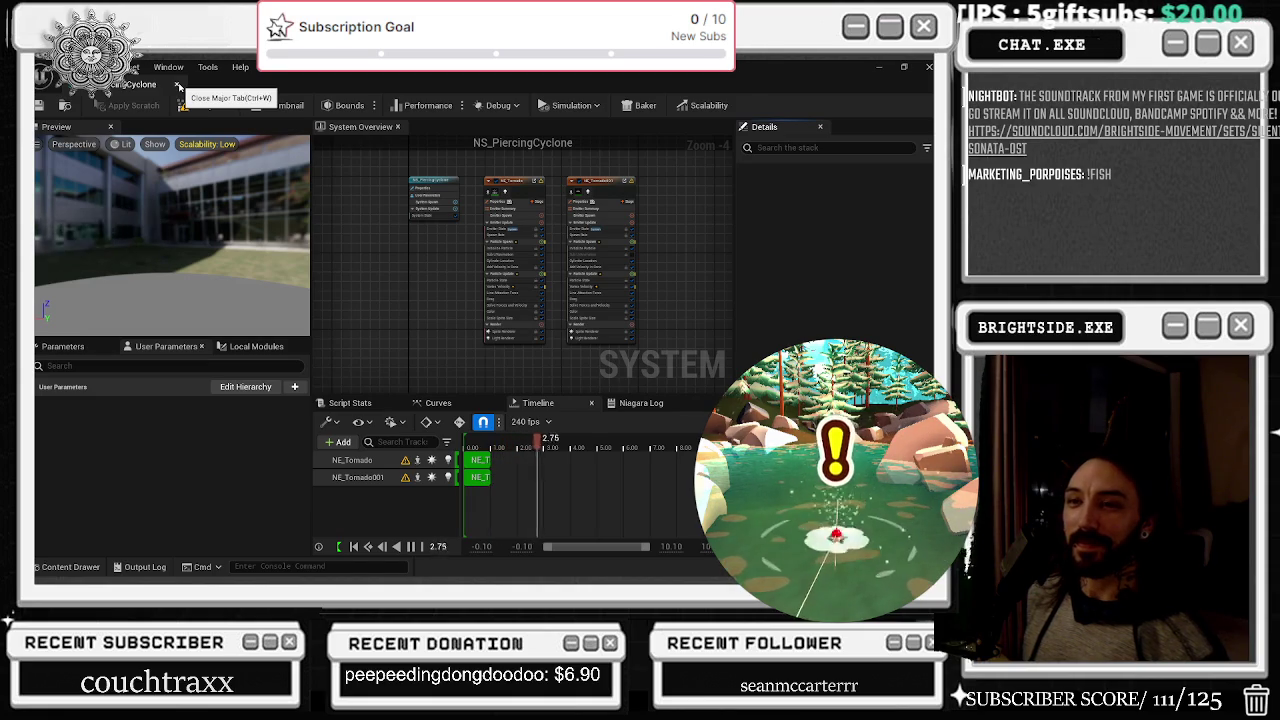
click(178, 86)
click(90, 568)
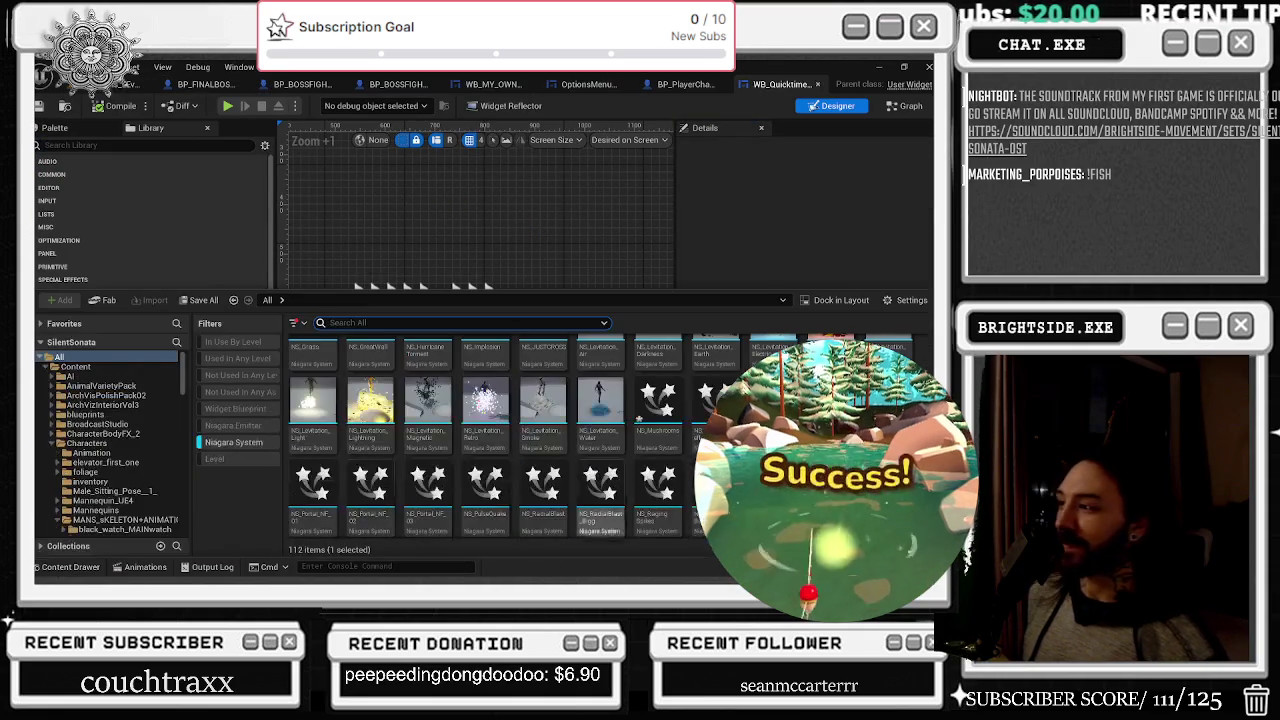
scroll(310, 450, down, 1)
click(303, 447)
double_click(303, 447)
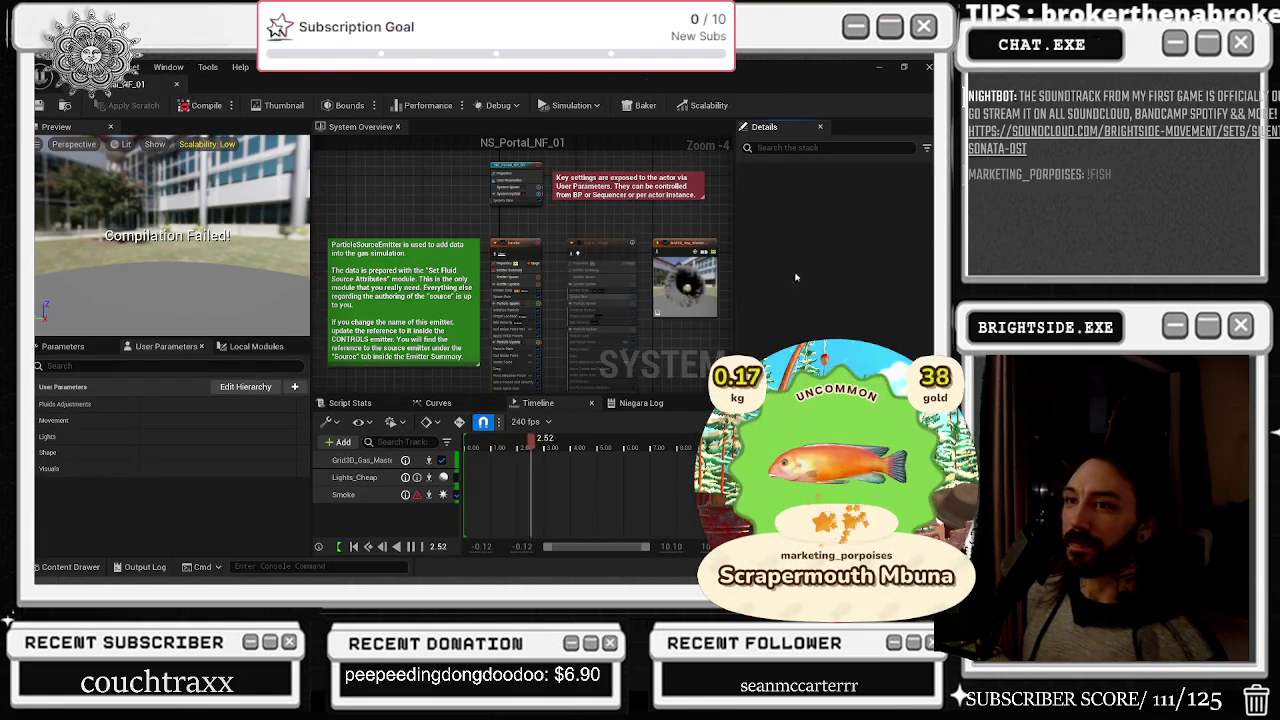
click(179, 83)
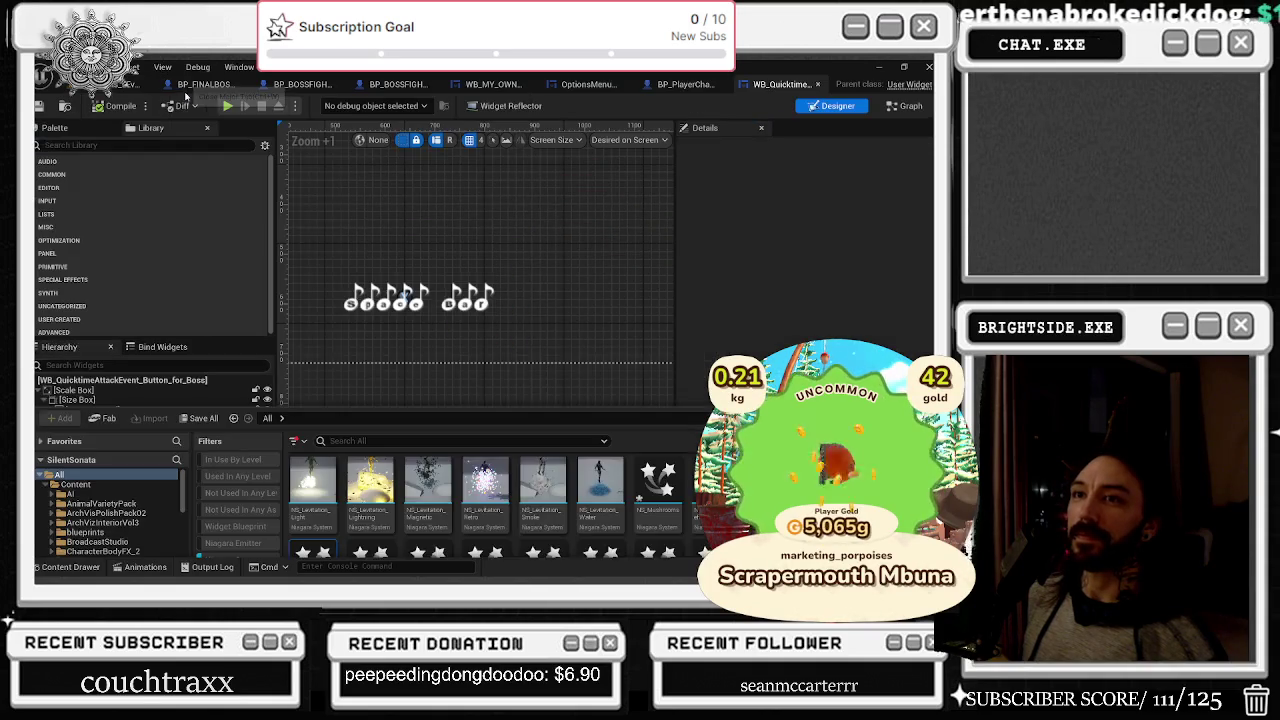
click(88, 570)
click(80, 566)
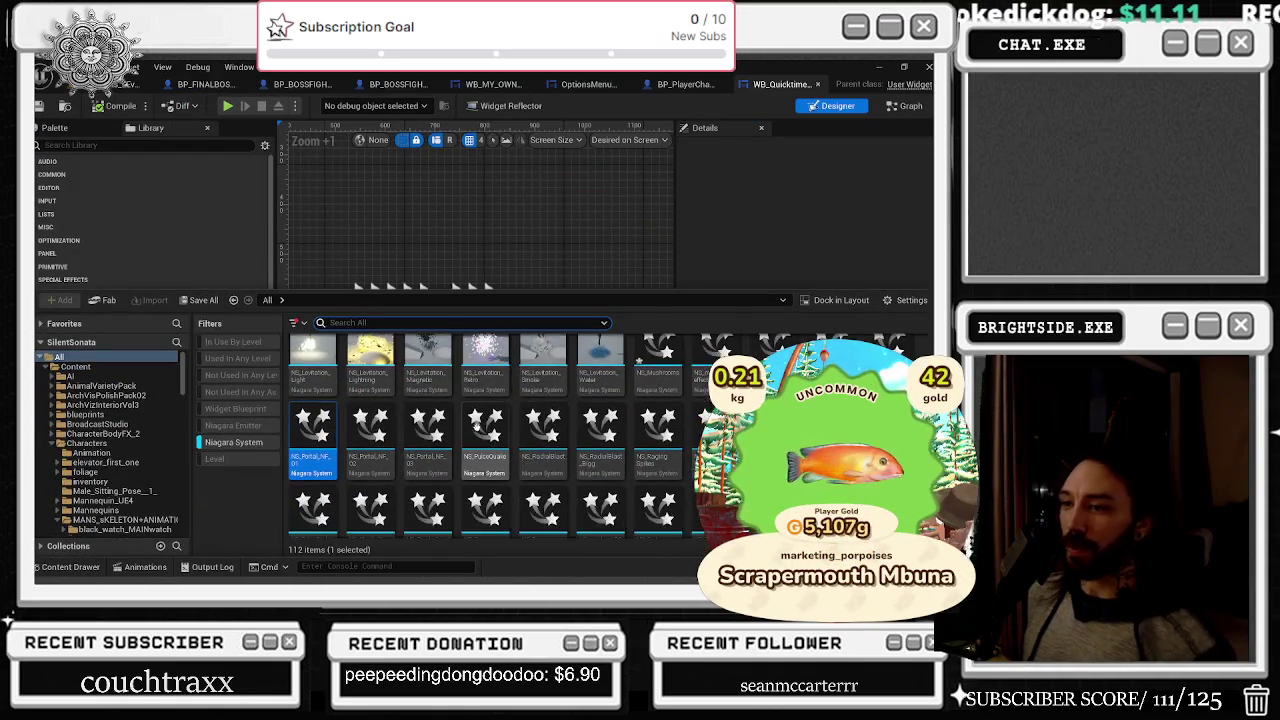
double_click(494, 425)
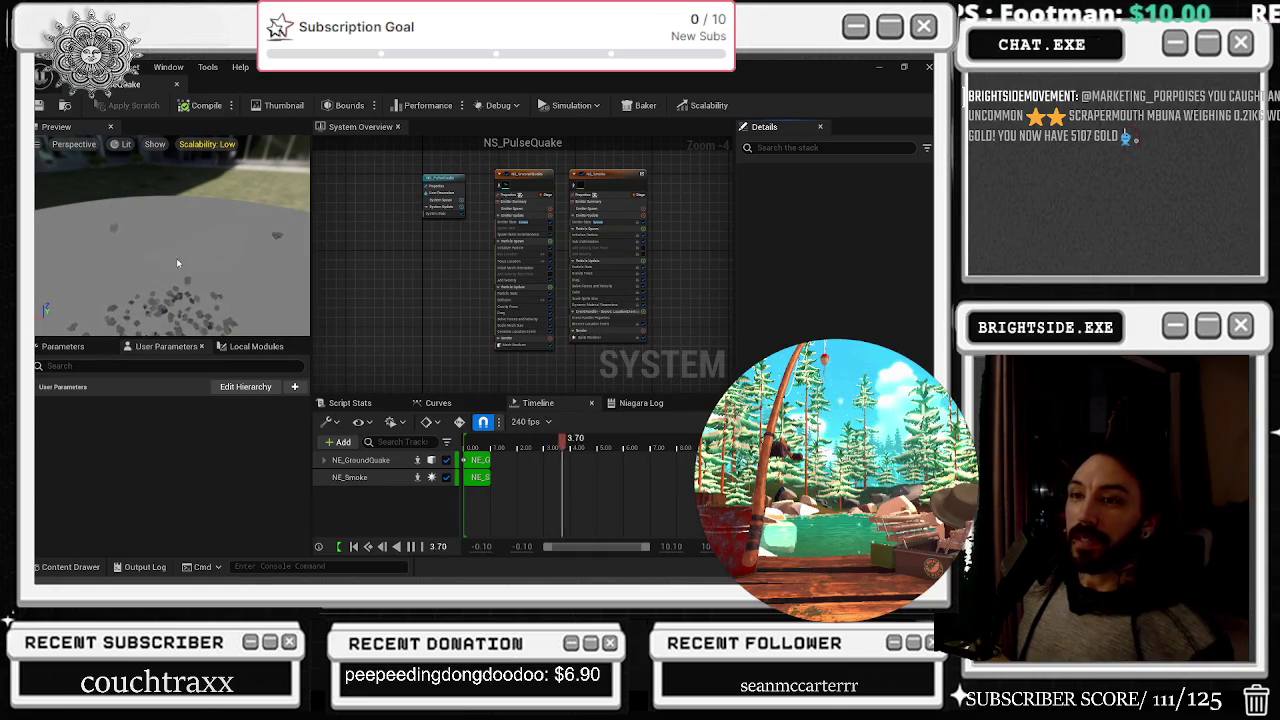
click(179, 88)
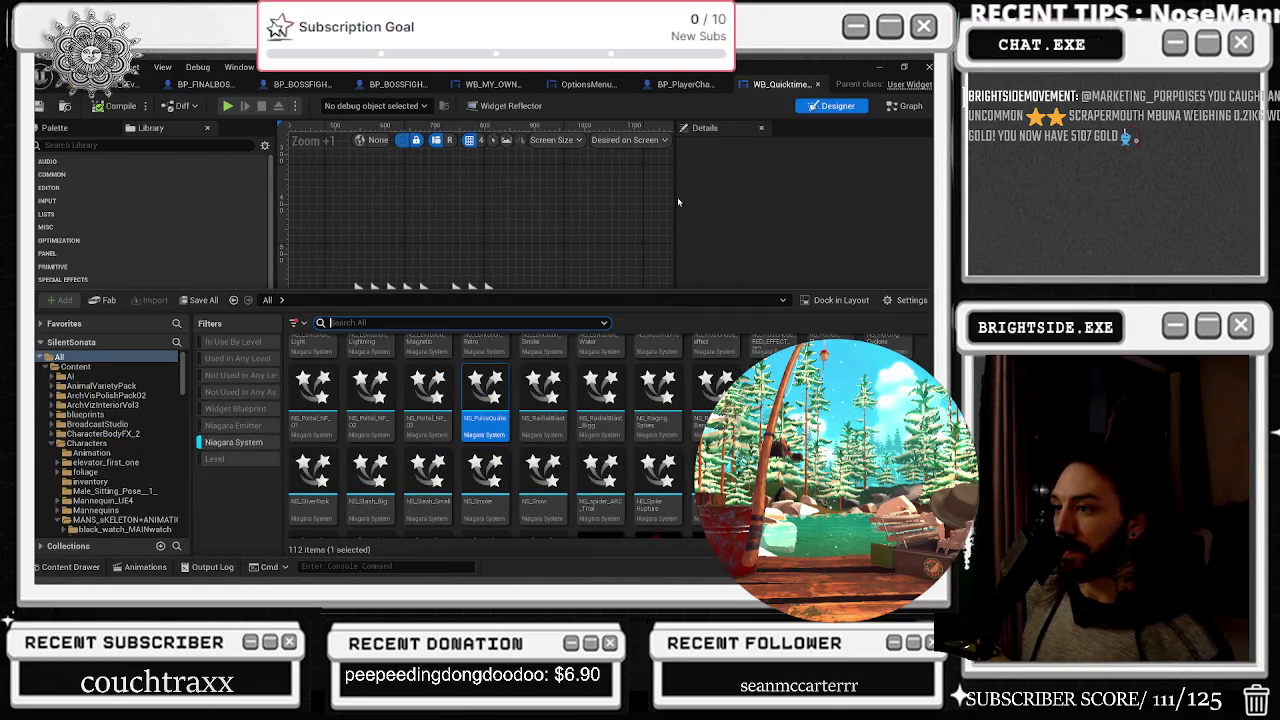
click(544, 392)
double_click(549, 392)
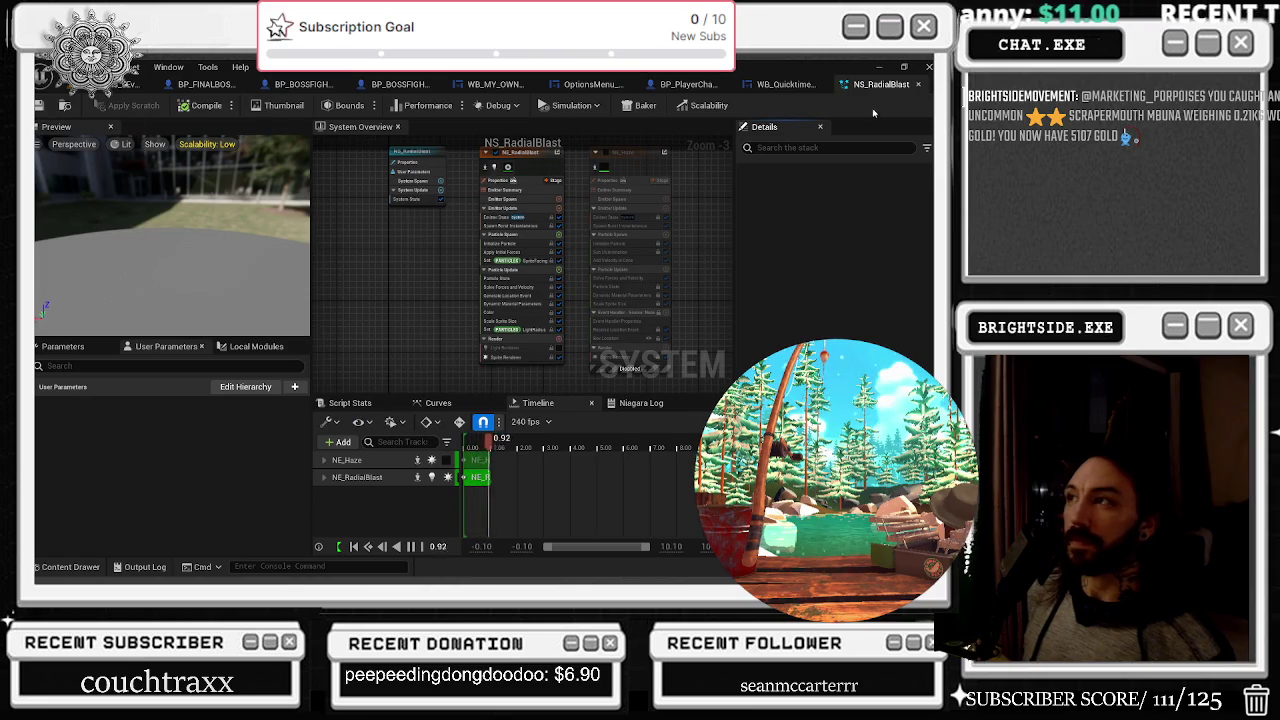
click(918, 84)
key(ctrl+space)
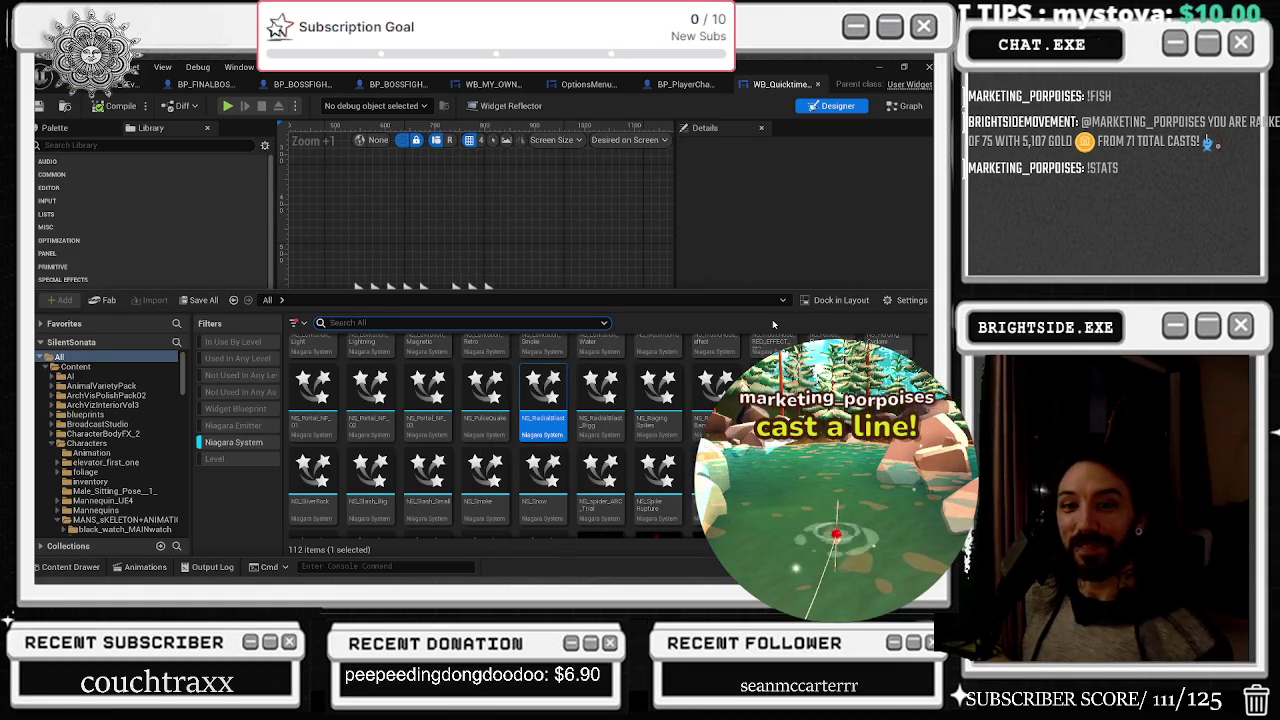
mouse_move(772, 345)
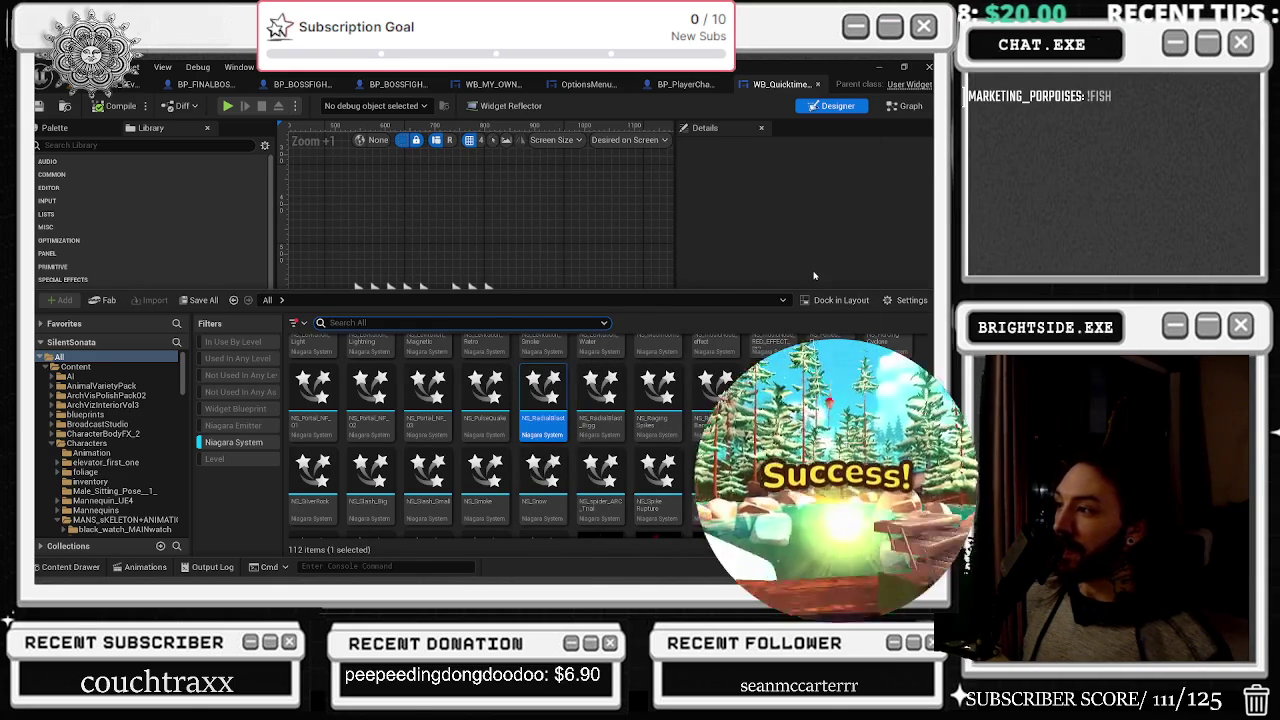
double_click(772, 390)
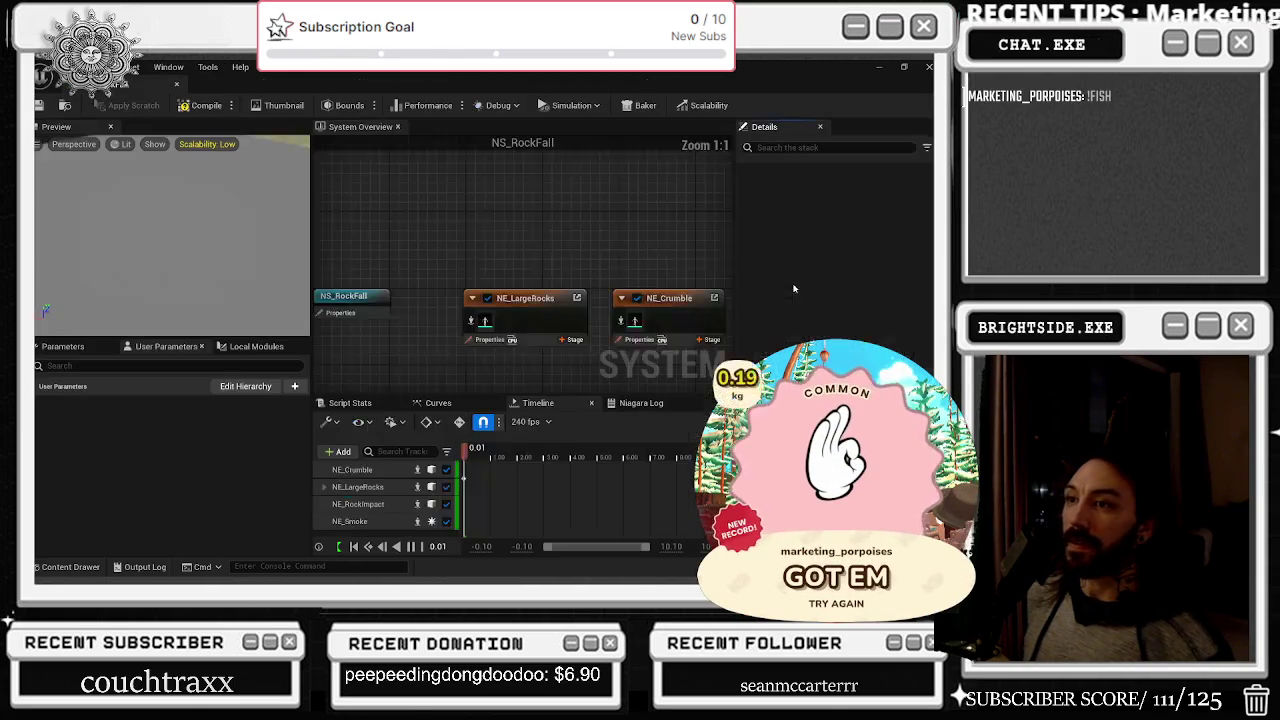
click(176, 83)
key(ctrl+space)
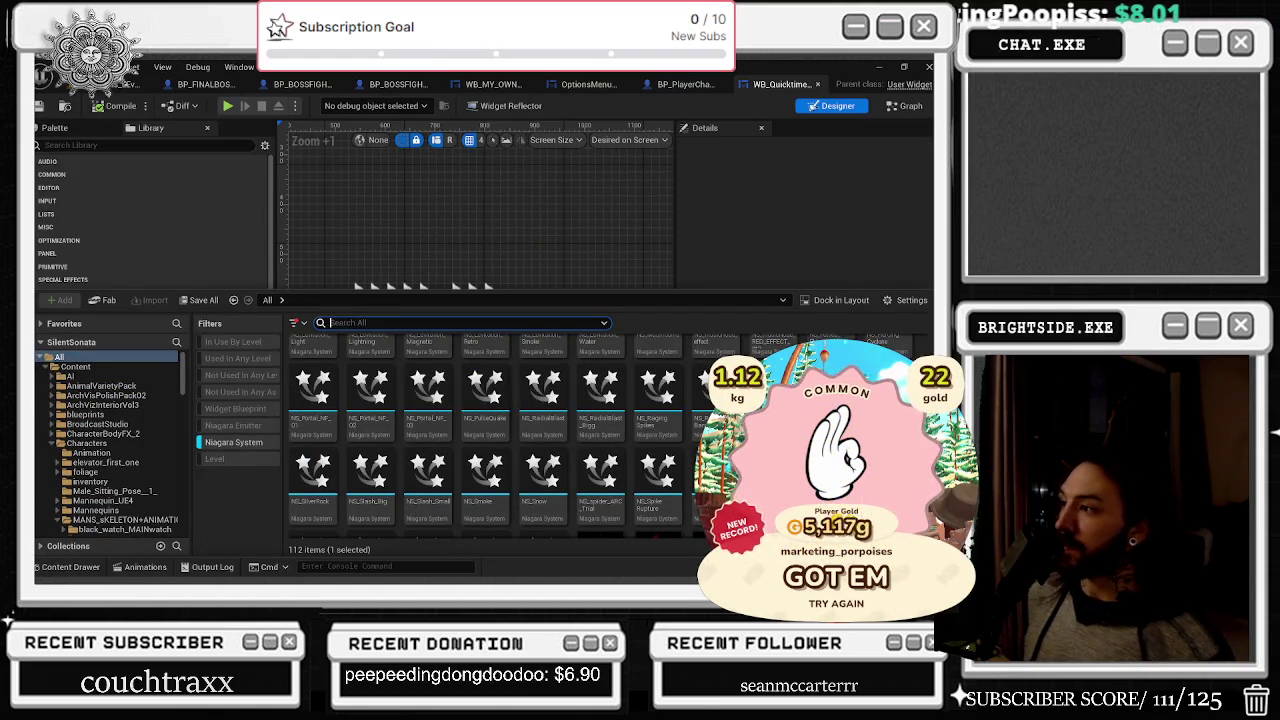
scroll(632, 447, down, 2)
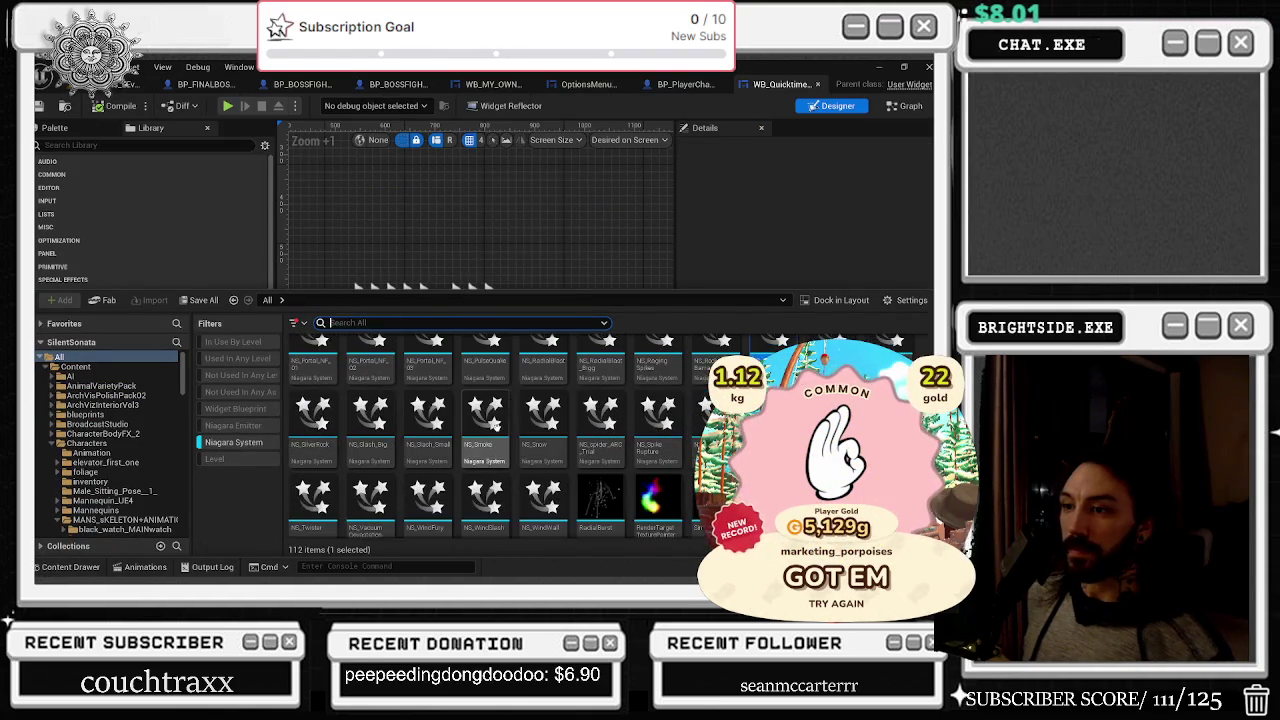
double_click(369, 415)
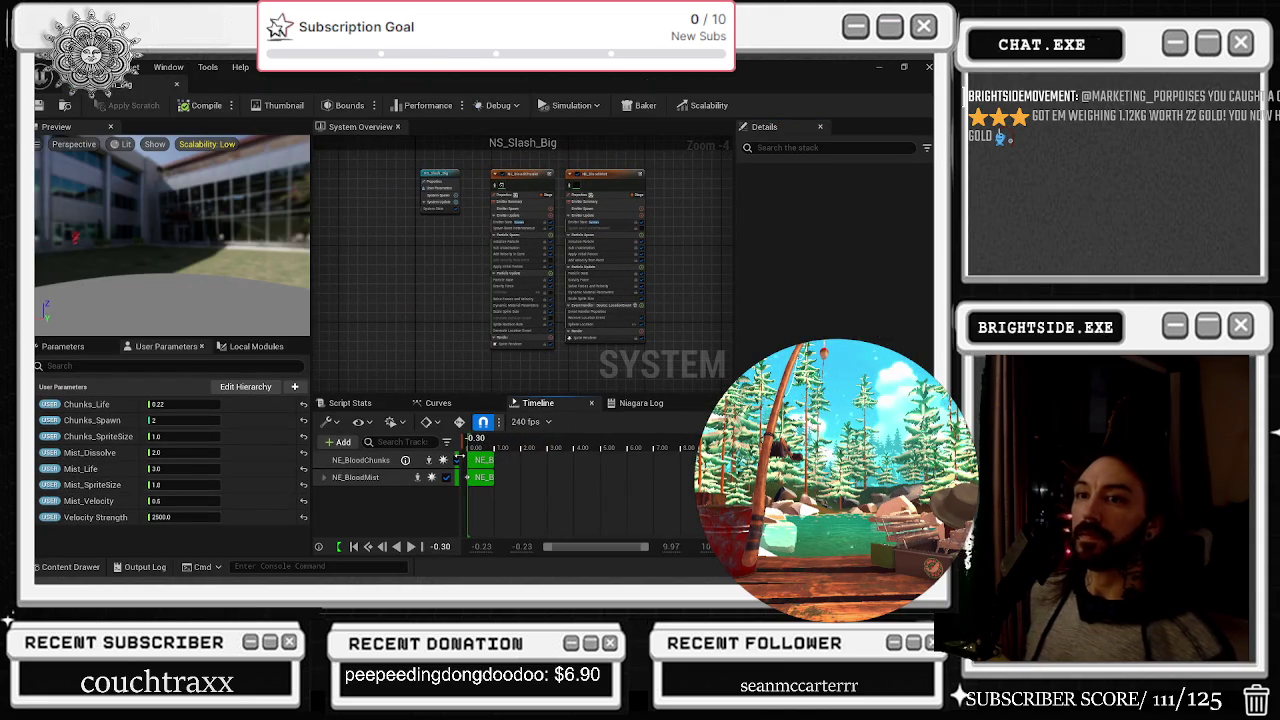
click(176, 86)
click(86, 569)
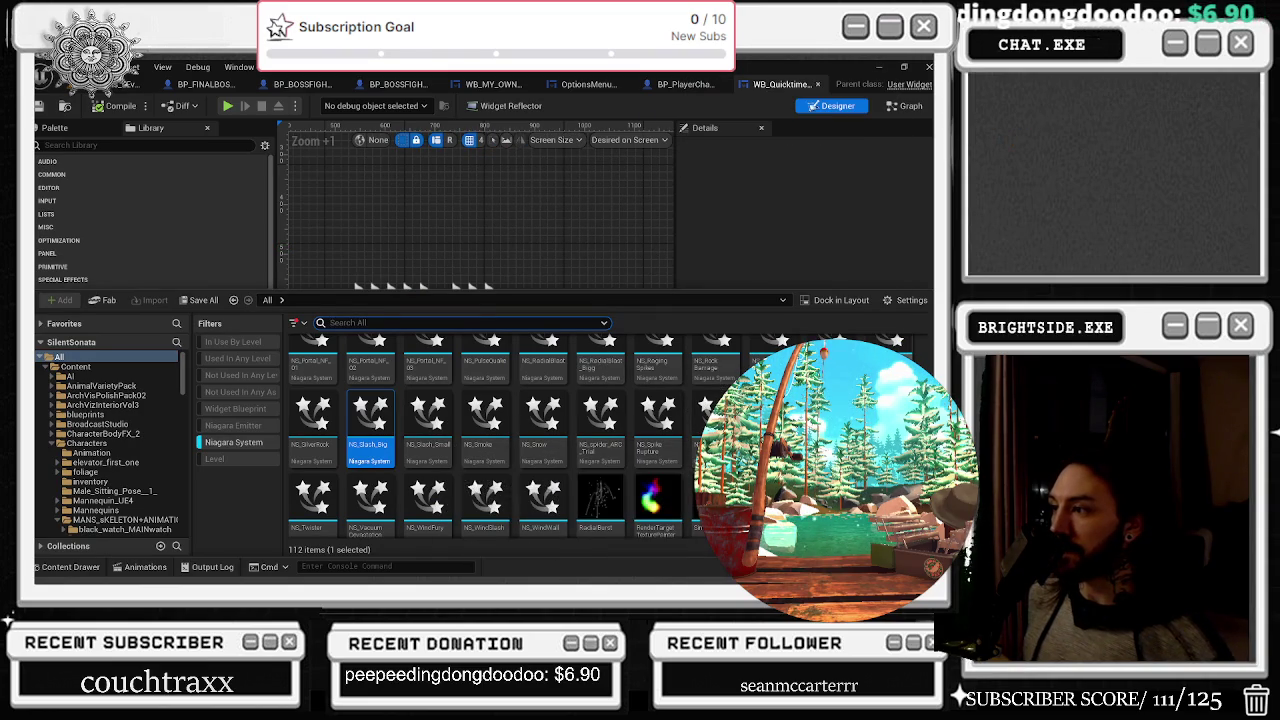
scroll(490, 440, down, 1)
scroll(490, 440, down, 1)
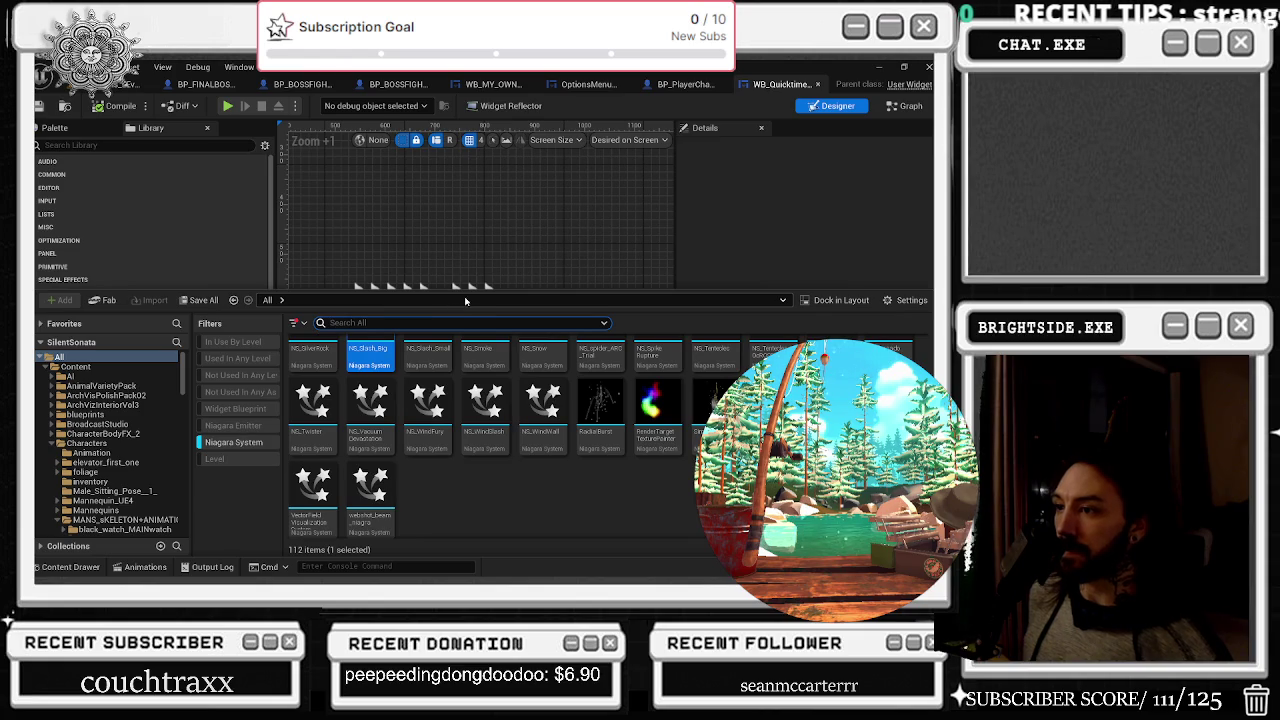
double_click(489, 410)
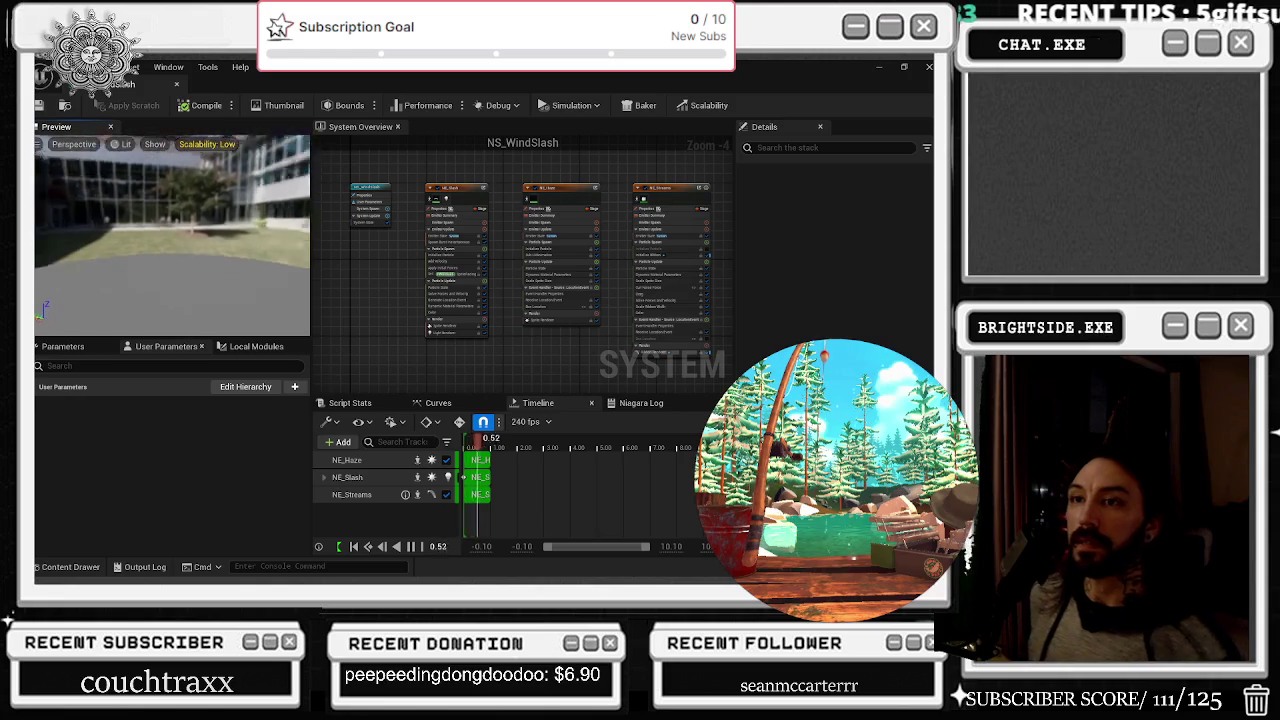
mouse_move(202, 269)
mouse_down()
mouse_move(265, 305)
mouse_move(188, 267)
mouse_up()
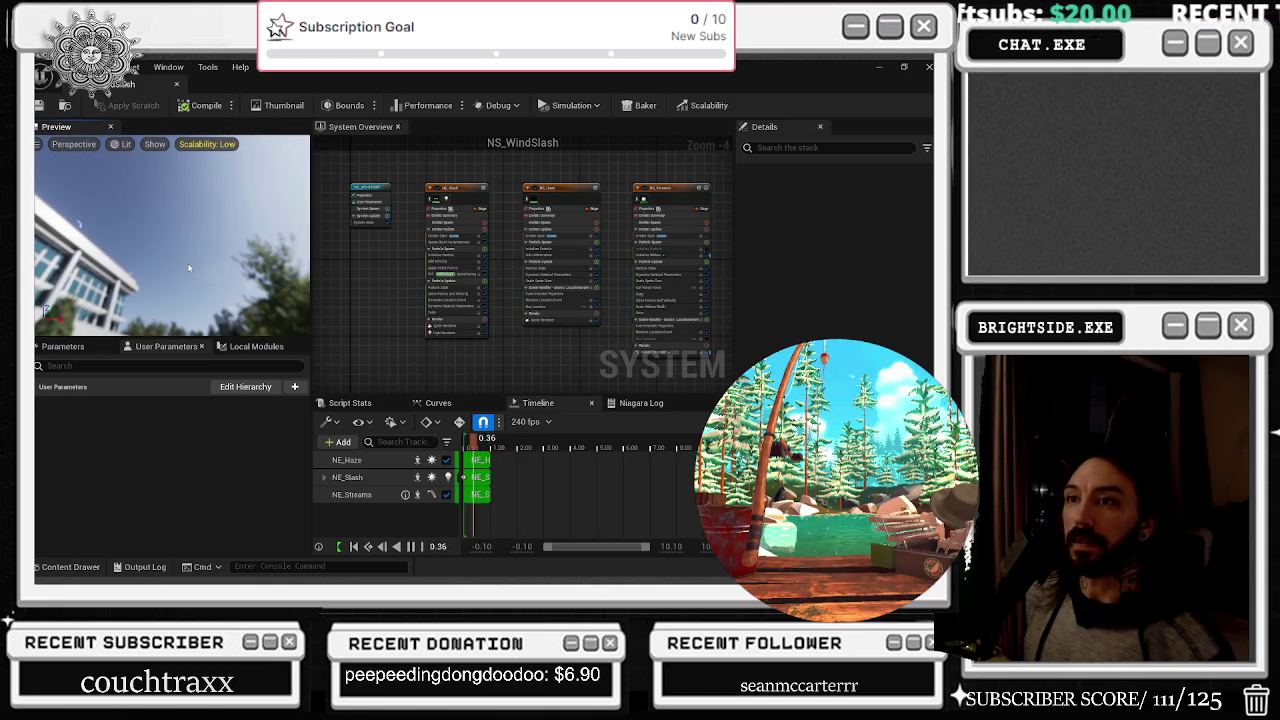
click(176, 84)
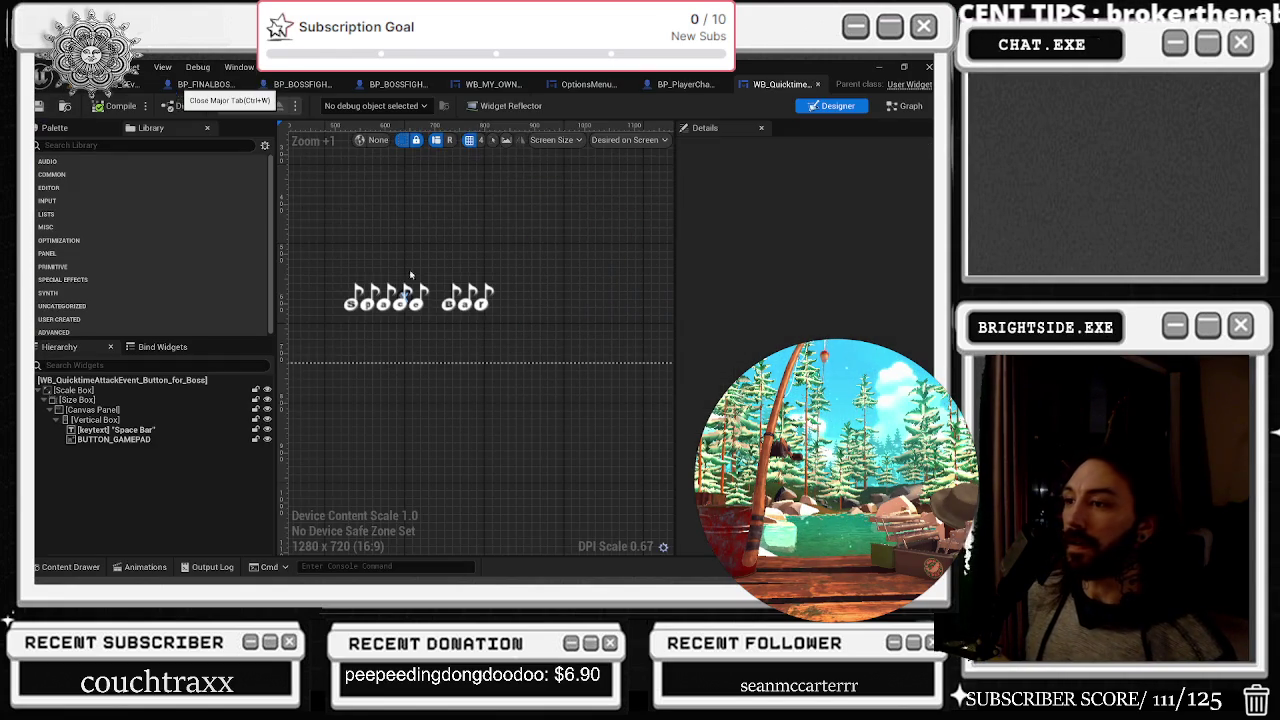
click(62, 568)
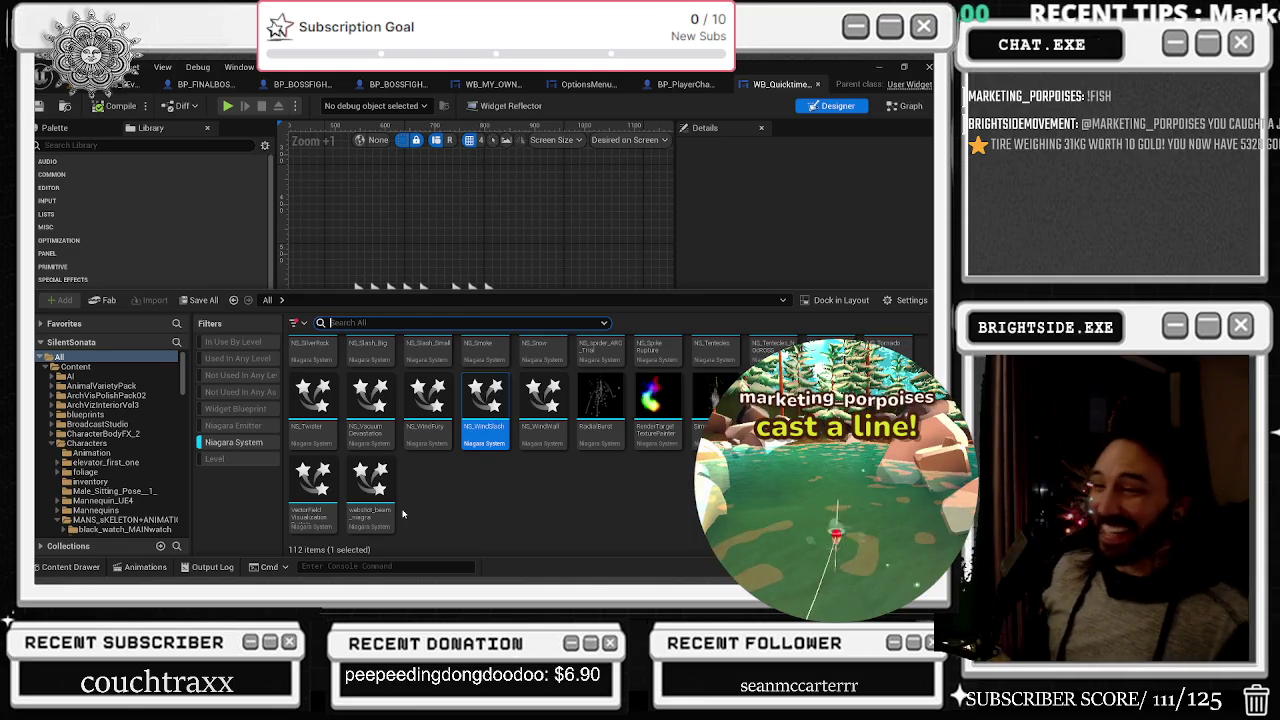
Scroll back up through the 112 Niagara system assets in the Content Drawer
scroll(474, 392, up, 2)
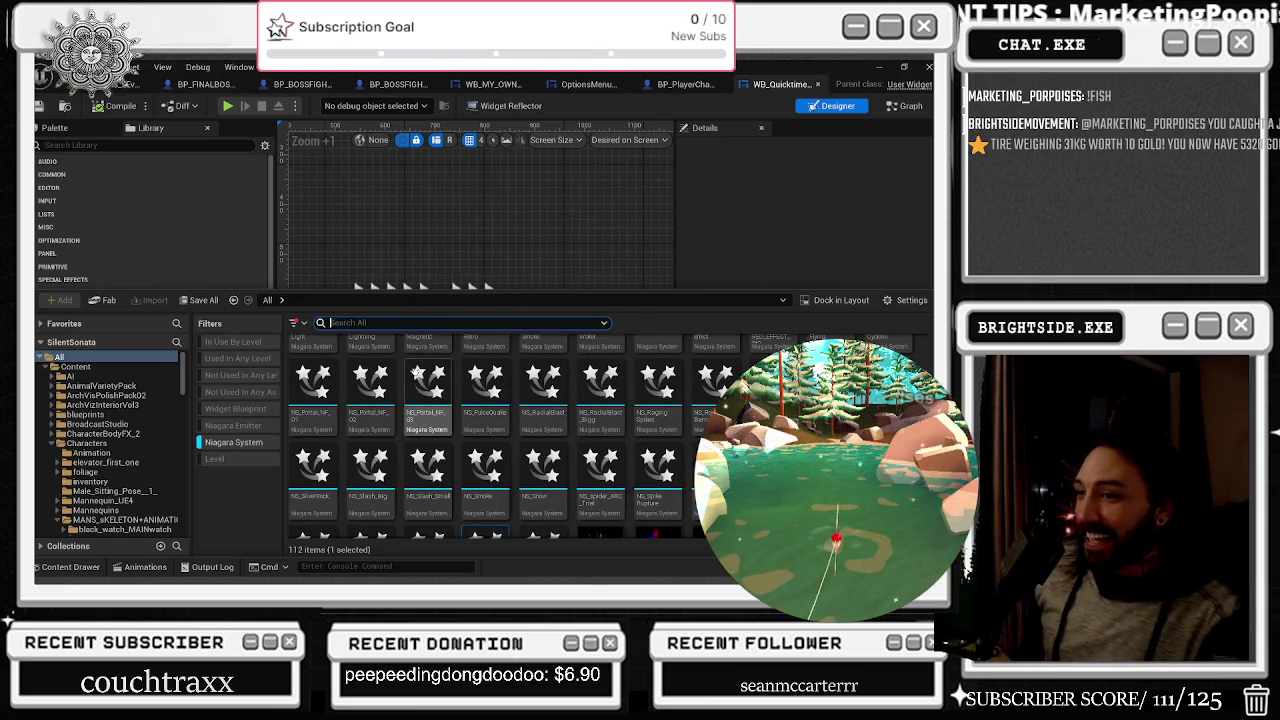
double_click(600, 390)
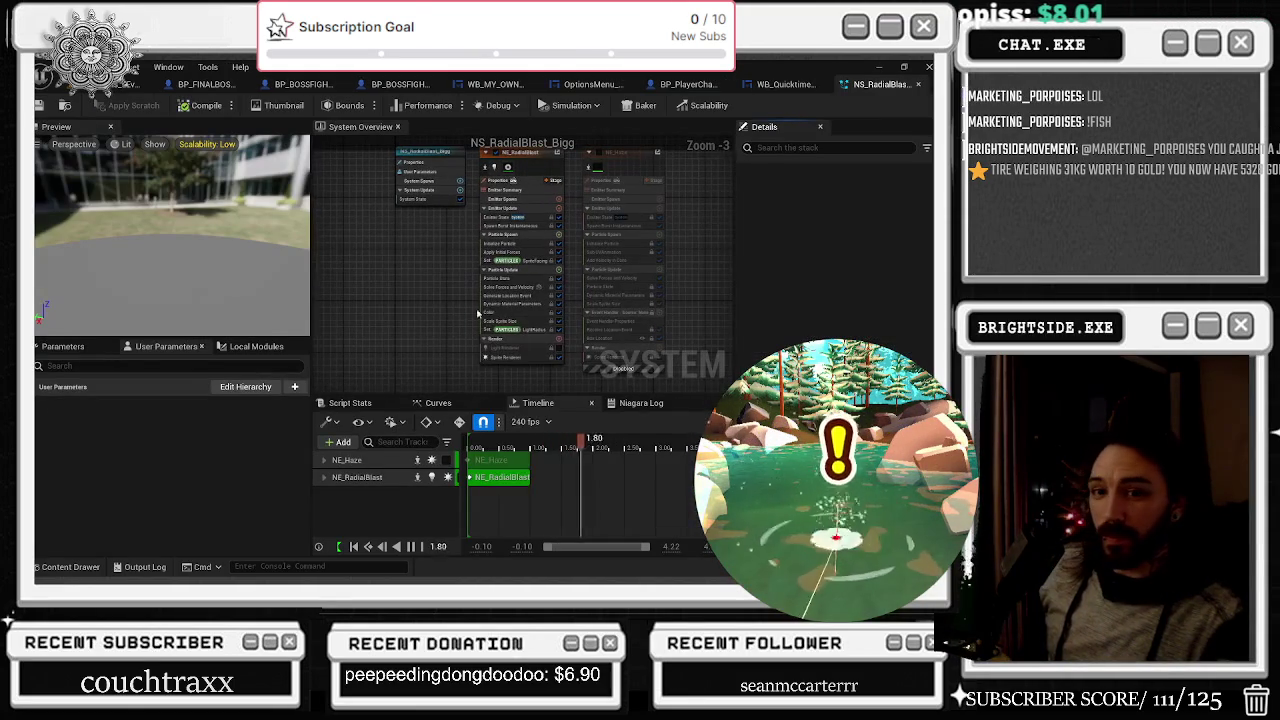
right_click(490, 310)
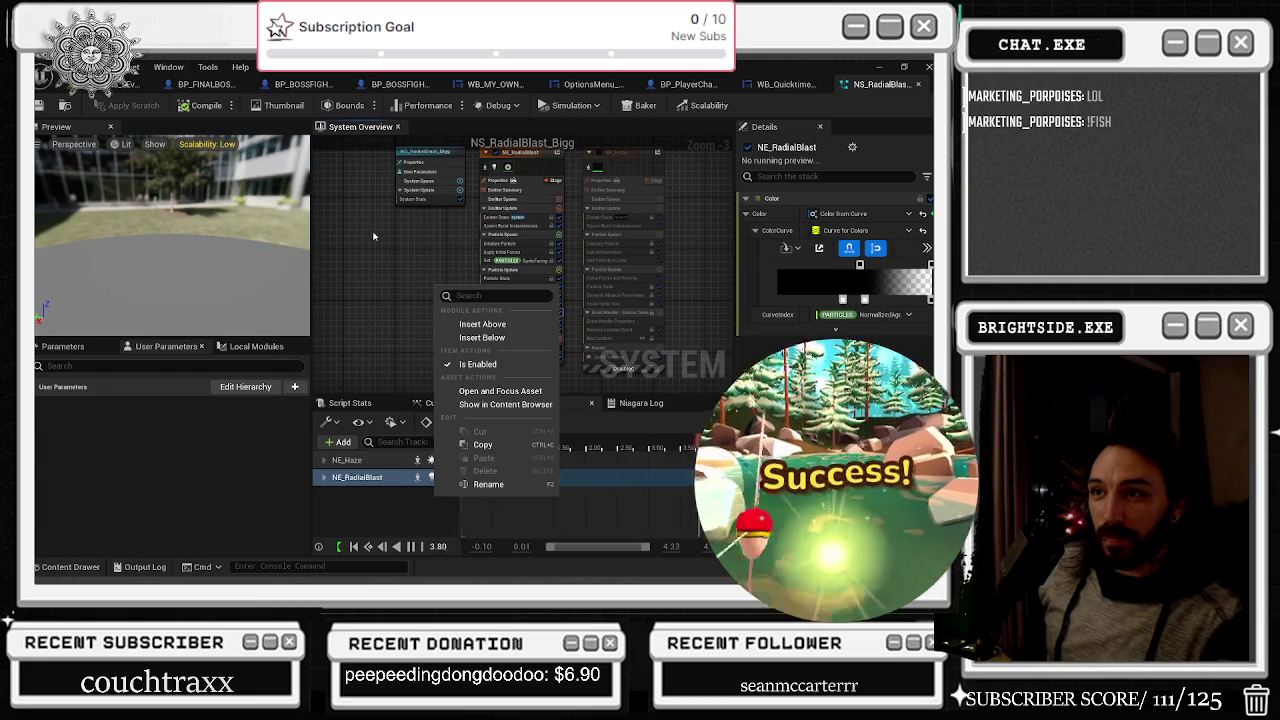
click(380, 242)
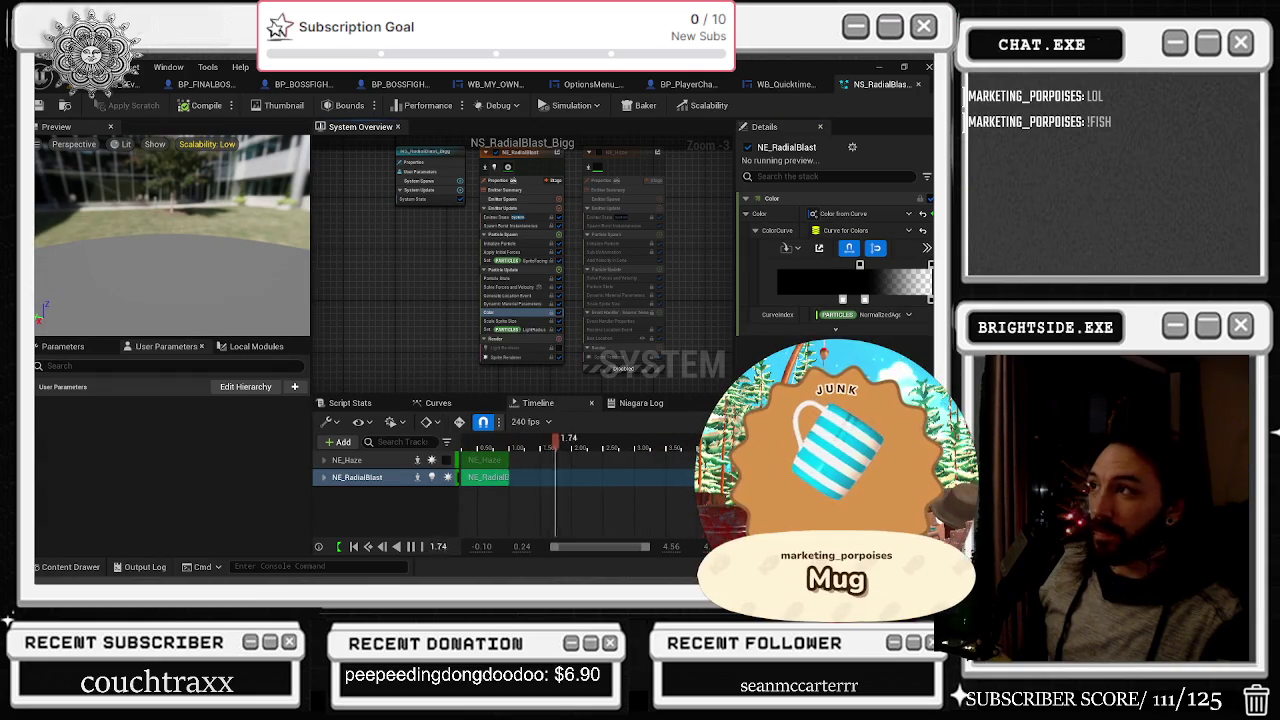
click(918, 84)
click(70, 566)
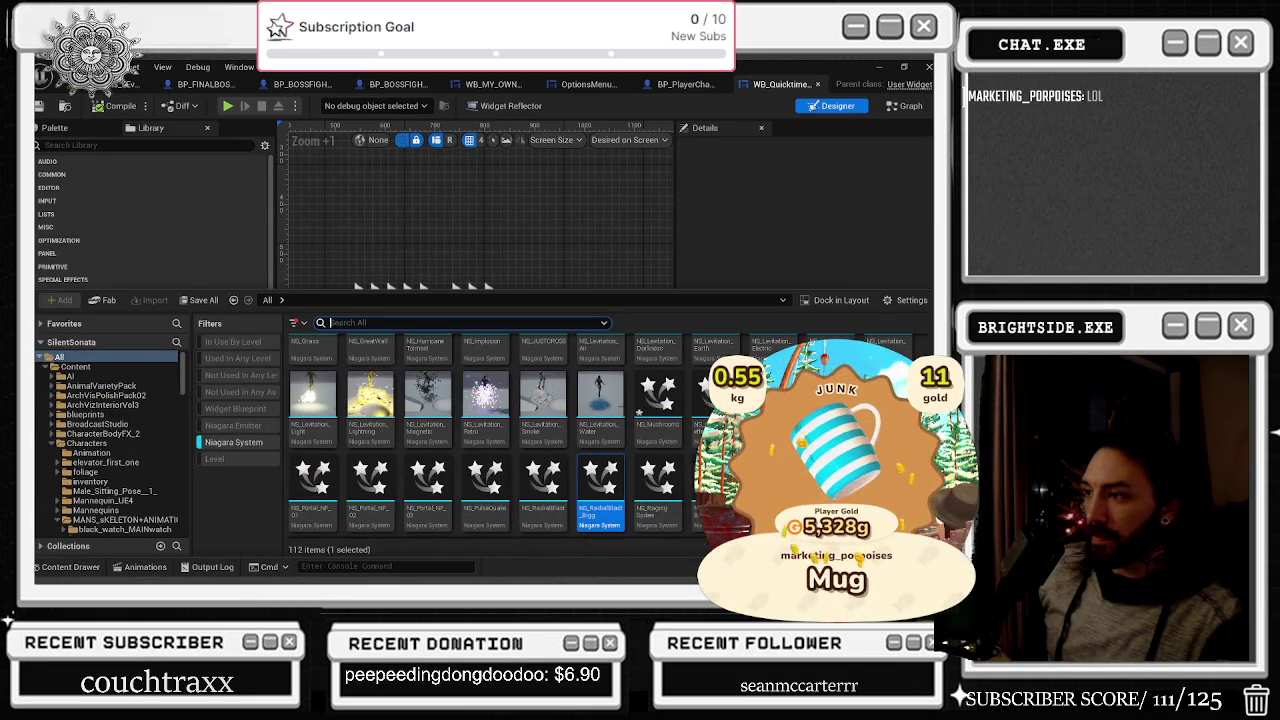
scroll(490, 435, up, 2)
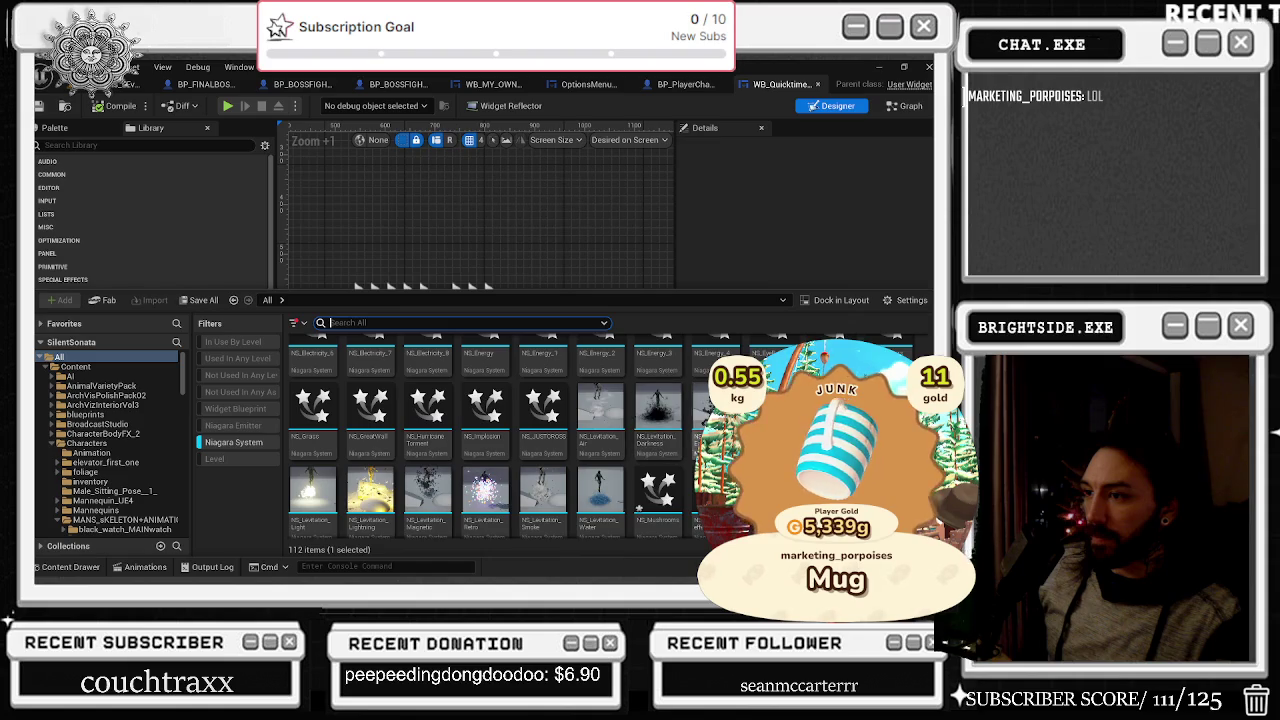
scroll(600, 446, up, 1)
scroll(600, 446, up, 1)
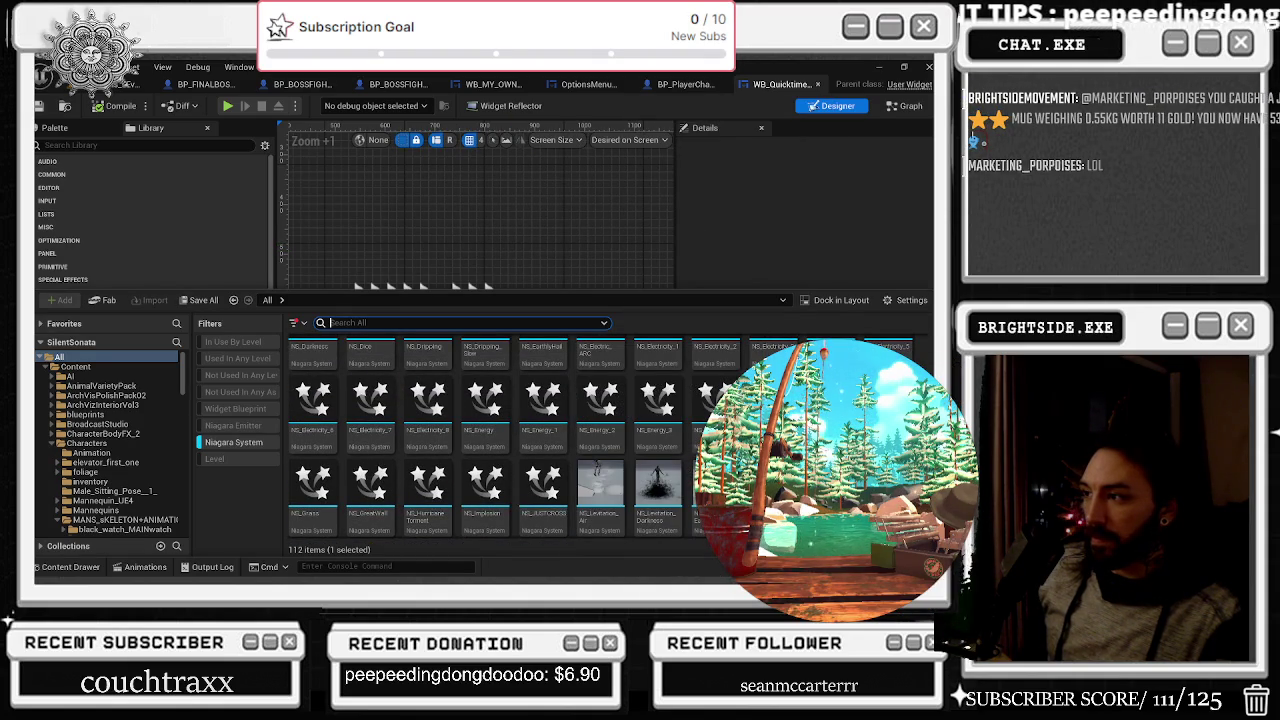
scroll(922, 341, up, 2)
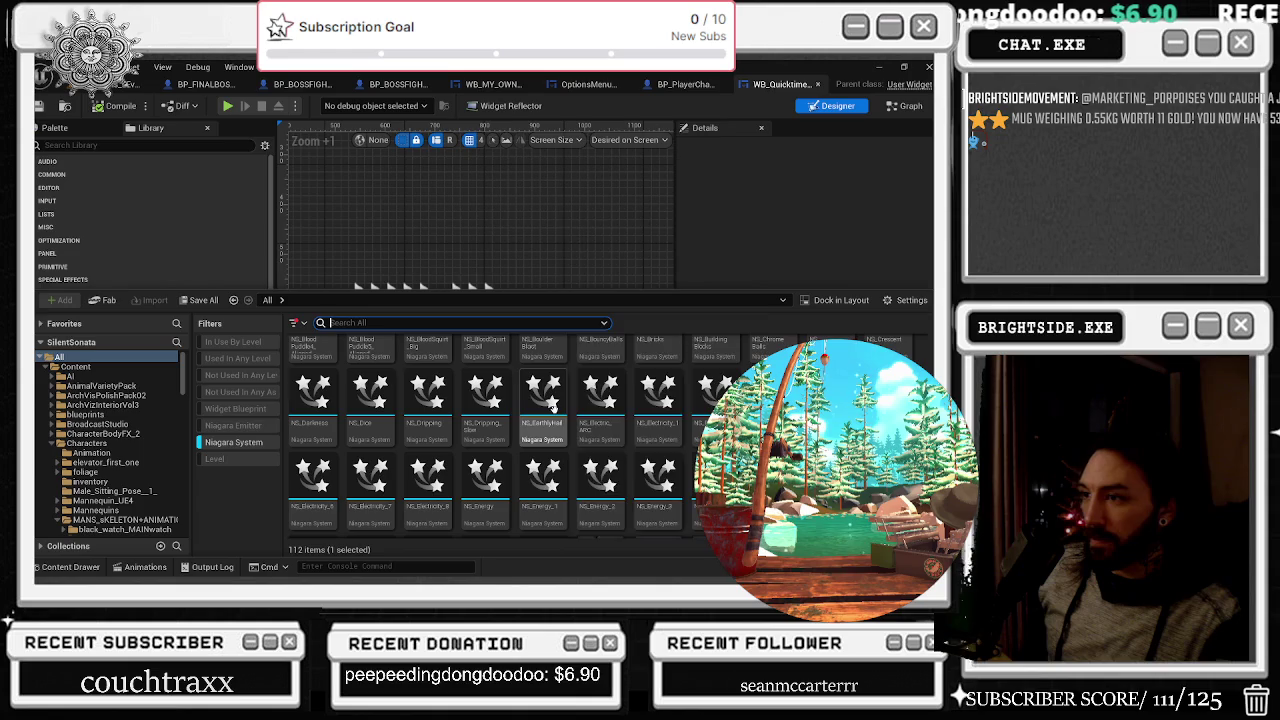
scroll(553, 407, up, 1)
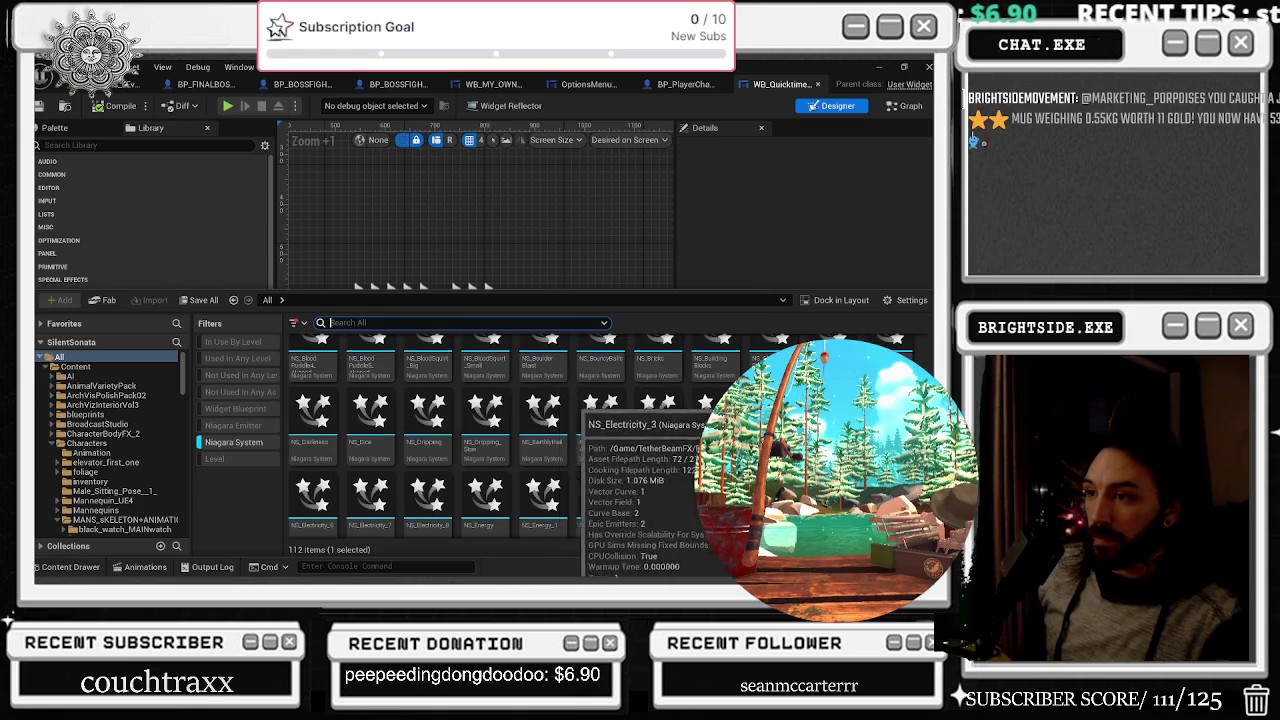
scroll(553, 407, up, 3)
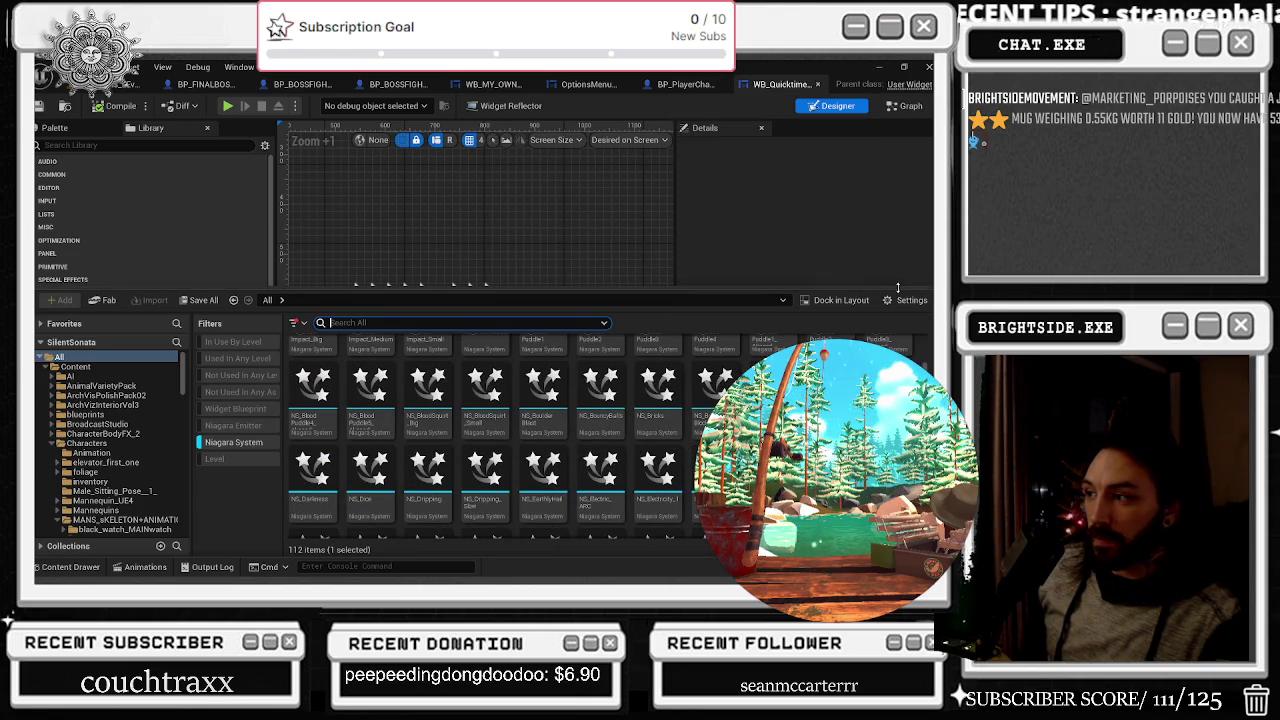
double_click(714, 385)
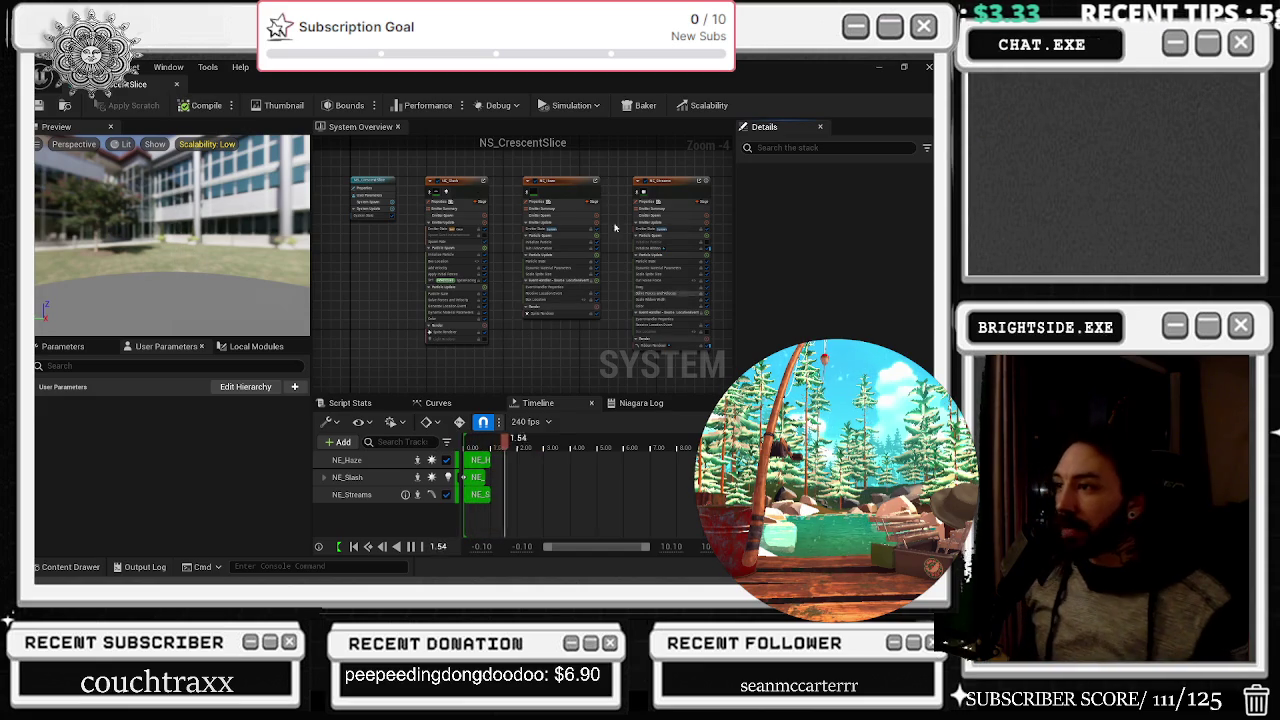
Inspect NE_Slash, NE_Haze and NE_Streams with a 'cast' stack filter, save, and return to WB_Quicktime
click(457, 250)
click(818, 175)
text(cast)
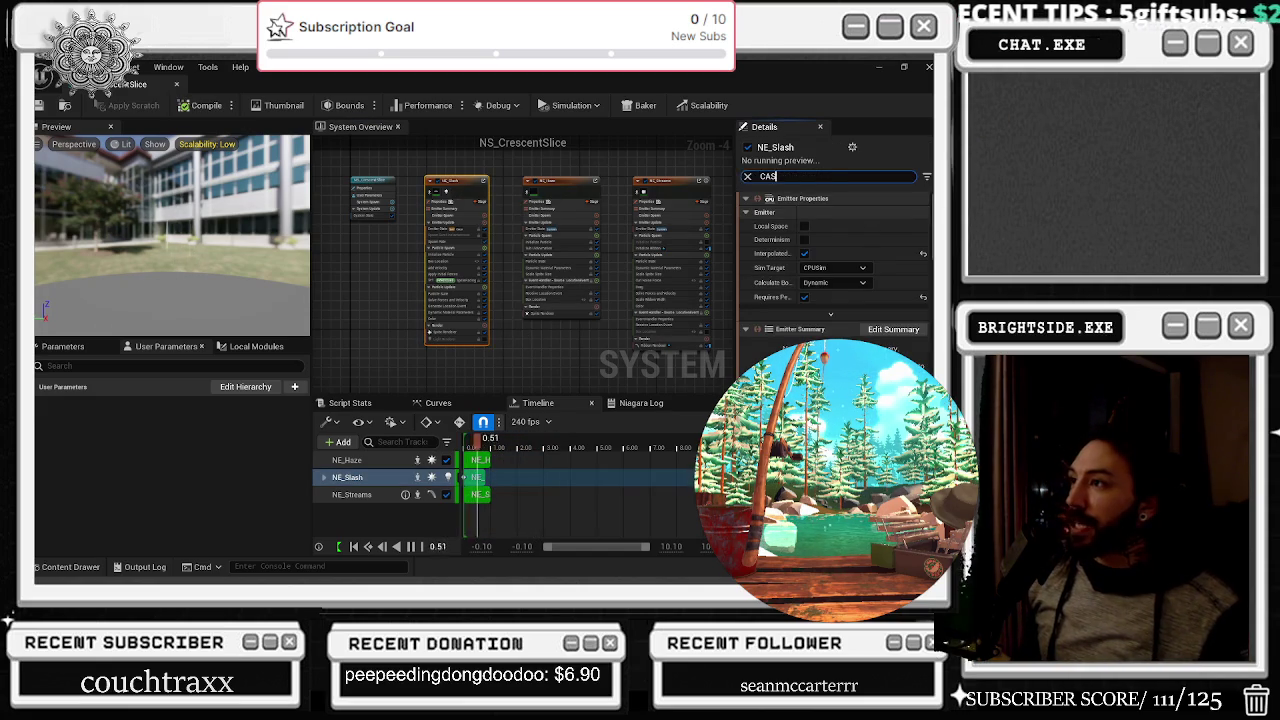
click(590, 242)
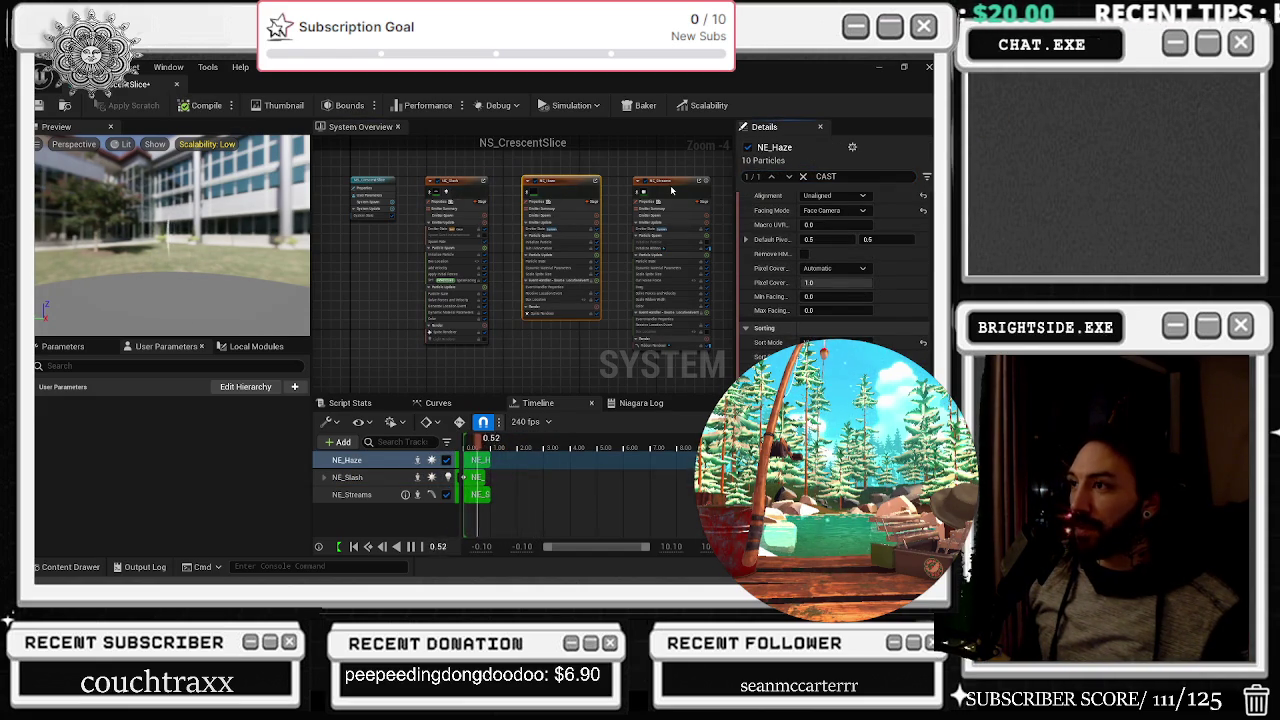
click(670, 255)
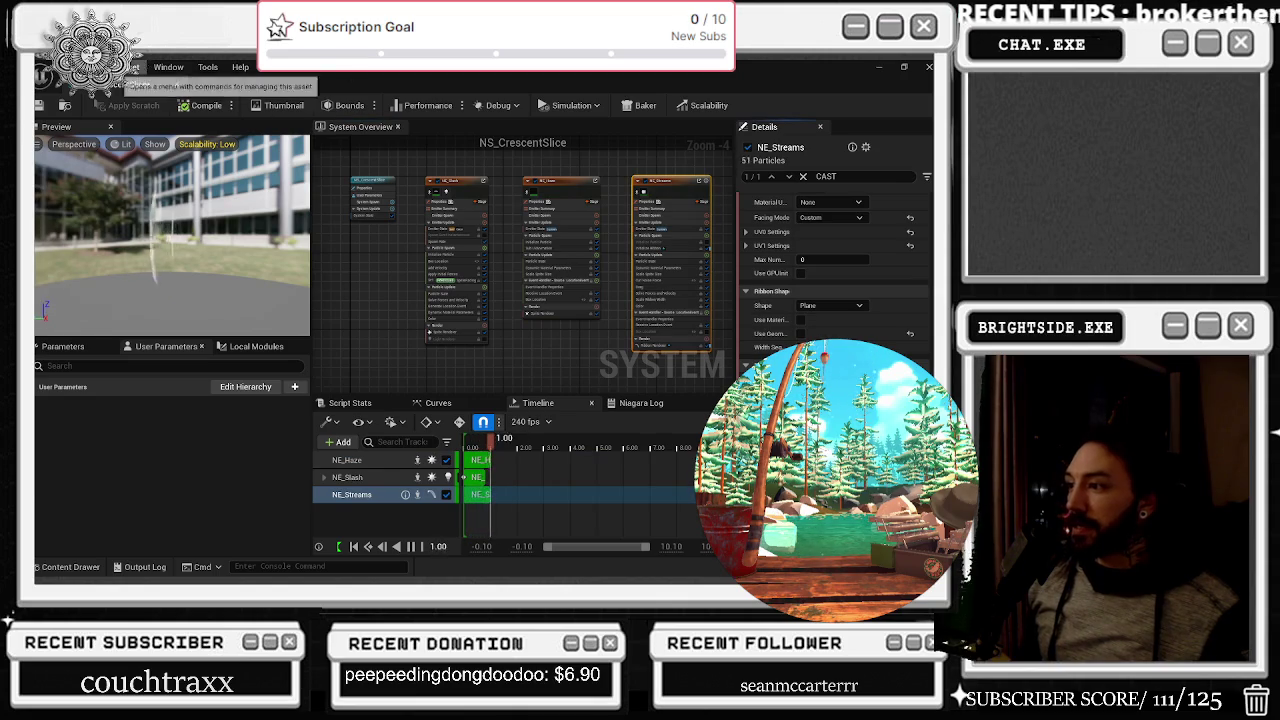
click(38, 105)
click(175, 83)
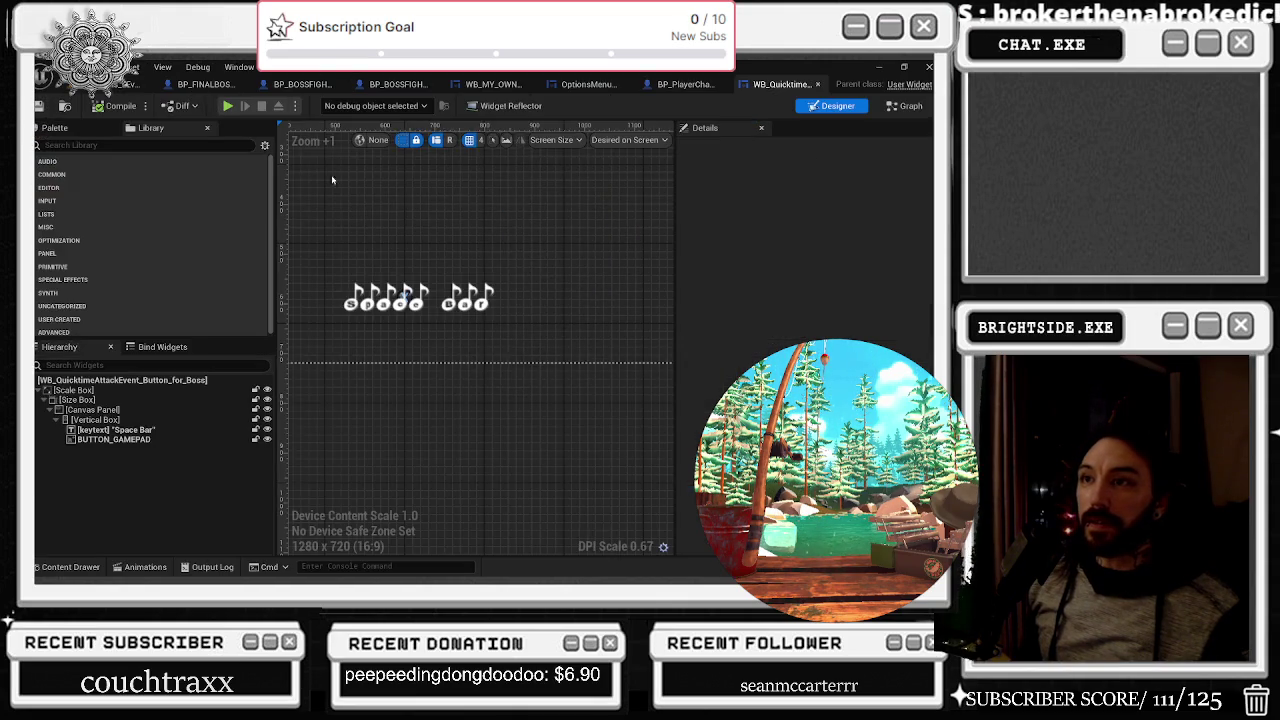
Survey the final boss event graph's Fire Ball, take-damage and sound nodes, framing the boss in the viewport
click(152, 89)
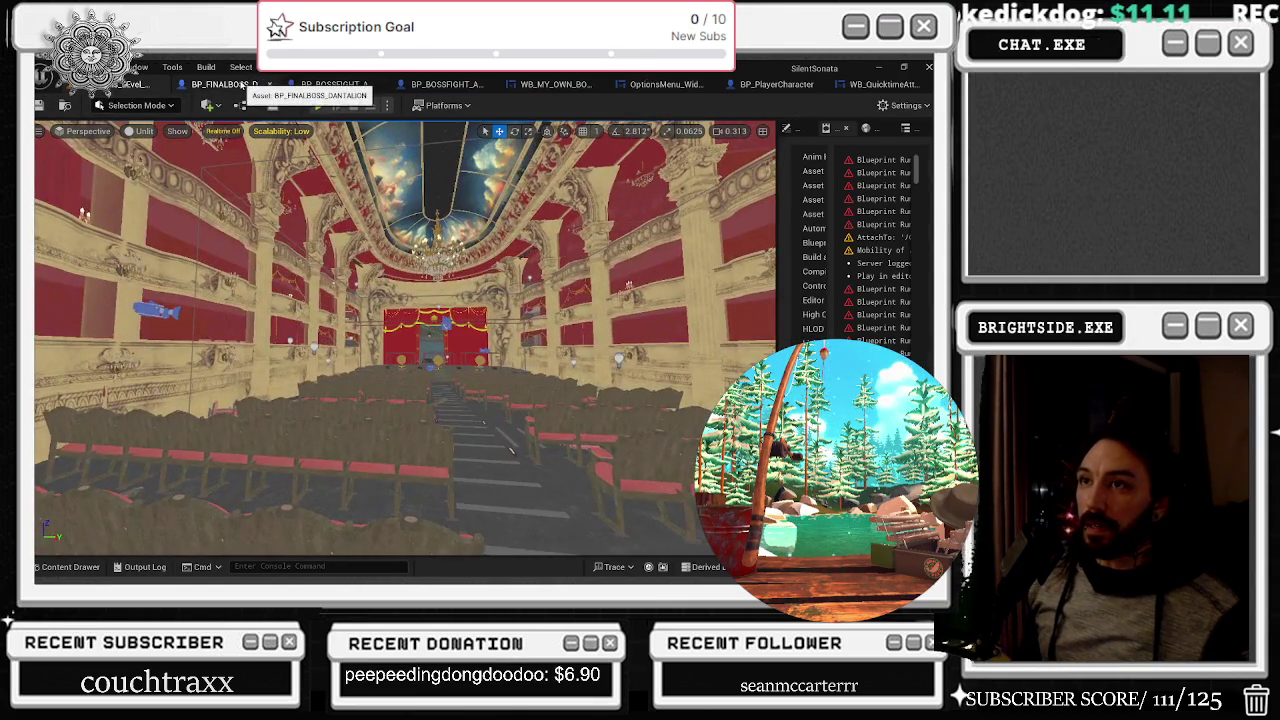
click(245, 85)
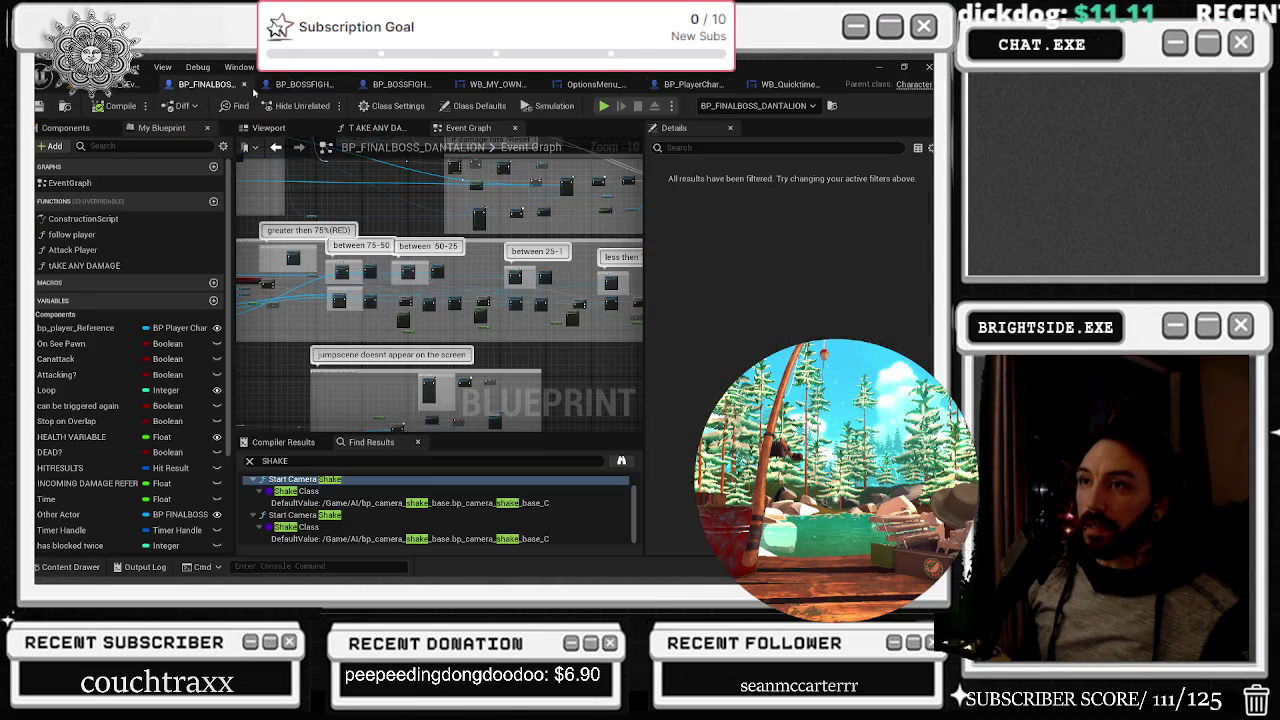
mouse_move(272, 299)
mouse_down()
mouse_move(527, 333)
mouse_move(592, 367)
mouse_up()
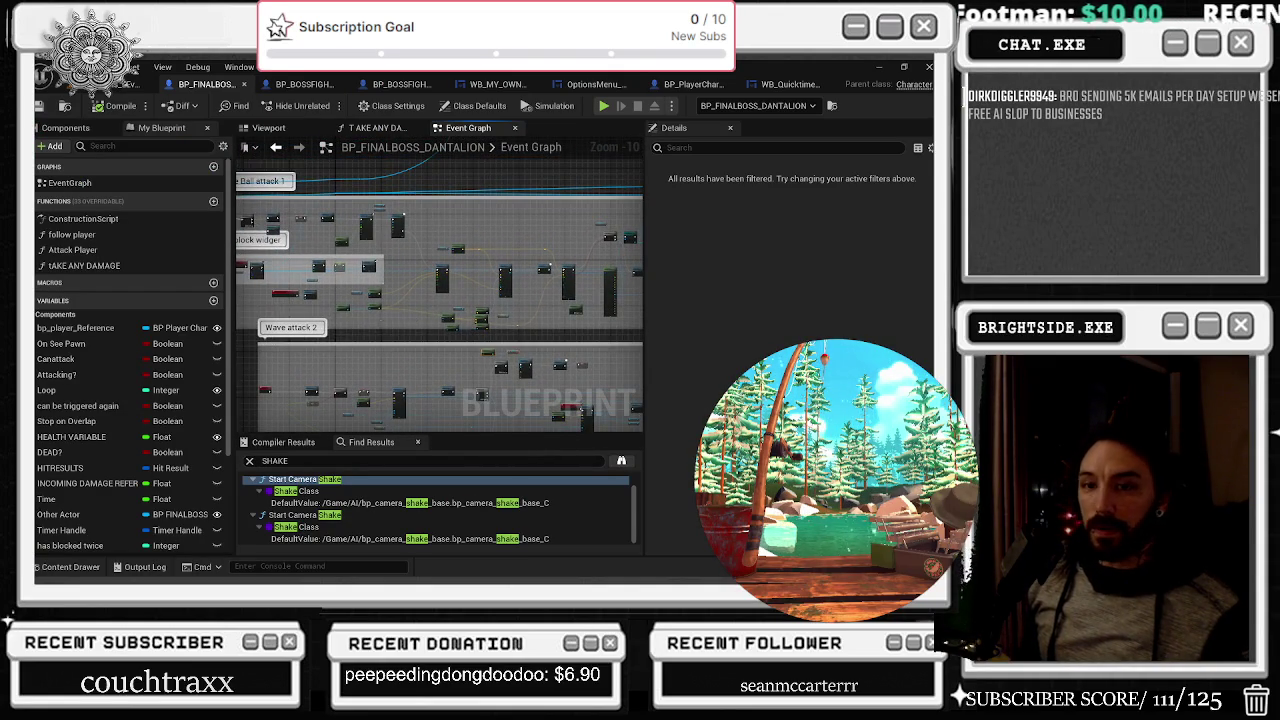
drag(393, 311, 474, 343)
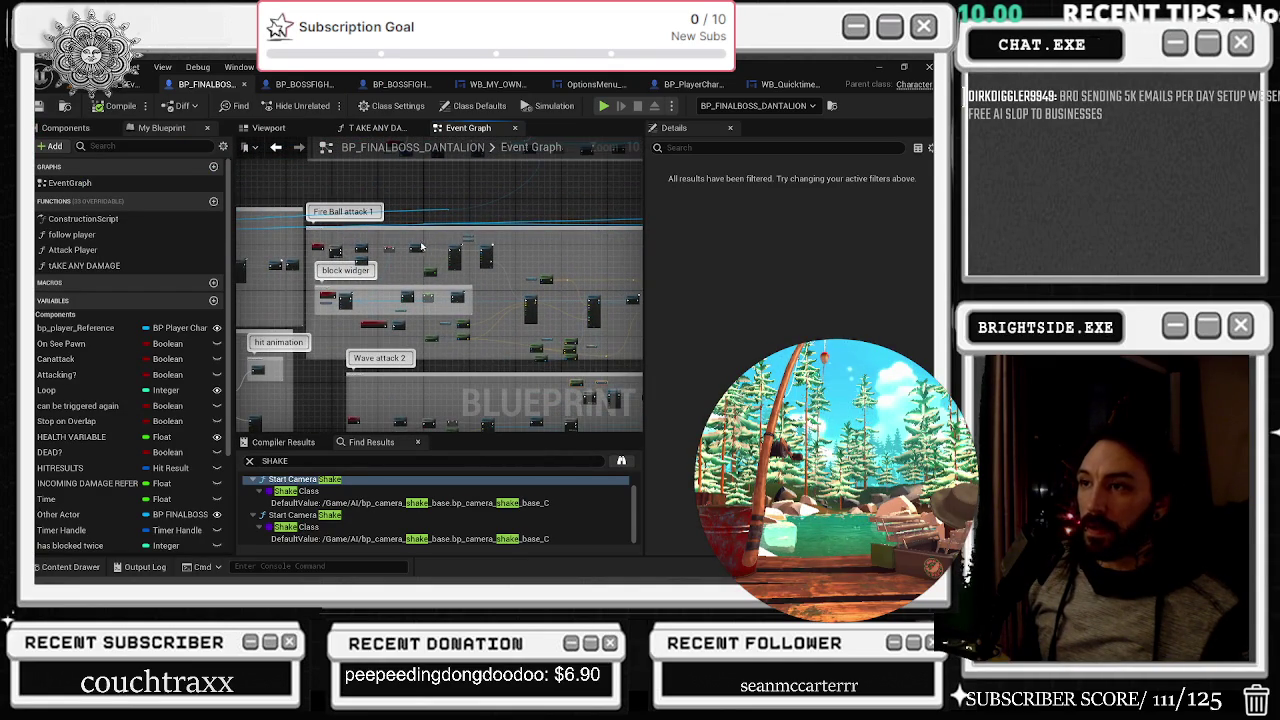
drag(363, 259, 602, 240)
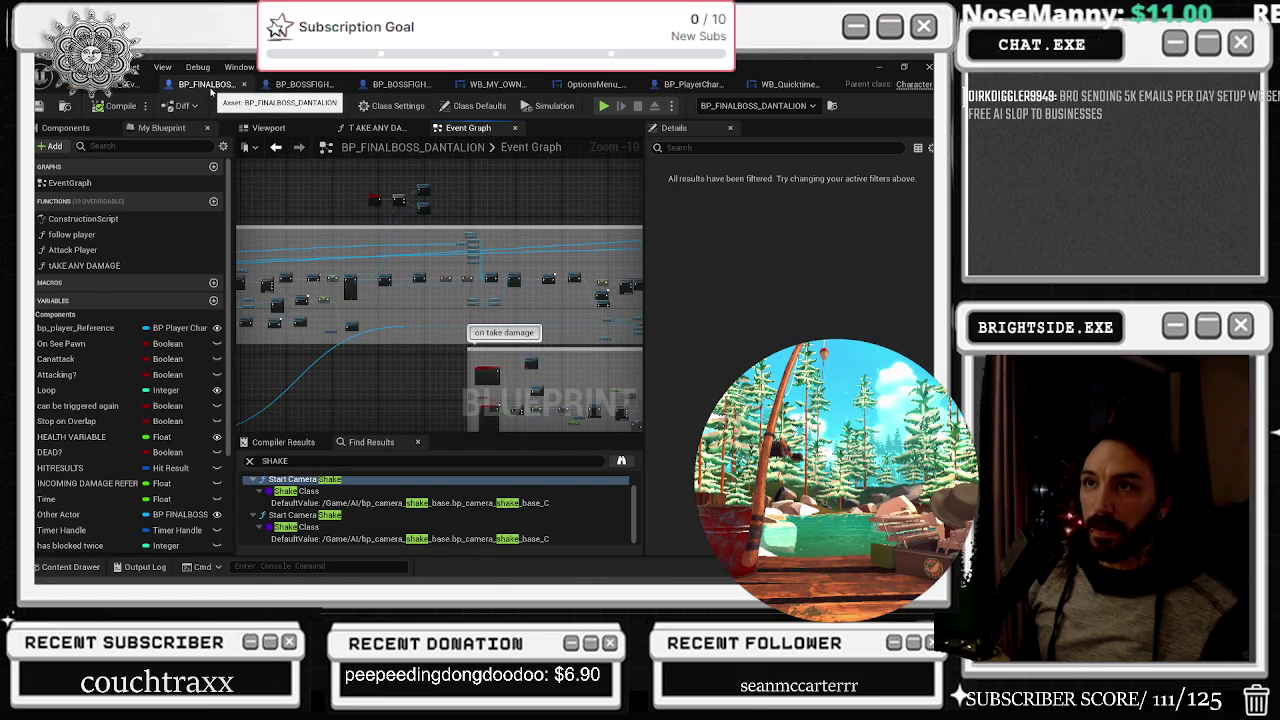
click(266, 128)
key(f)
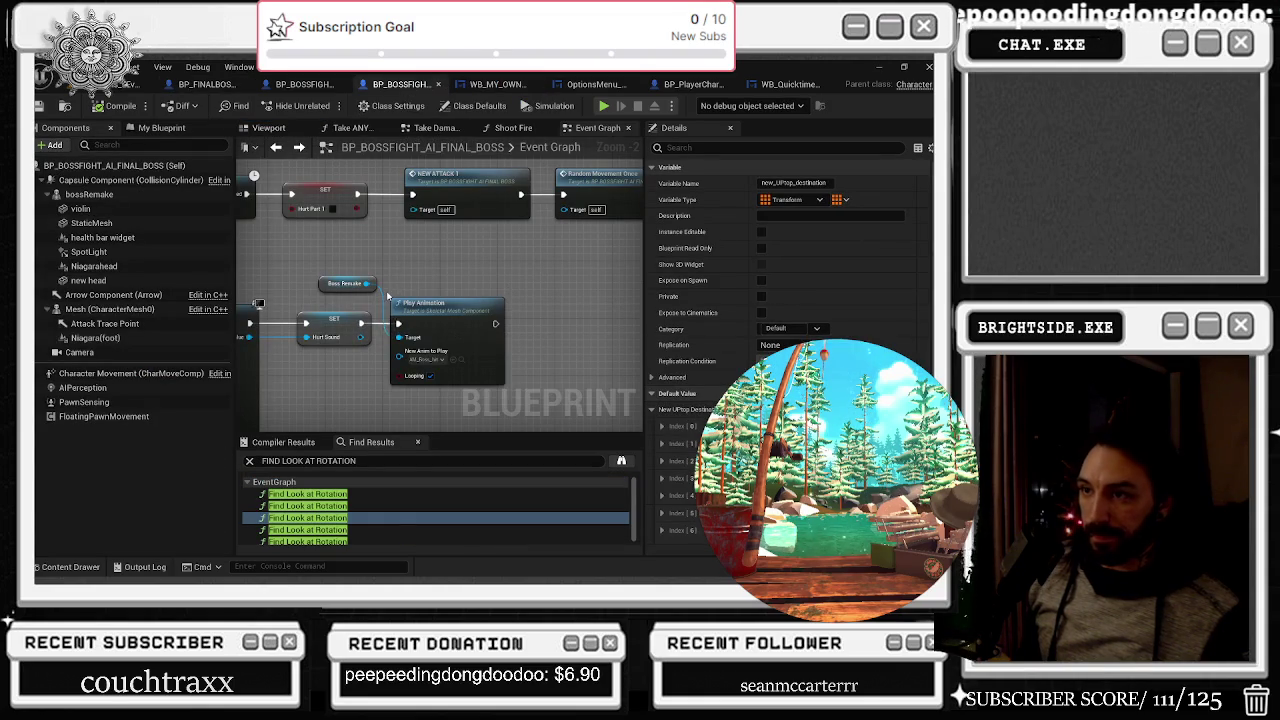
click(335, 325)
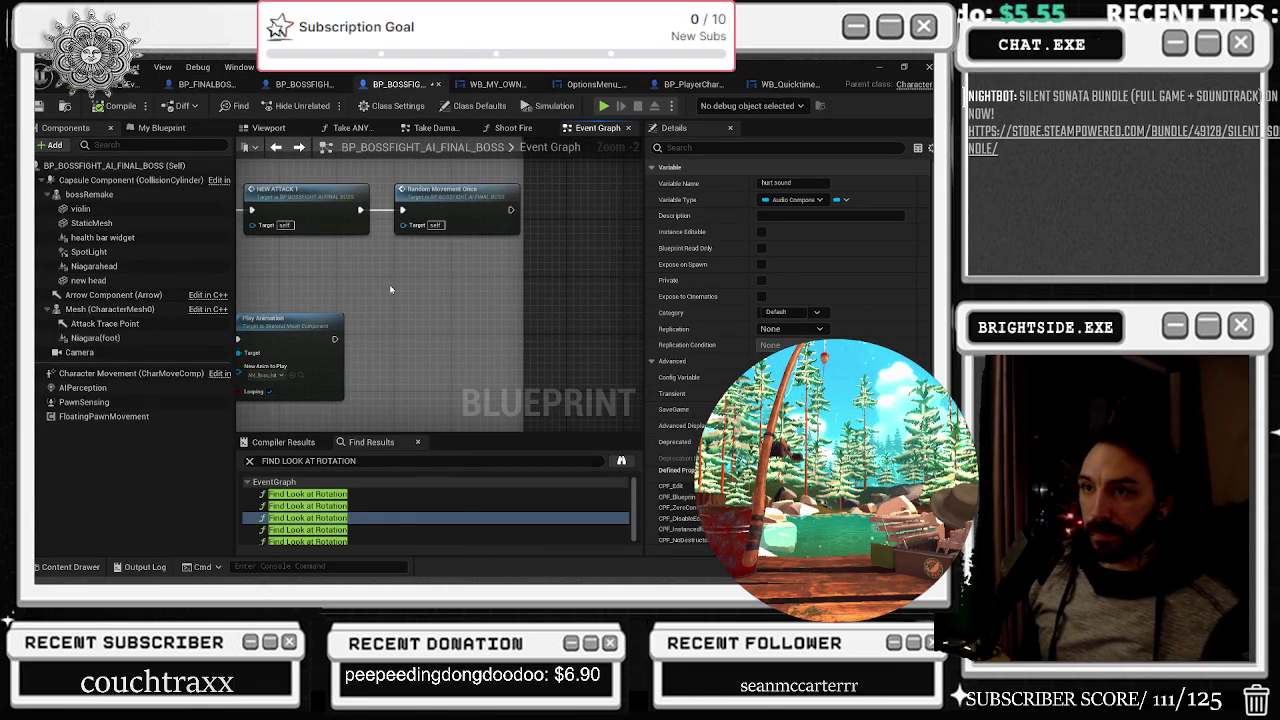
drag(389, 284, 449, 305)
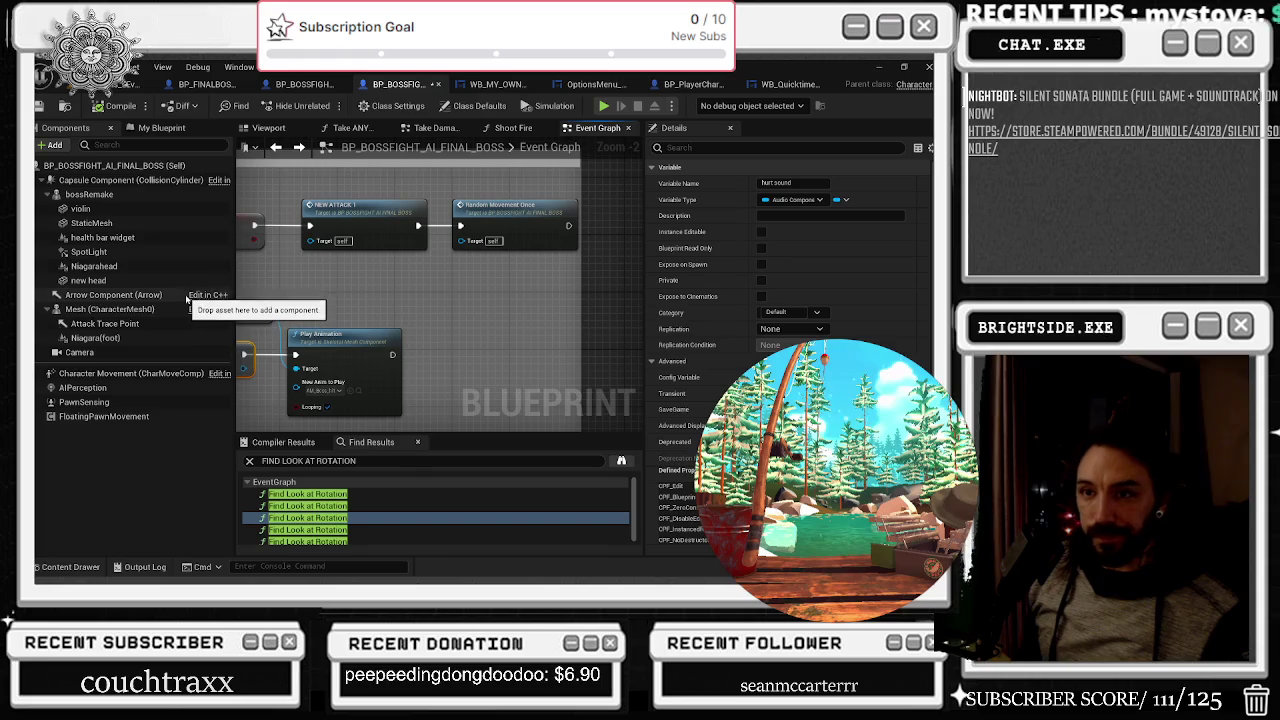
scroll(412, 316, down, 1)
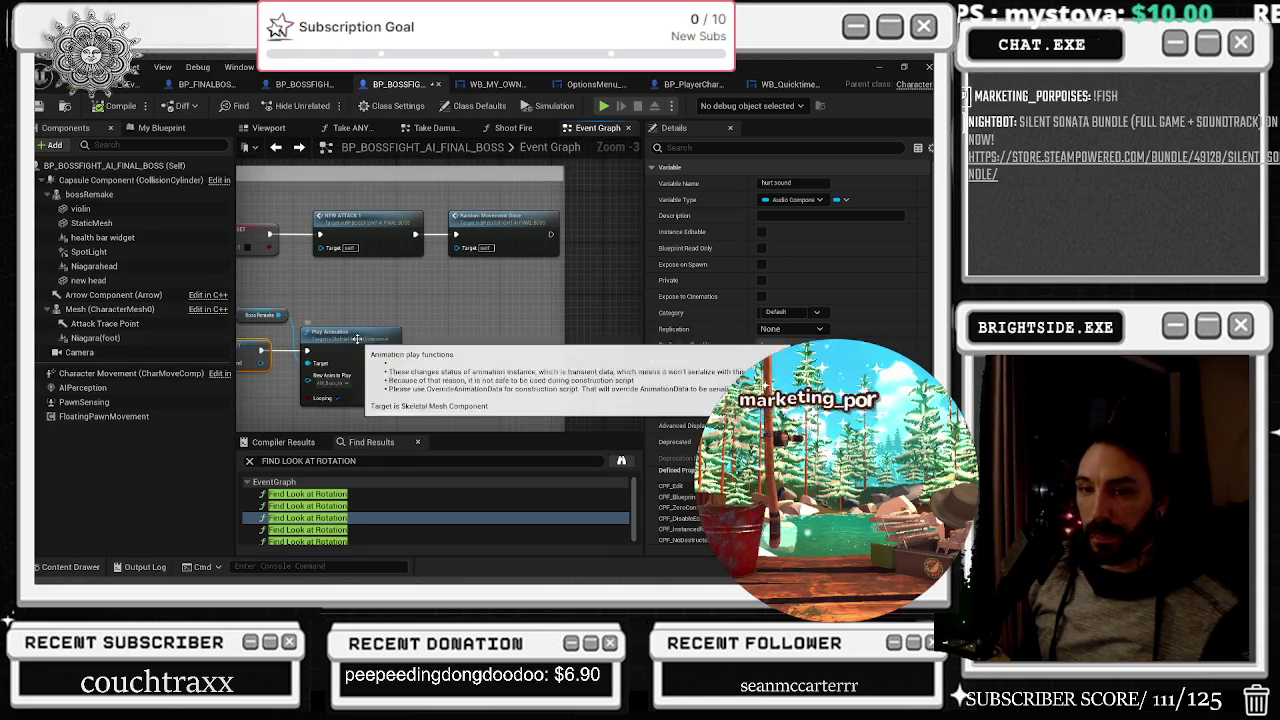
mouse_move(430, 278)
mouse_down()
mouse_move(469, 299)
mouse_move(368, 254)
mouse_move(170, 284)
mouse_up()
Drag the bossRemake component into the event graph as a Boss Remake reference node
click(100, 194)
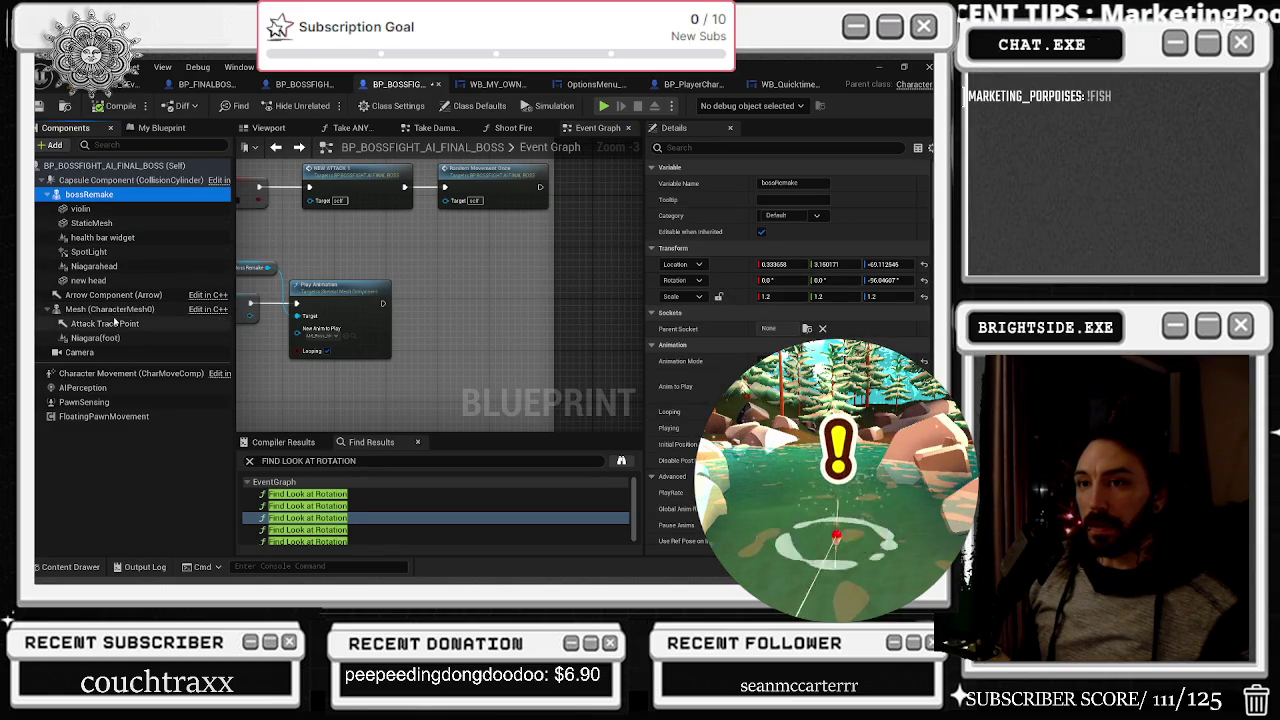
drag(90, 194, 375, 258)
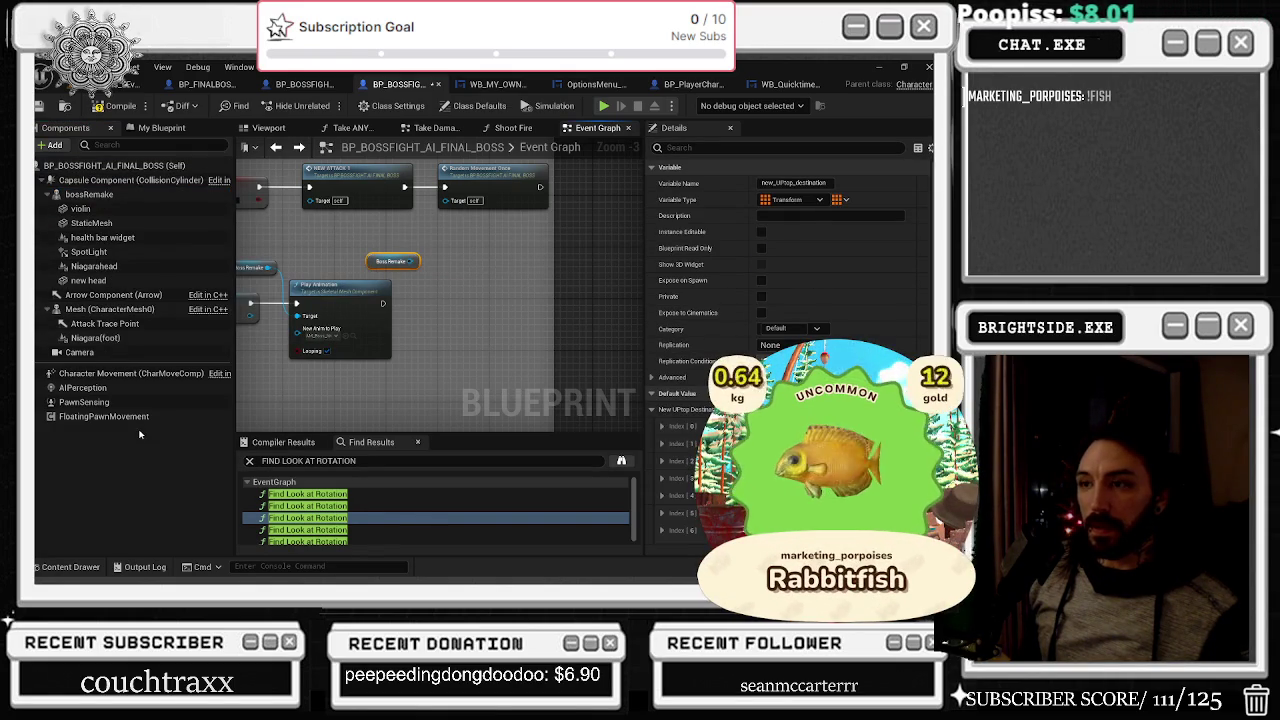
click(421, 244)
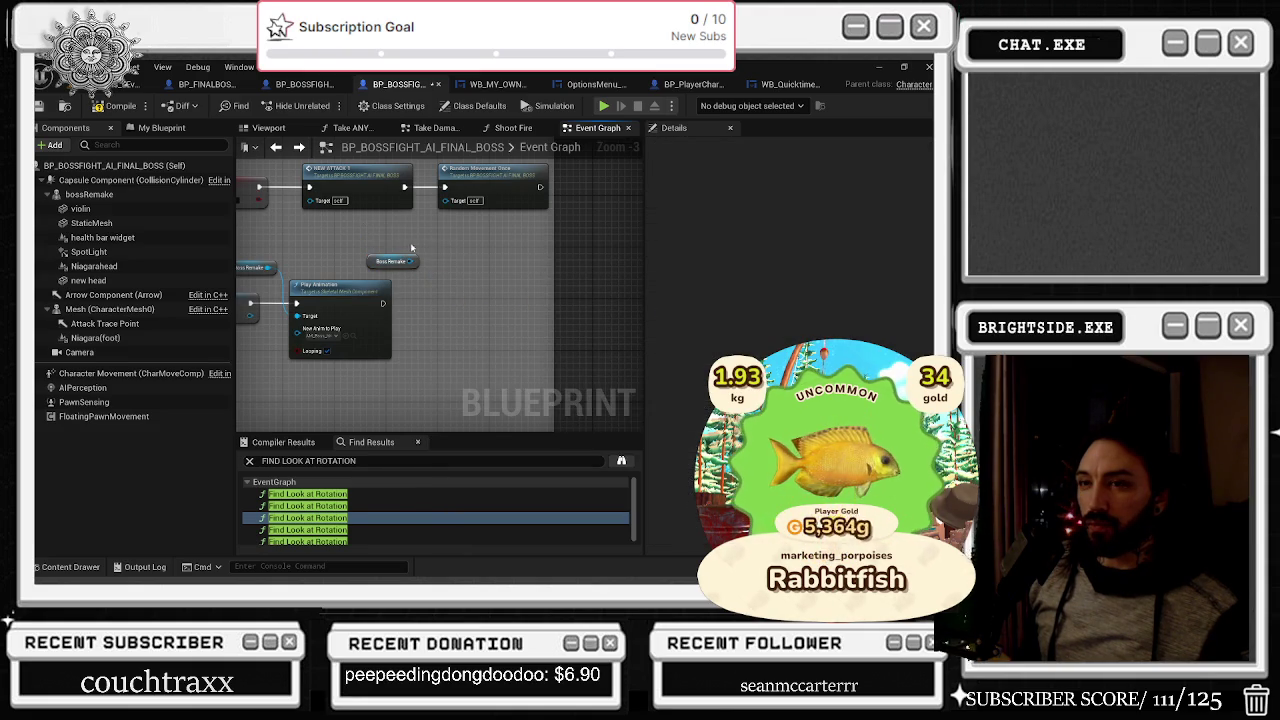
click(270, 129)
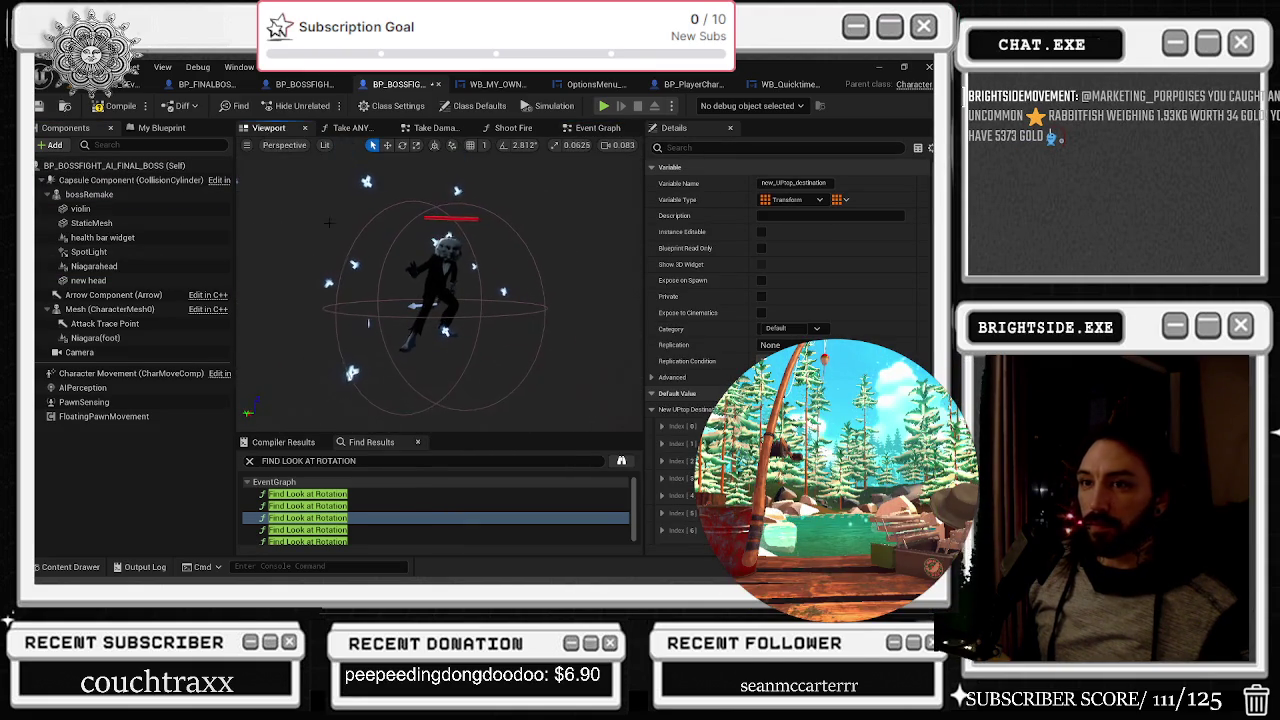
Run Find References By Name on the Niagarahead component
click(115, 266)
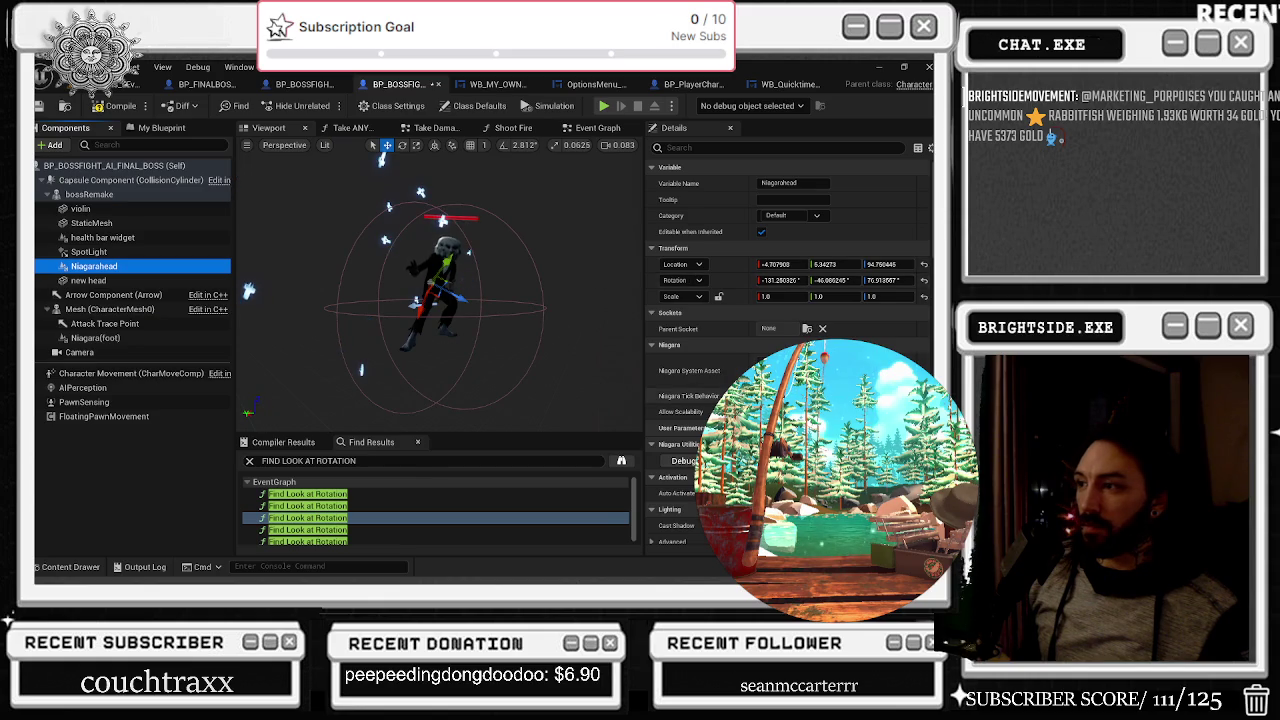
right_click(98, 266)
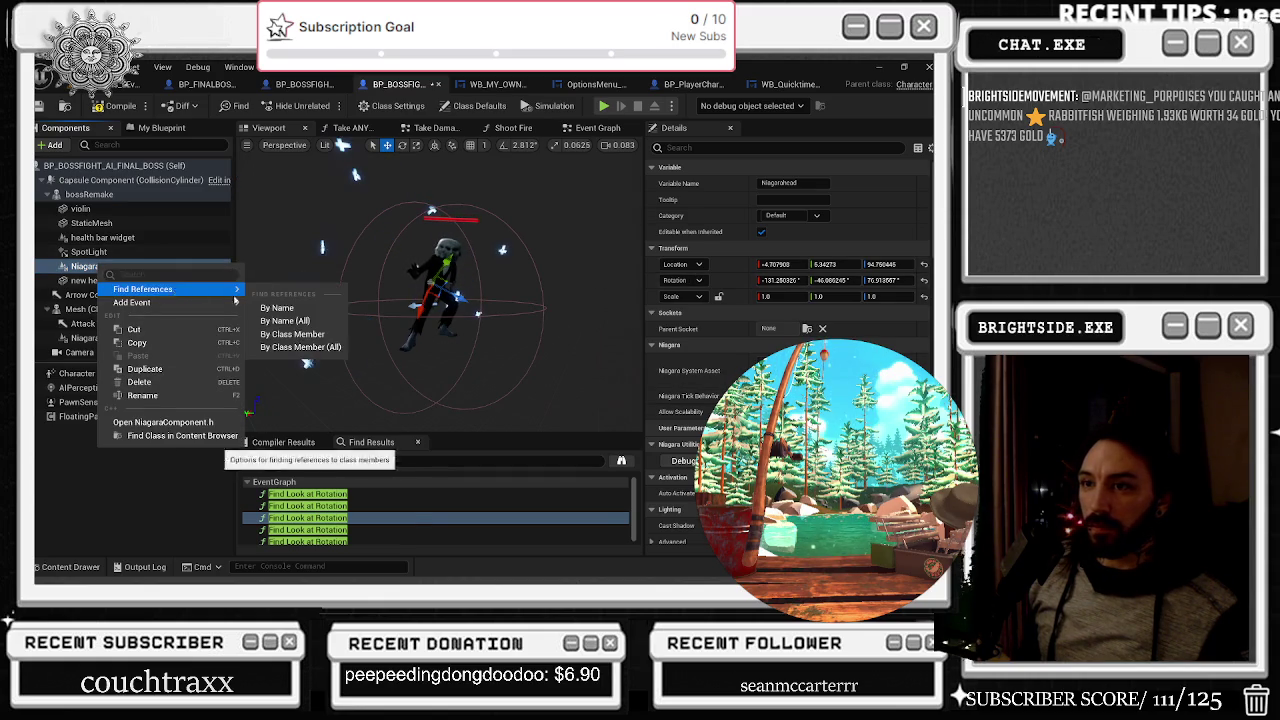
click(290, 303)
click(300, 494)
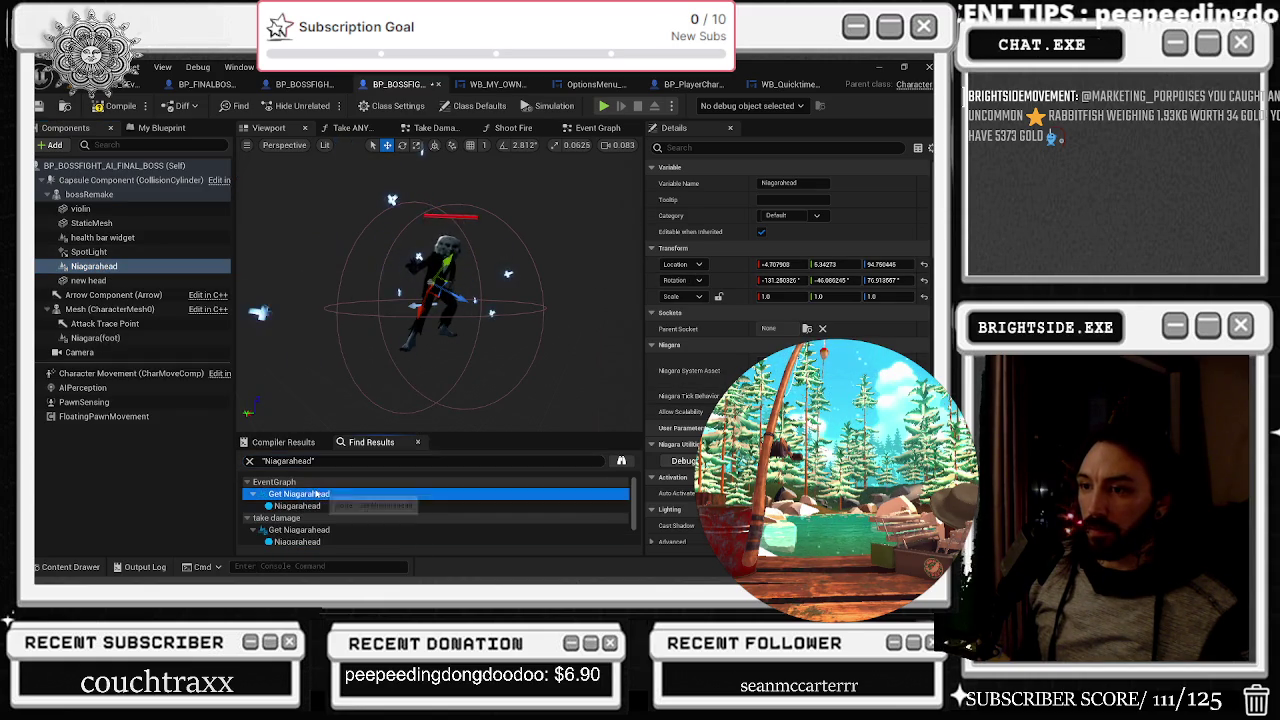
scroll(427, 352, up, 3)
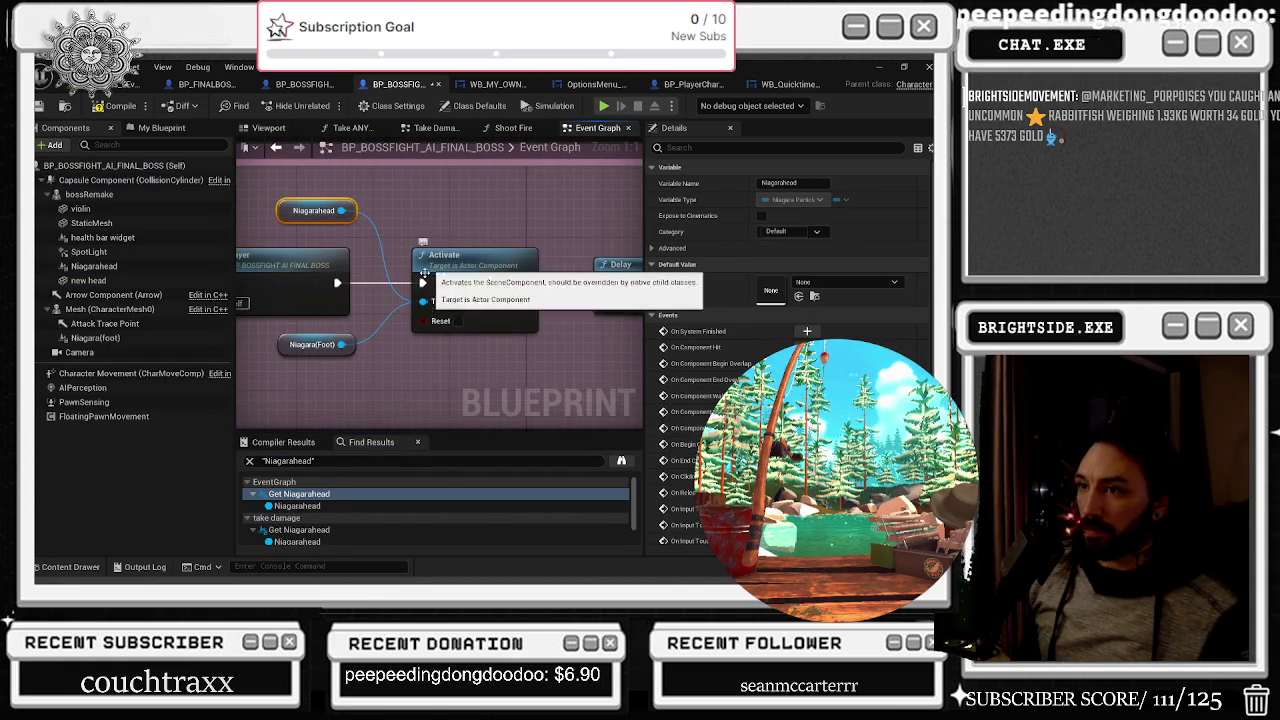
drag(361, 355, 306, 363)
scroll(303, 516, down, 1)
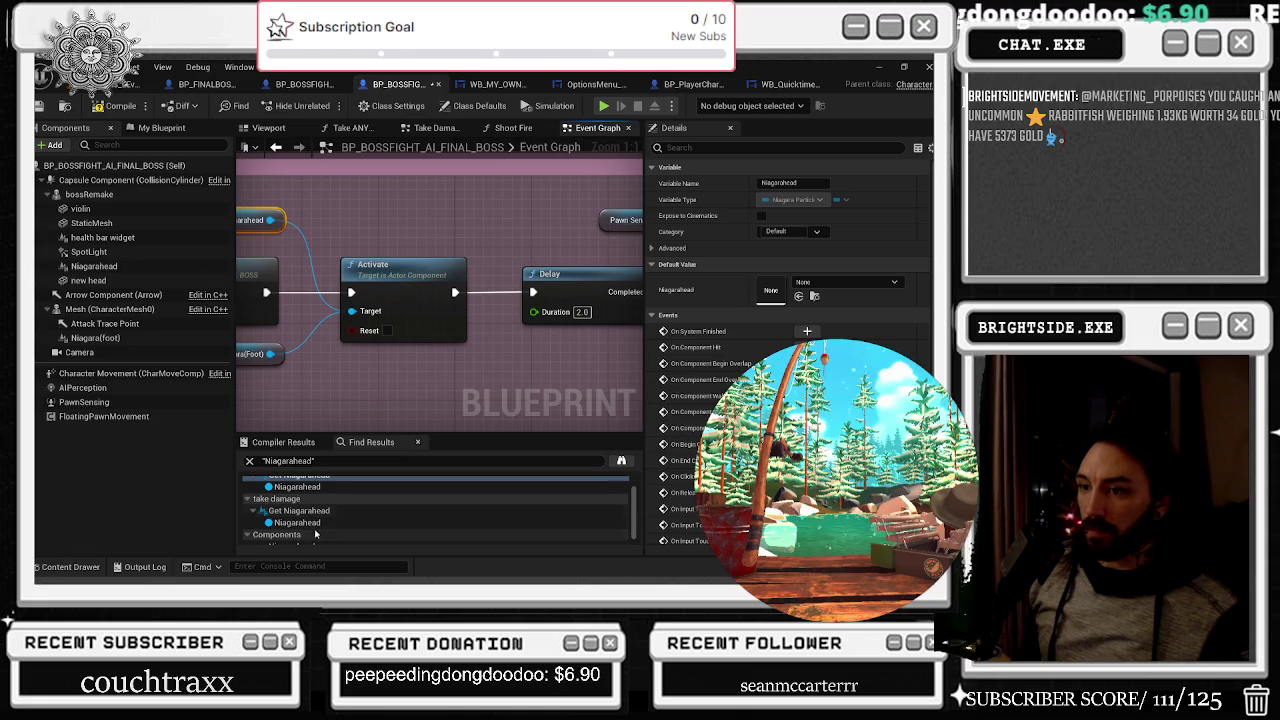
Jump to the Niagarahead uses in Take Damage and Event Graph, then return to the viewport
click(303, 516)
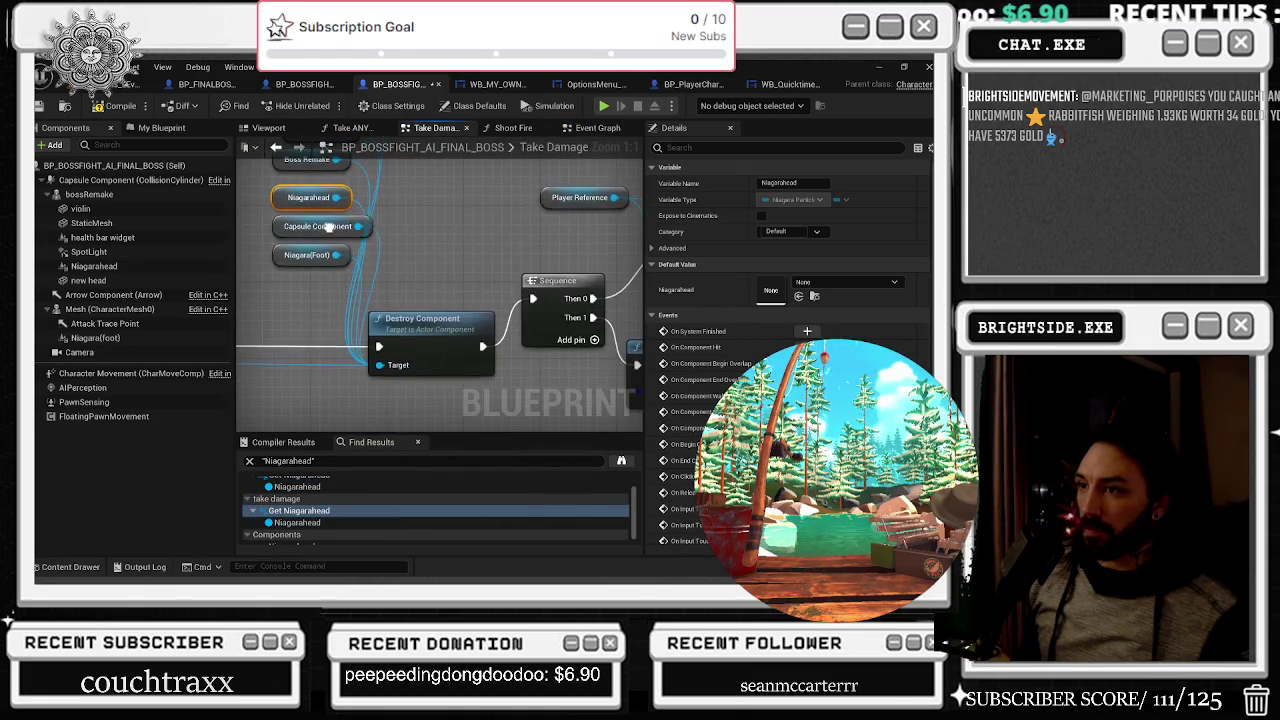
drag(323, 340, 240, 351)
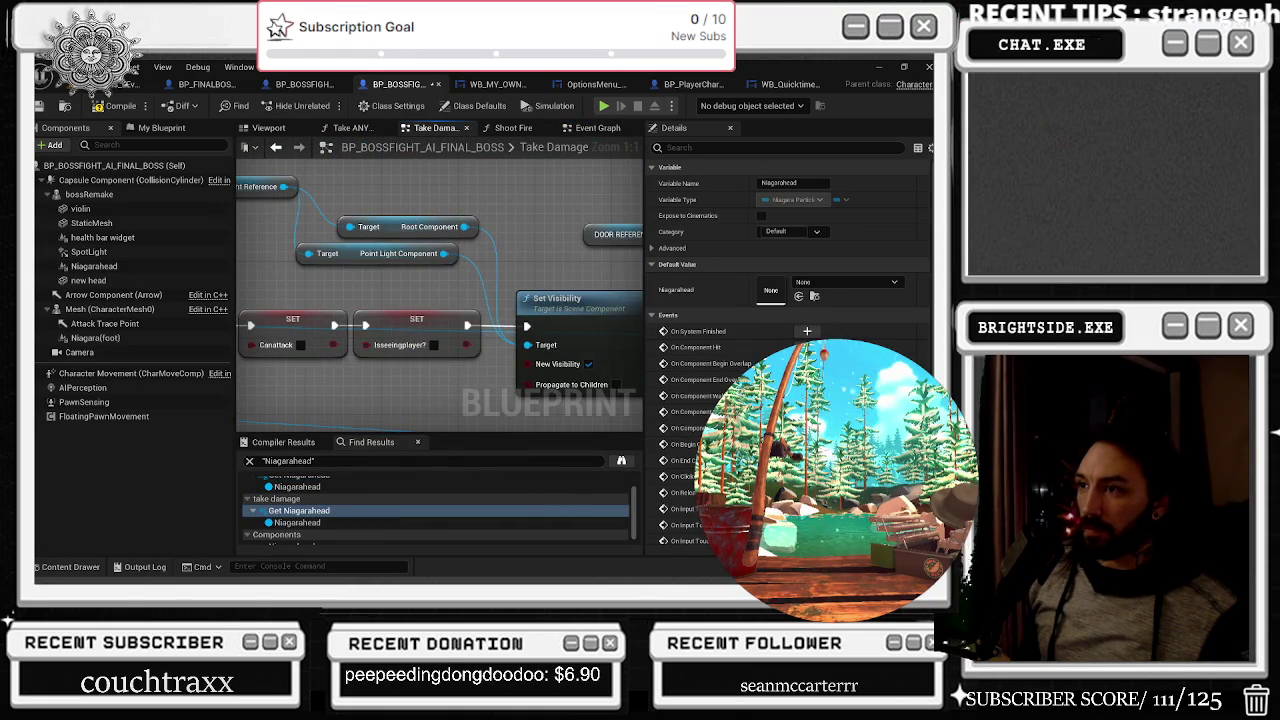
scroll(320, 486, up, 2)
click(300, 494)
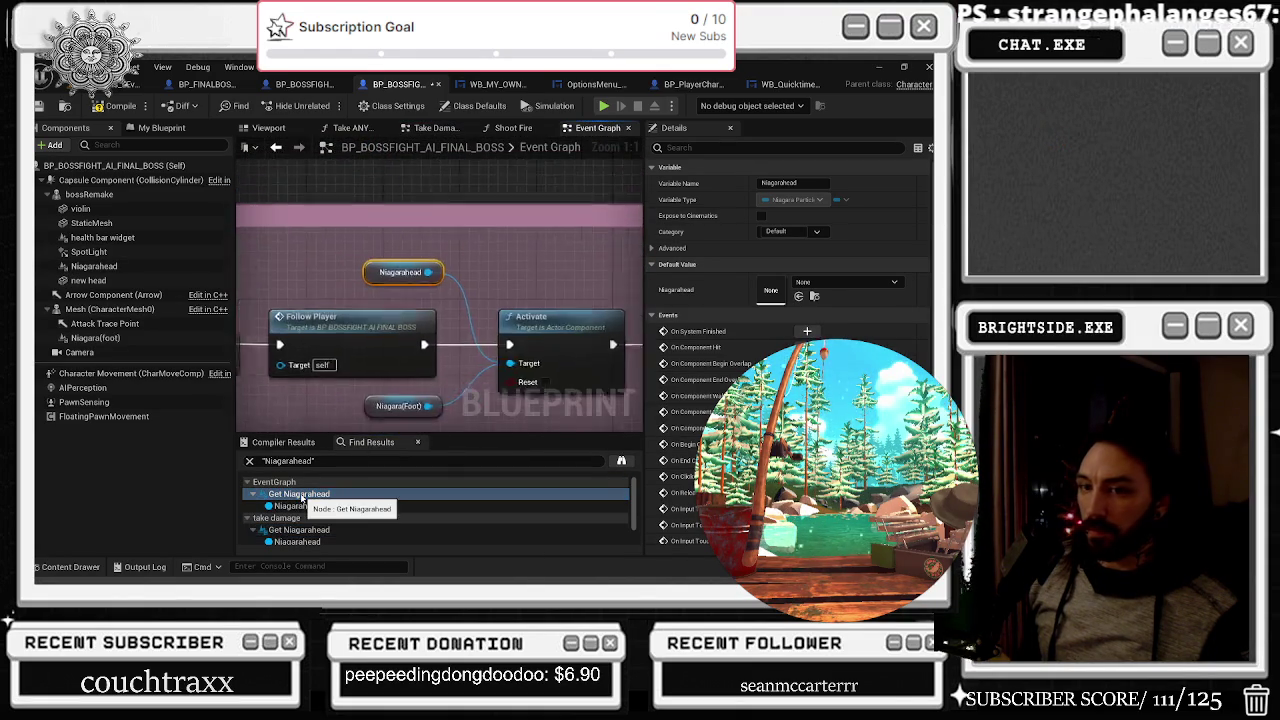
click(110, 266)
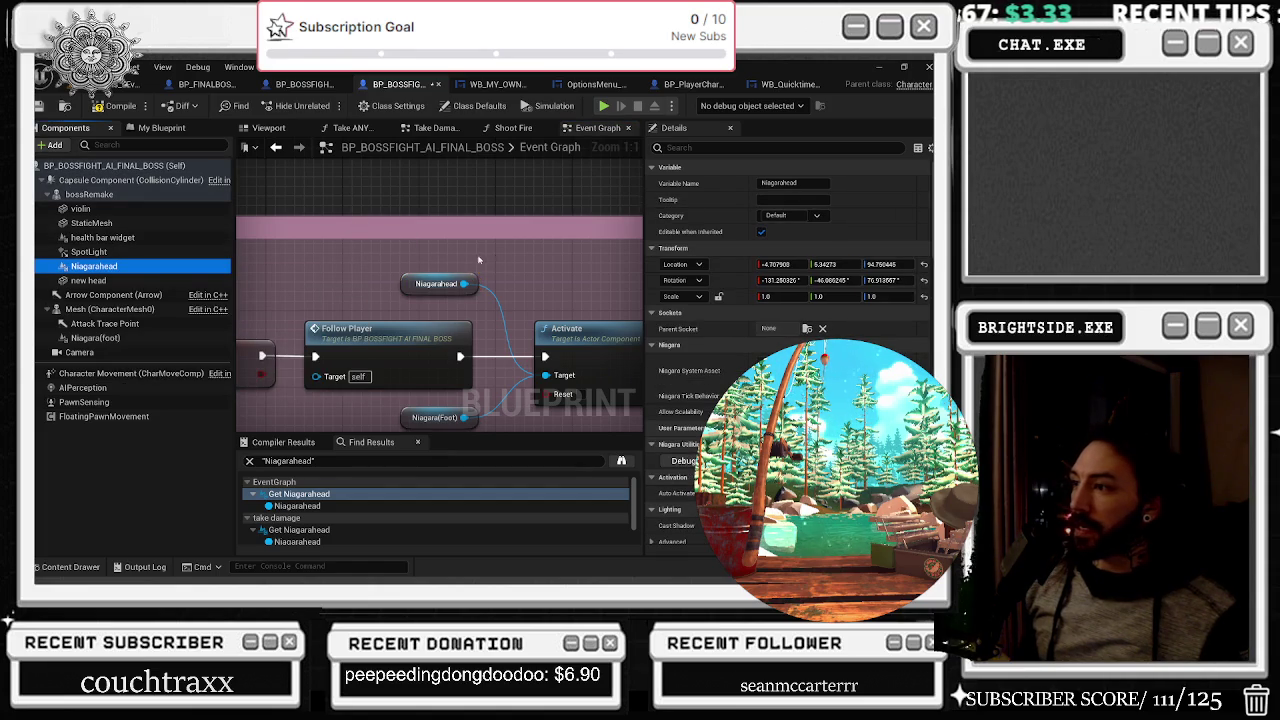
scroll(477, 260, down, 8)
drag(365, 302, 440, 192)
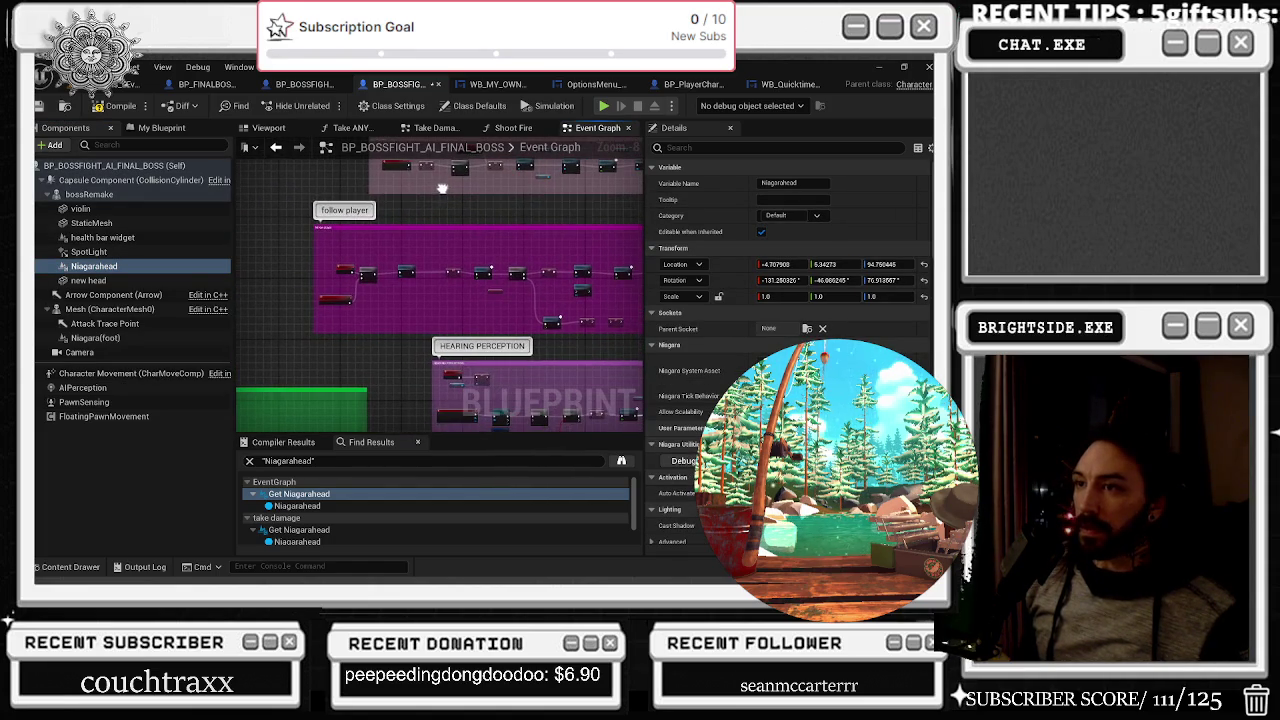
click(264, 130)
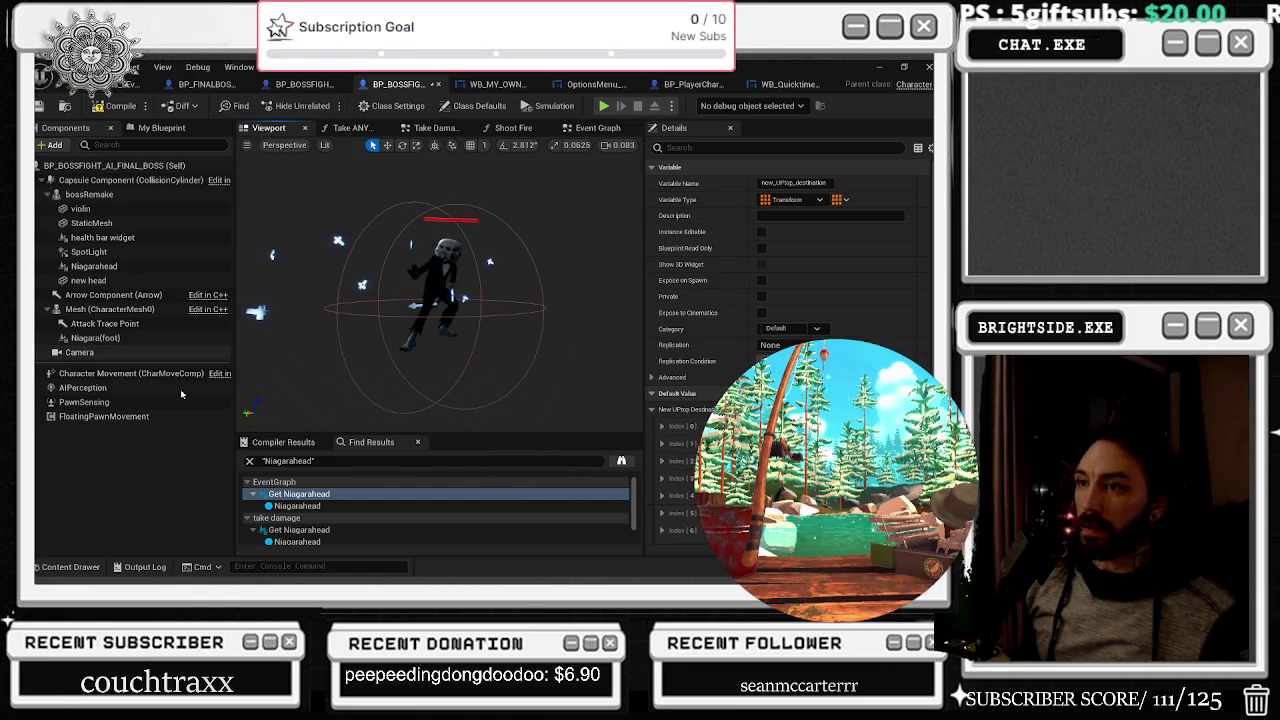
Select Niagarahead and tilt it to a new angle with the rotation gizmo
click(75, 566)
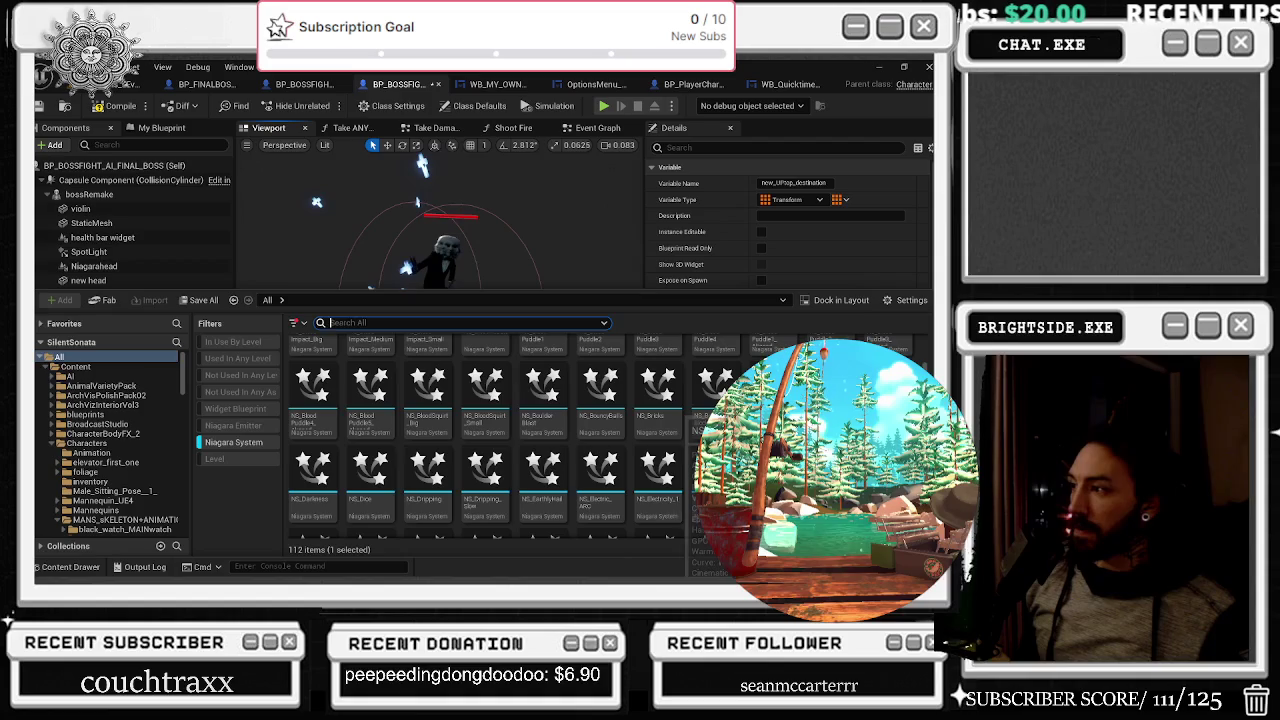
click(96, 267)
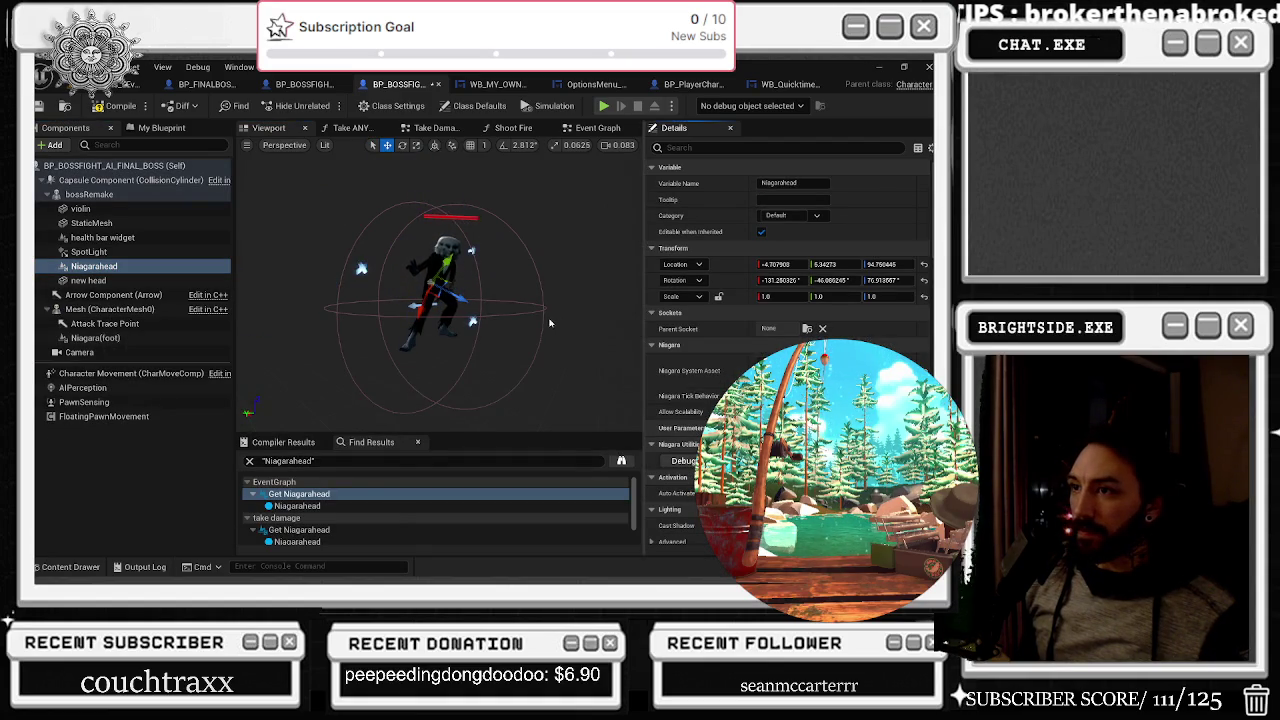
scroll(440, 290, up, 2)
drag(440, 290, 390, 295)
key(e)
mouse_move(480, 300)
mouse_down()
mouse_move(458, 283)
mouse_move(451, 327)
mouse_move(474, 341)
mouse_up()
drag(484, 338, 420, 280)
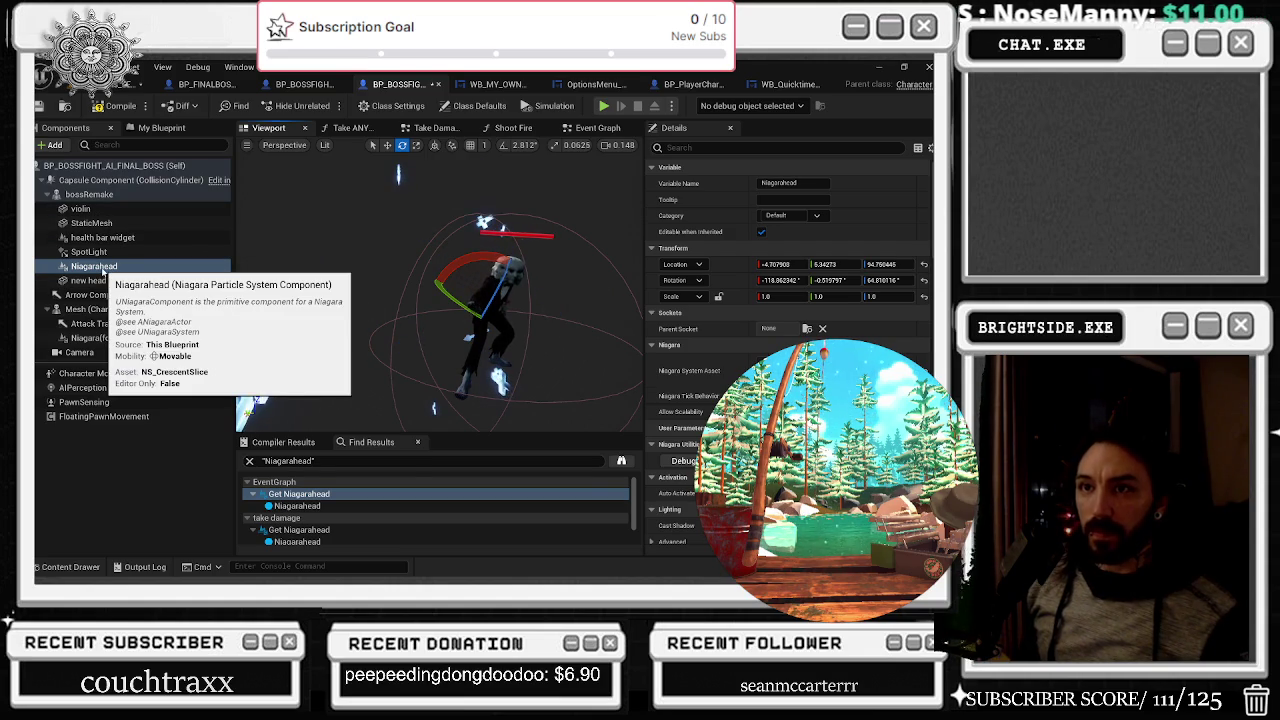
Parent Niagarahead under the Capsule Component, rotate the crescent slice around the head, and save
drag(101, 272, 100, 182)
mouse_move(518, 218)
mouse_down()
mouse_move(490, 295)
mouse_move(468, 262)
mouse_move(450, 270)
mouse_up()
scroll(439, 285, down, 5)
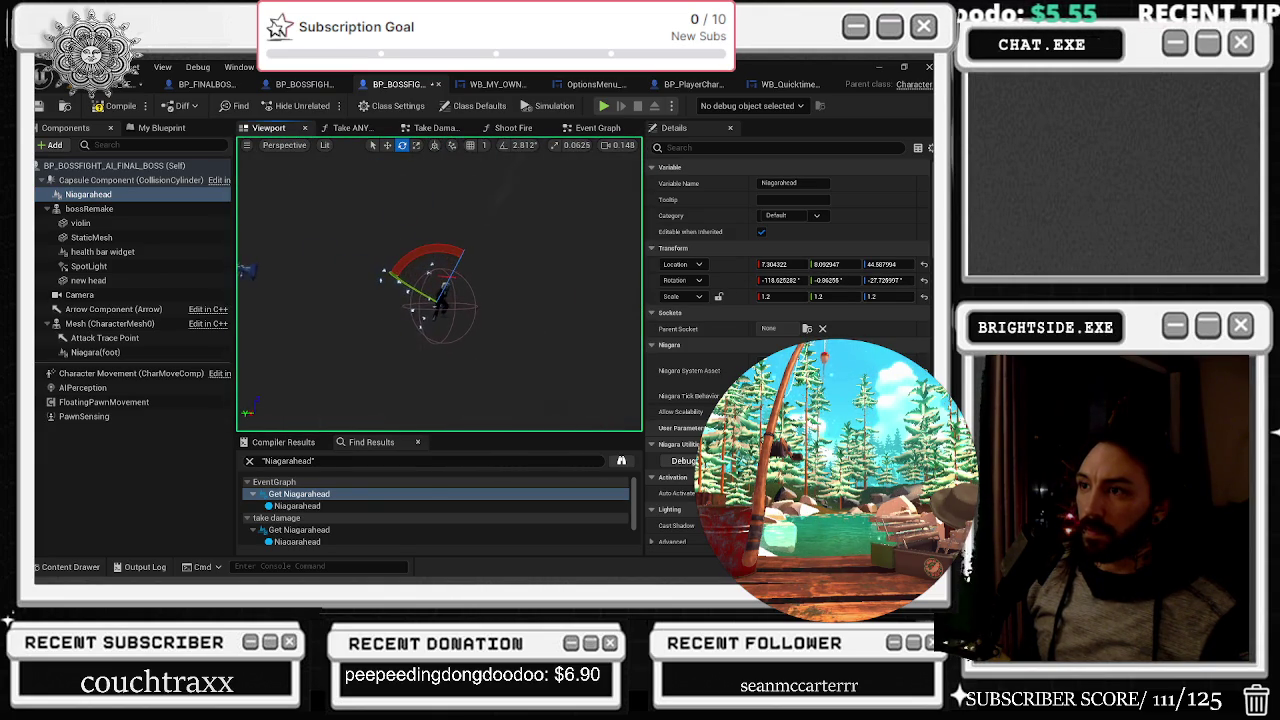
scroll(419, 292, up, 5)
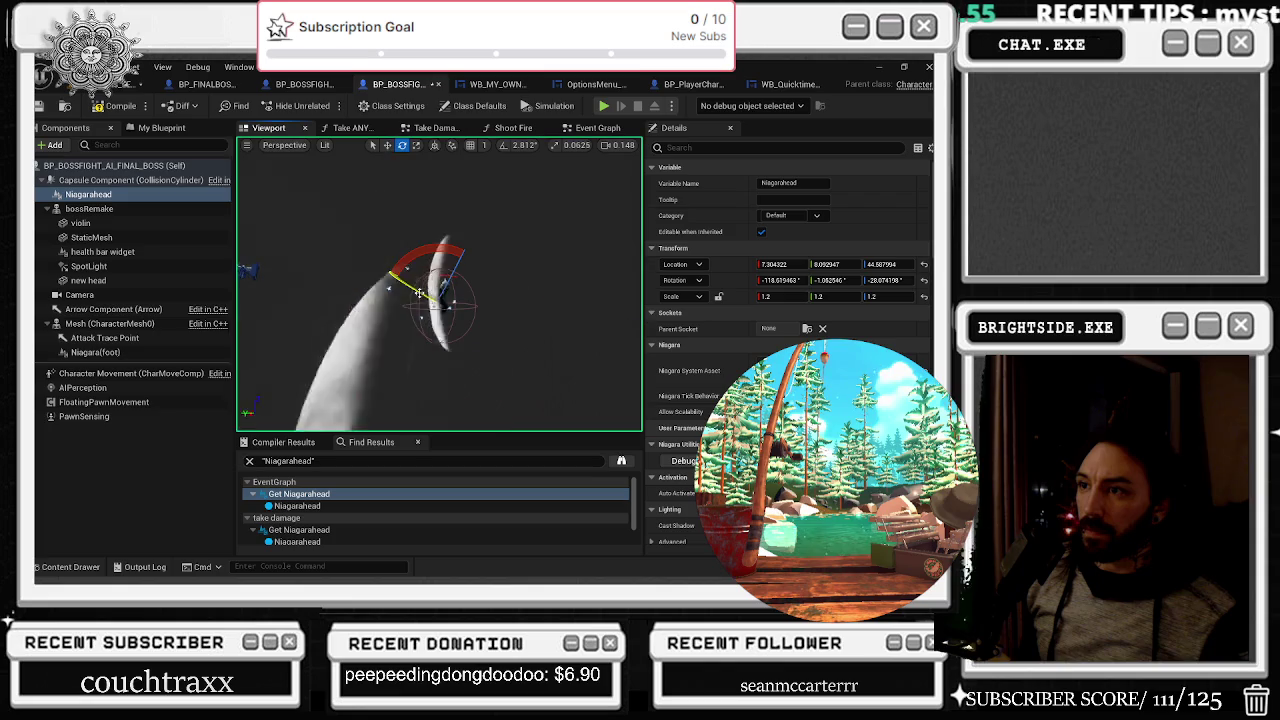
scroll(419, 292, down, 5)
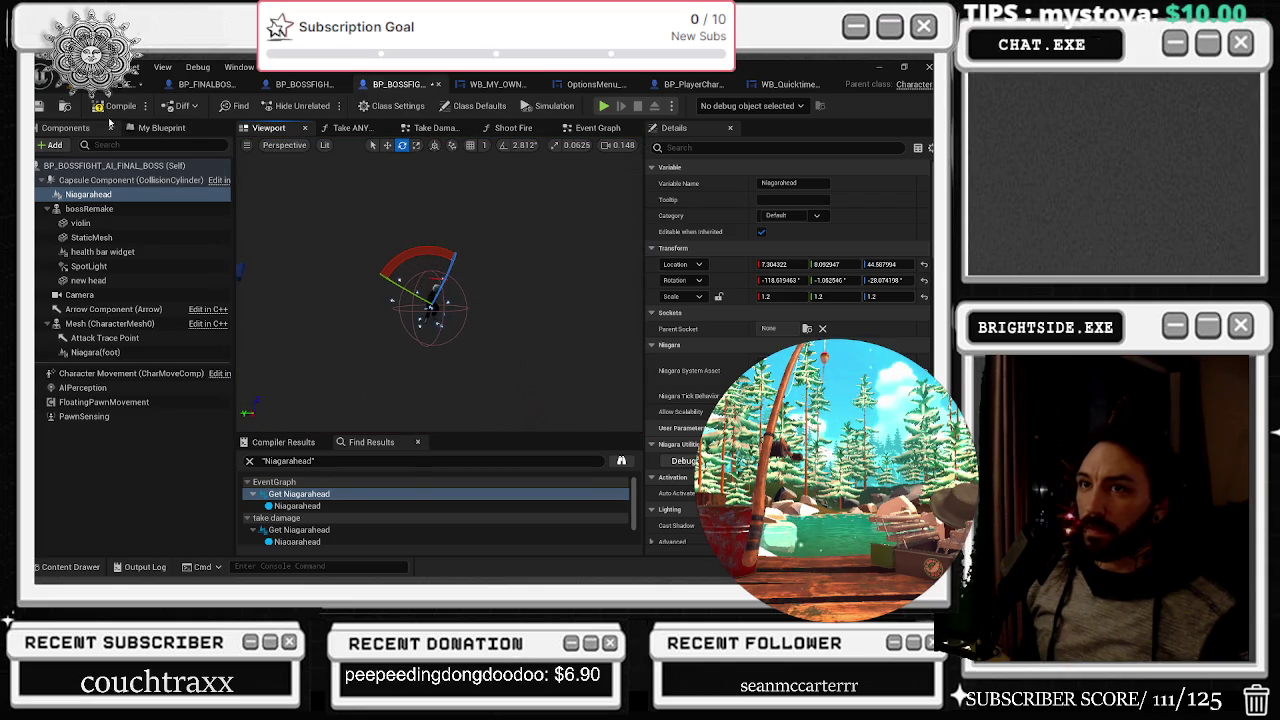
click(38, 107)
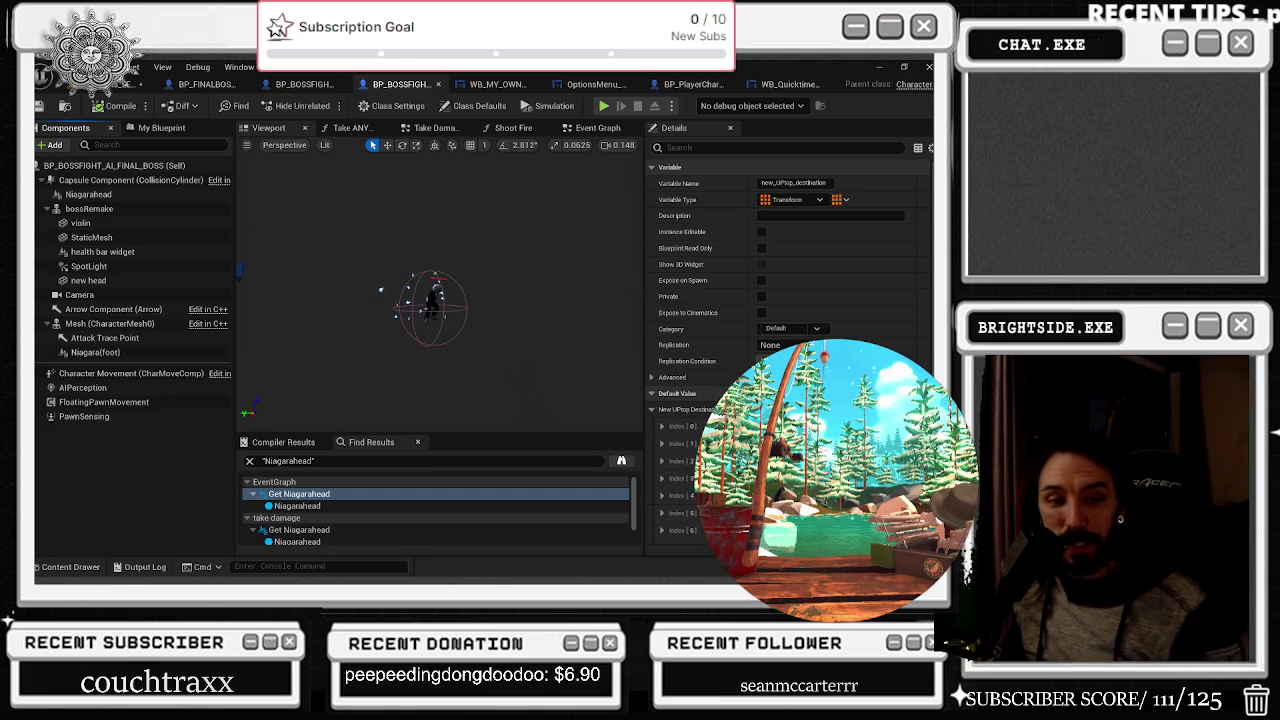
Alt-Tab from Unreal to the browser window playing the YouTube video
key(alt+Tab)
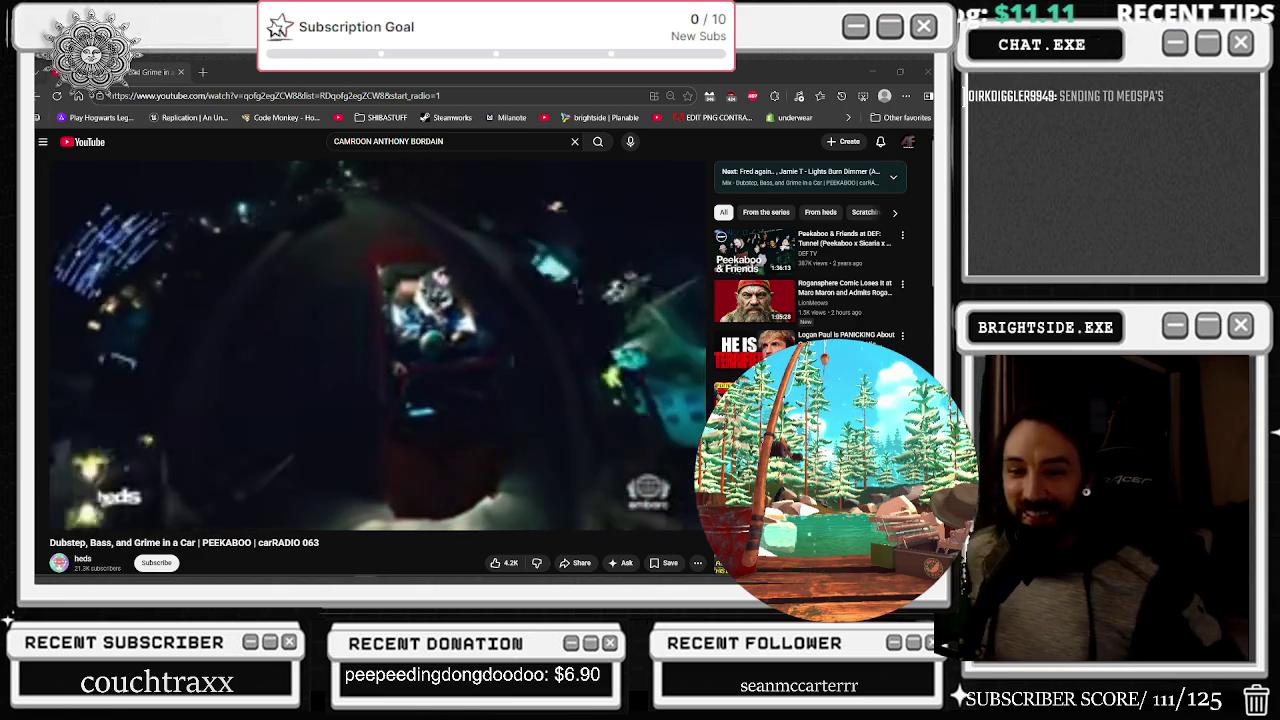
Minimize the browser to bring the boss blueprint viewport back into view
click(871, 72)
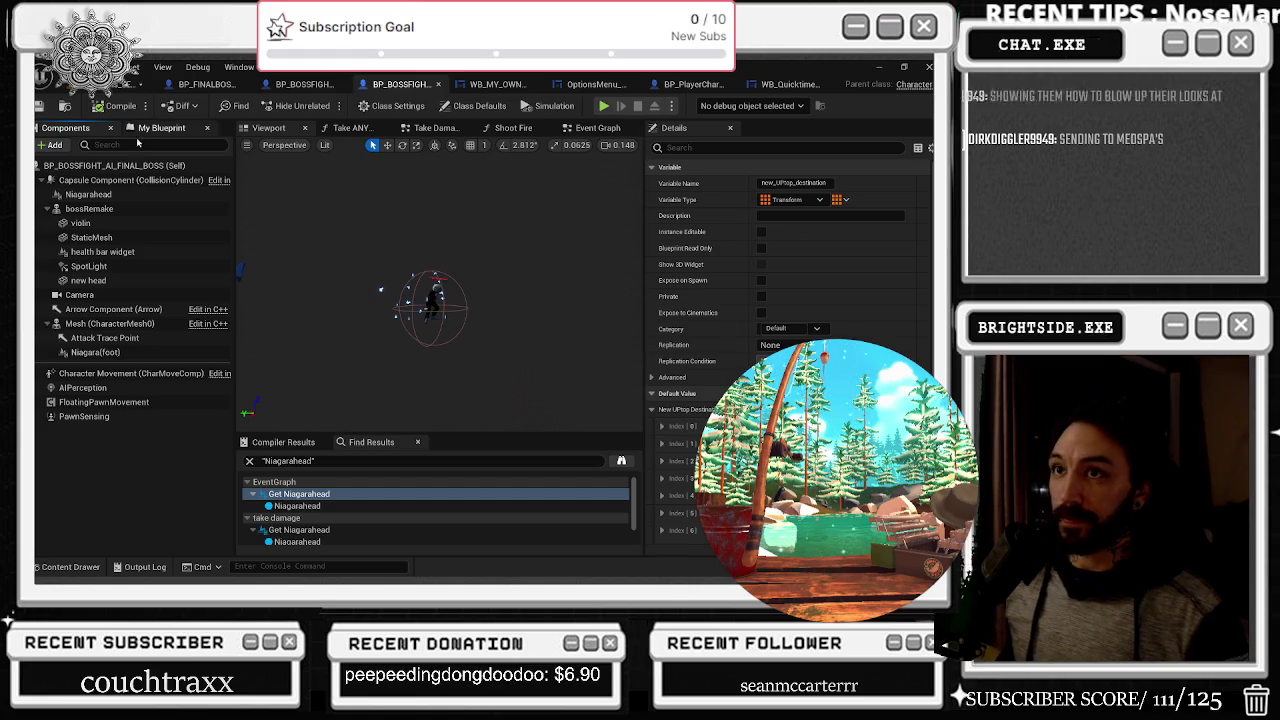
Save the boss blueprint and bring up BP_BOSSFIGHT_AI_FINAL_BOSS_Second_phase's Take Damage graph
click(40, 106)
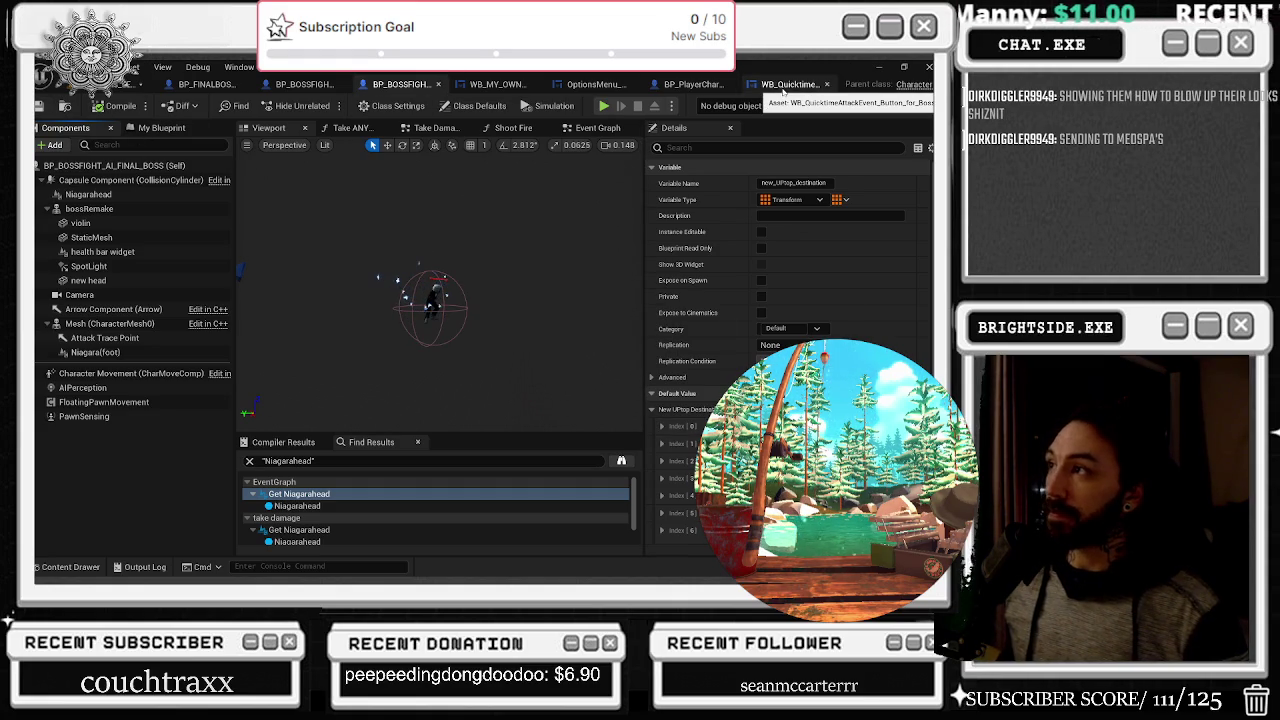
click(199, 86)
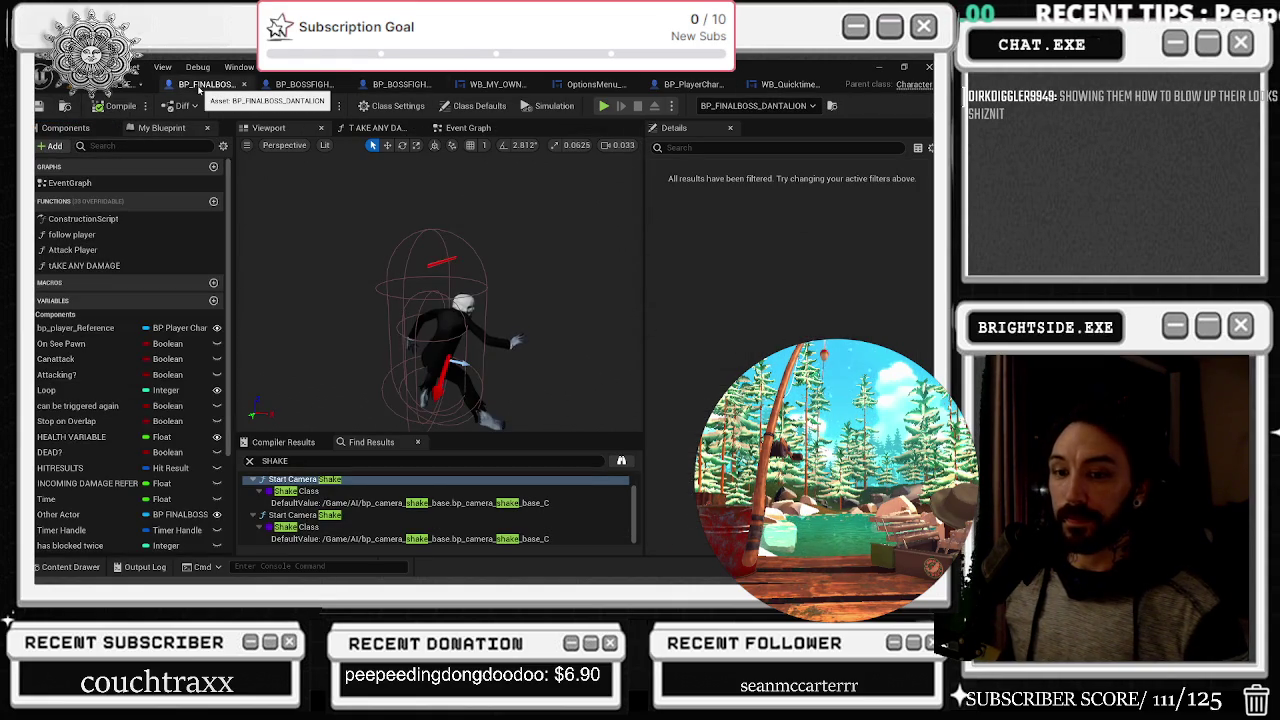
click(276, 86)
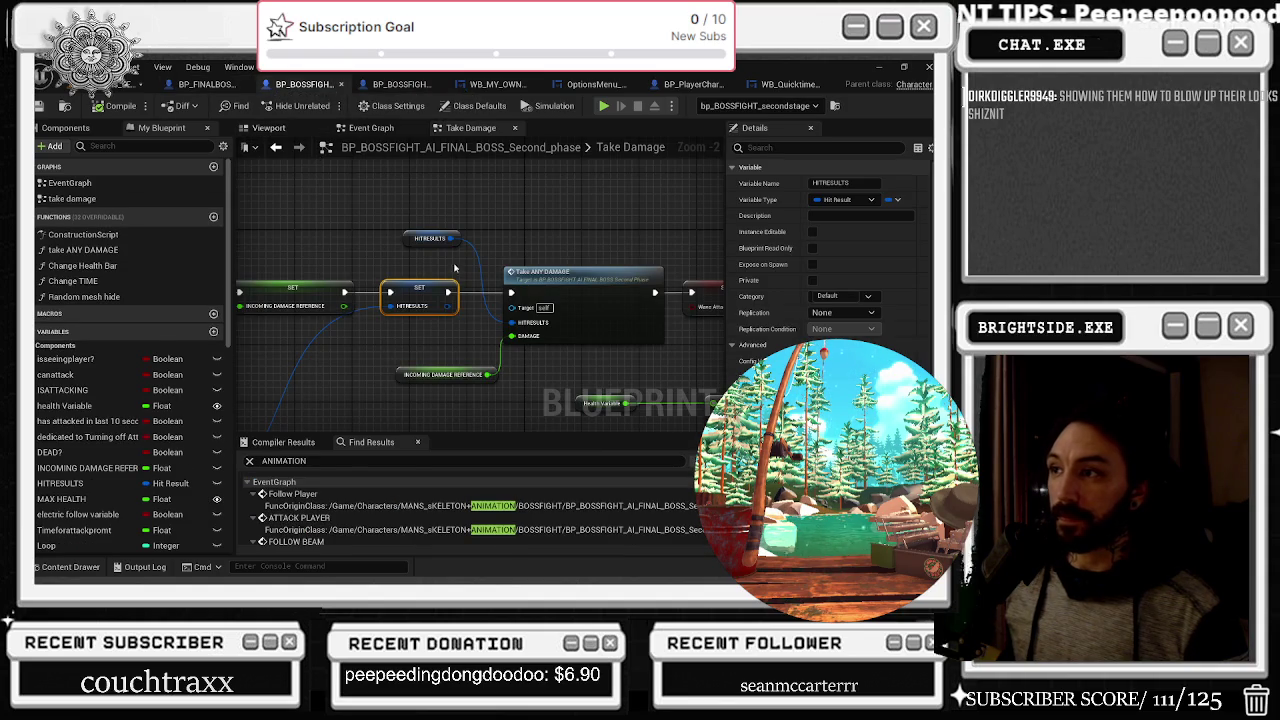
Shift the Take ANY DAMAGE nodes left and move the Health Variable and <= nodes up-right
drag(430, 375, 415, 375)
drag(553, 281, 545, 281)
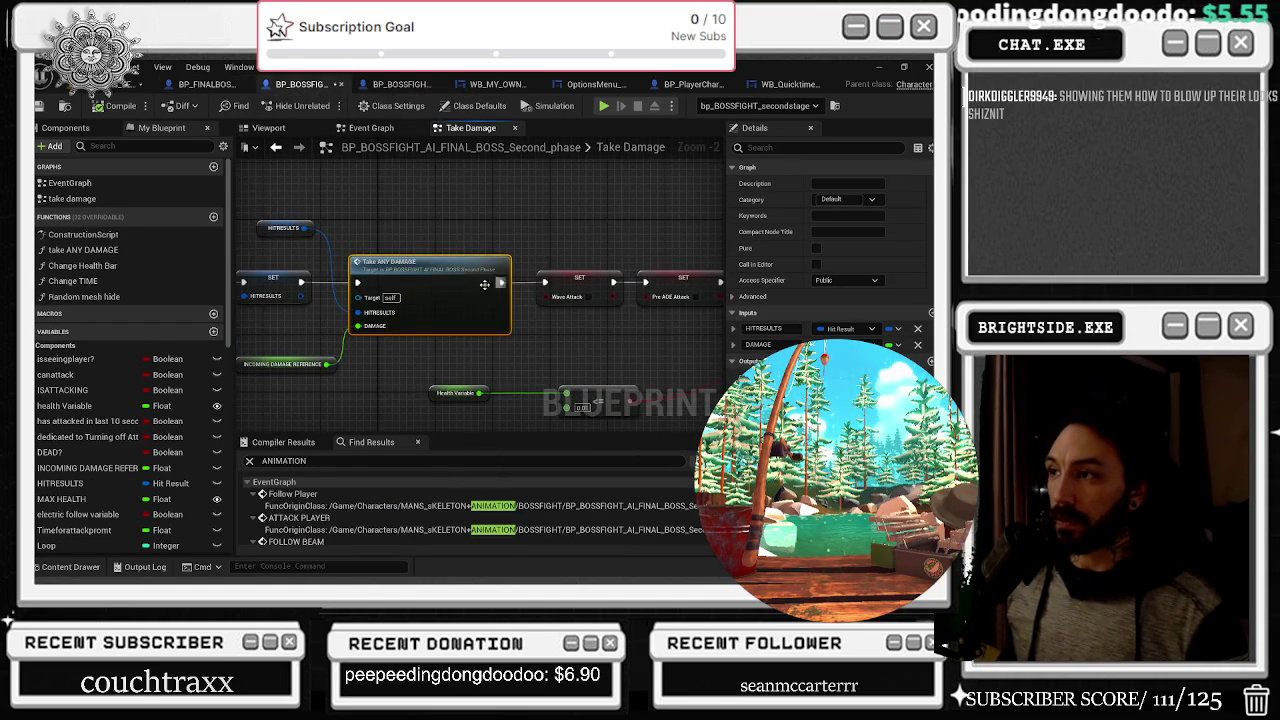
click(305, 365)
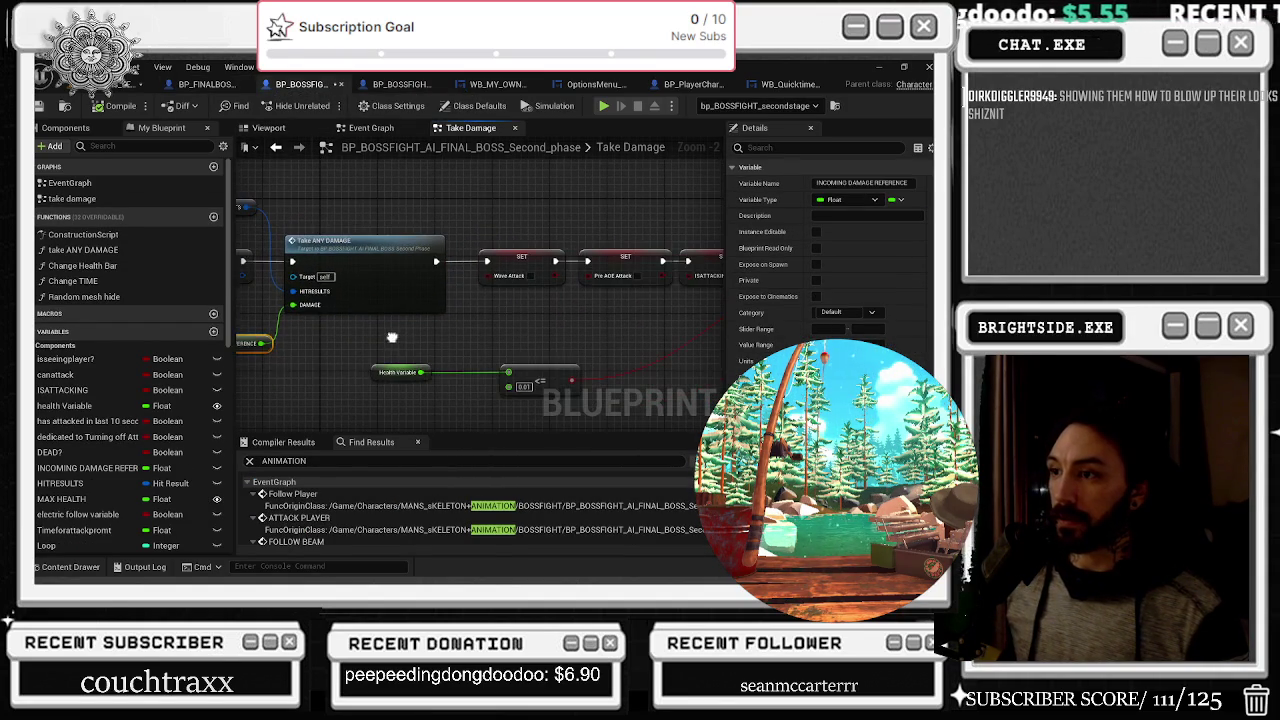
mouse_move(393, 341)
mouse_down()
mouse_move(590, 398)
mouse_move(568, 371)
mouse_move(673, 334)
mouse_move(565, 328)
mouse_up()
scroll(467, 318, down, 1)
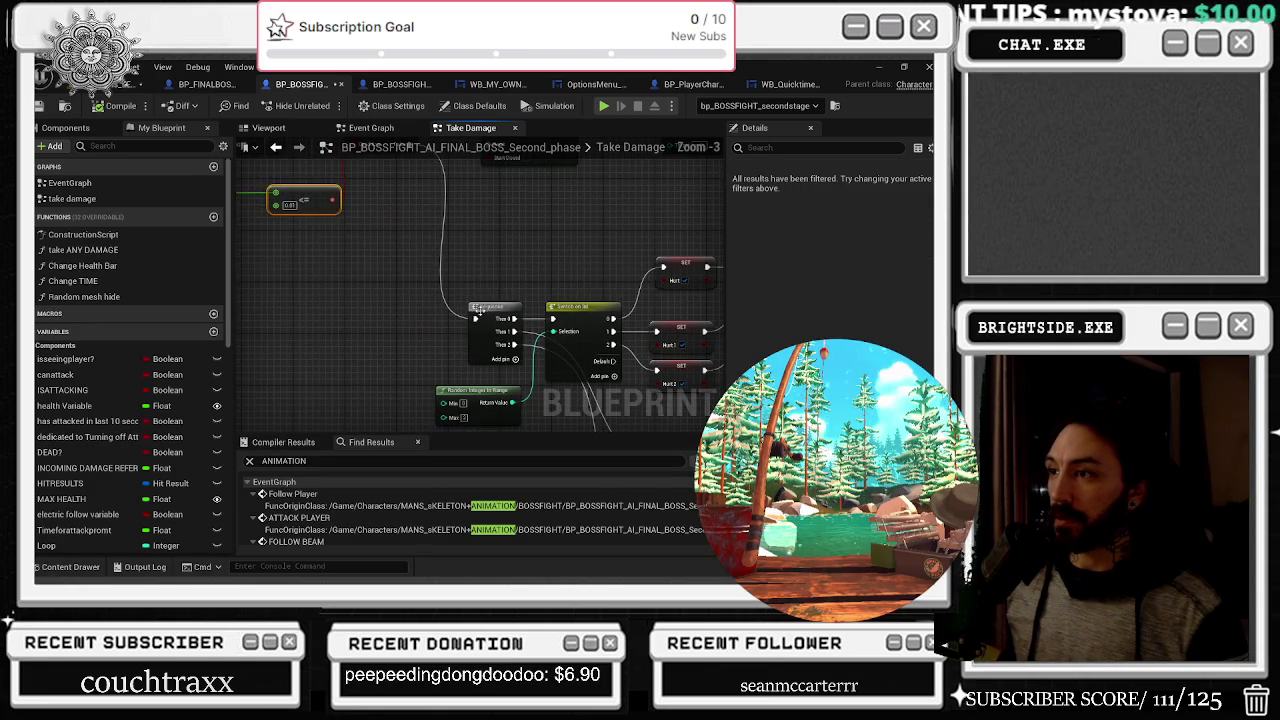